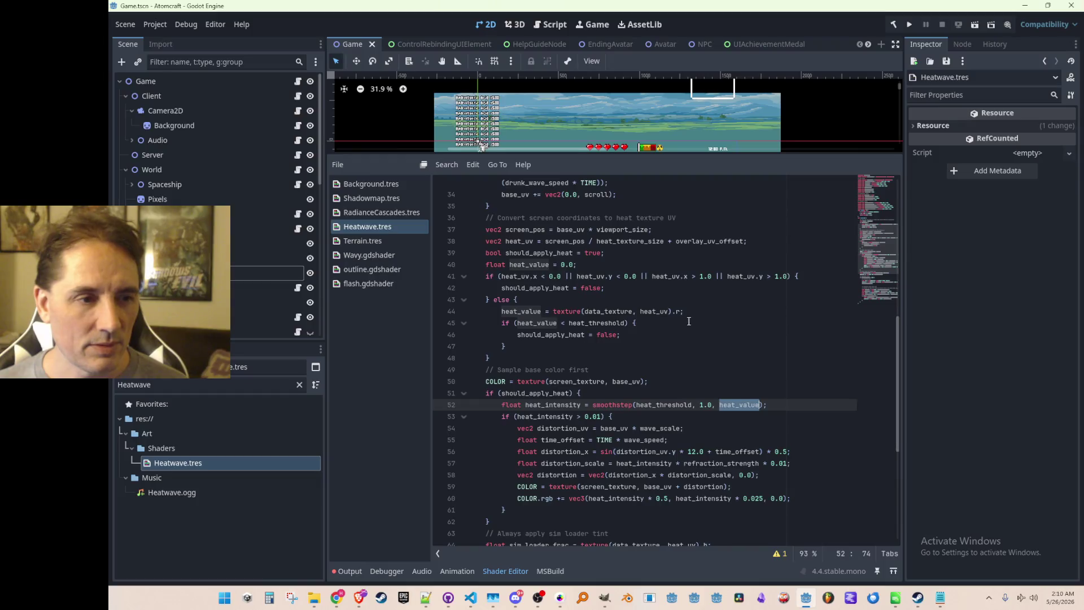
Switch line 44's heat read from the red channel to alpha and save the shader
scroll(666, 333, up, 1)
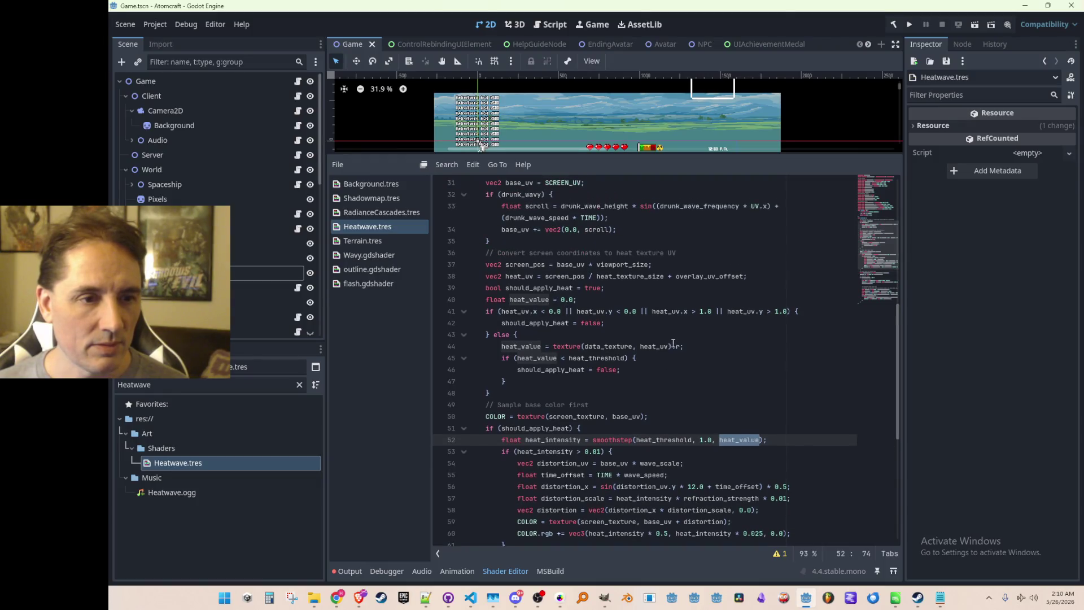
scroll(686, 376, up, 1)
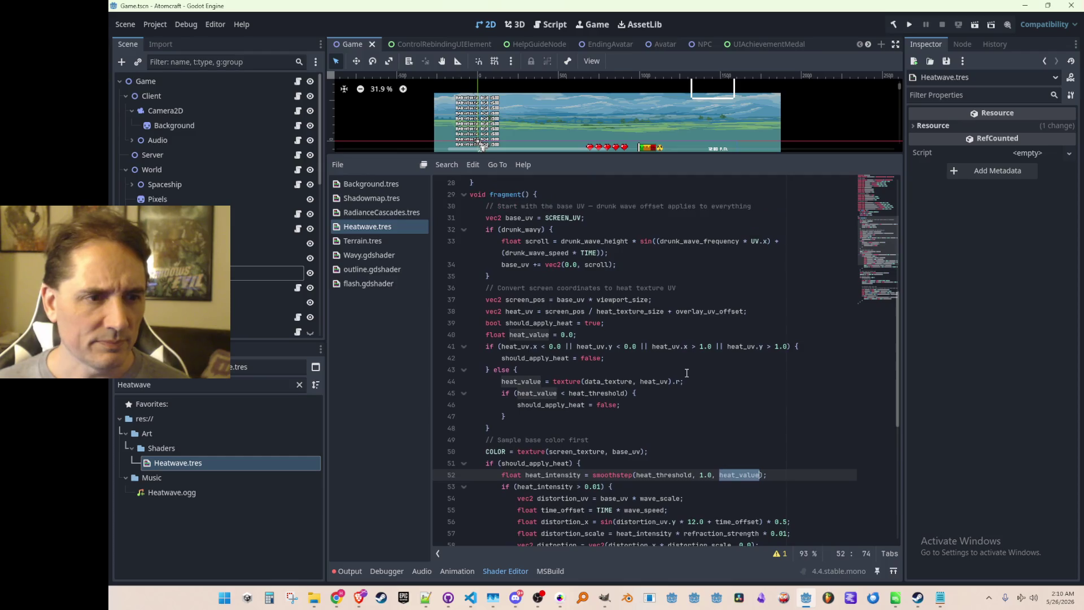
scroll(684, 377, down, 2)
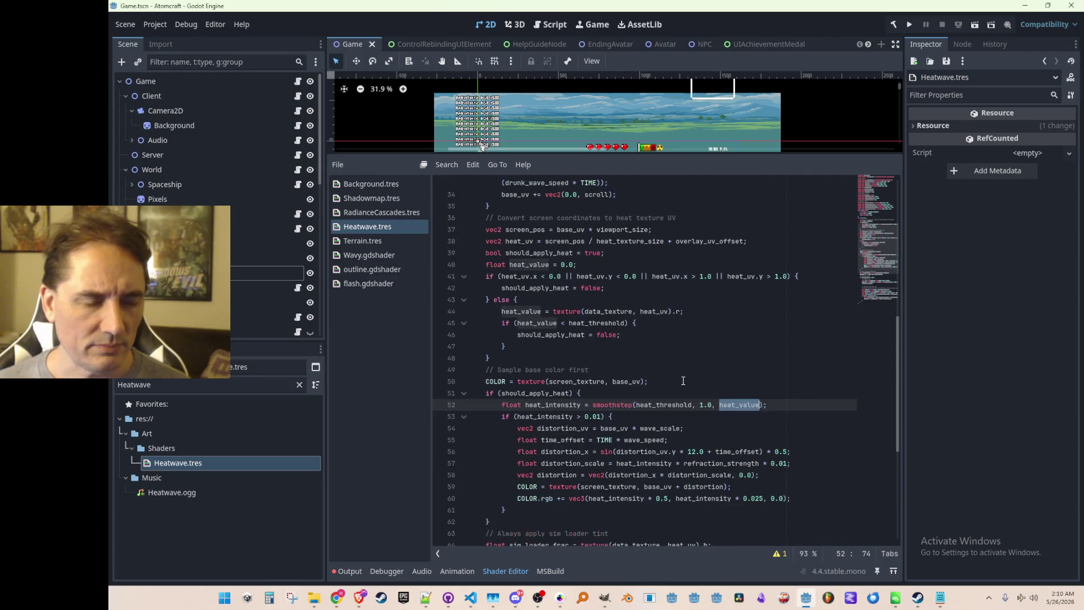
scroll(684, 381, down, 1)
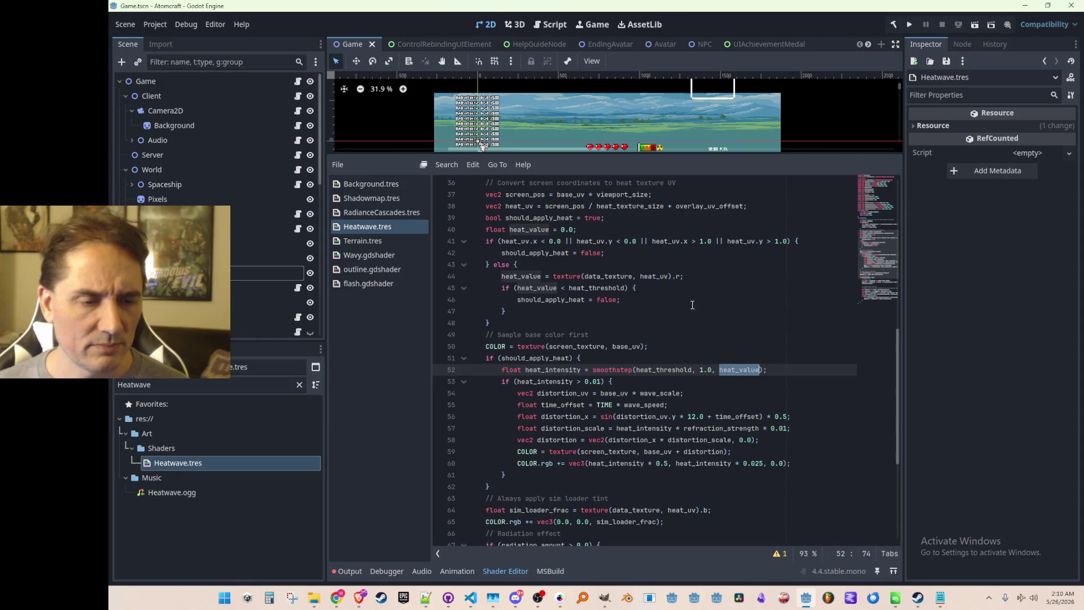
click(681, 276)
text(a)
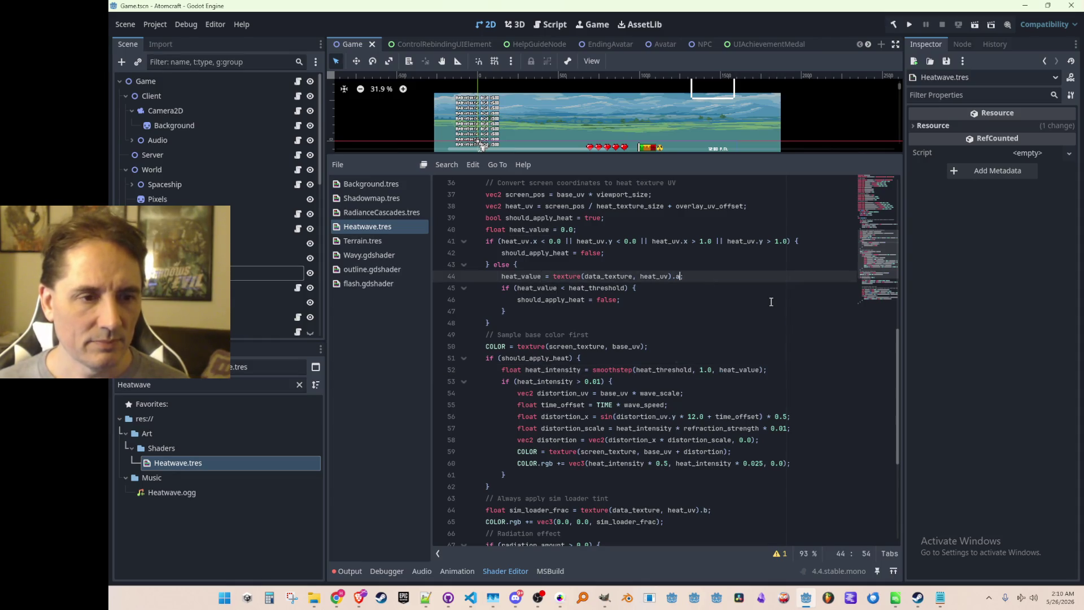
key(Escape)
key(Down)
key(Down)
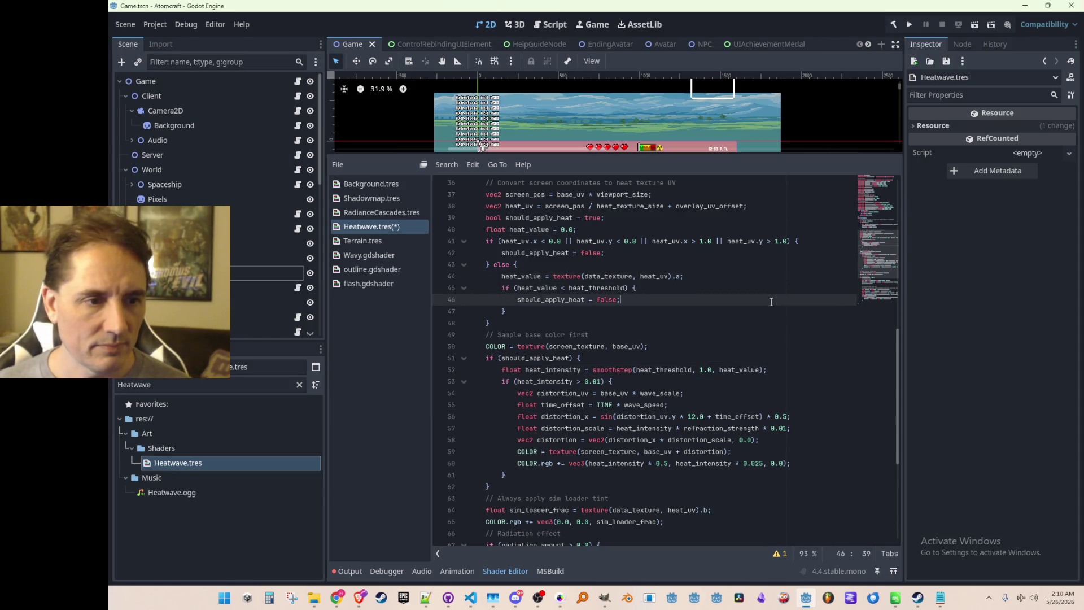
key(ctrl+s)
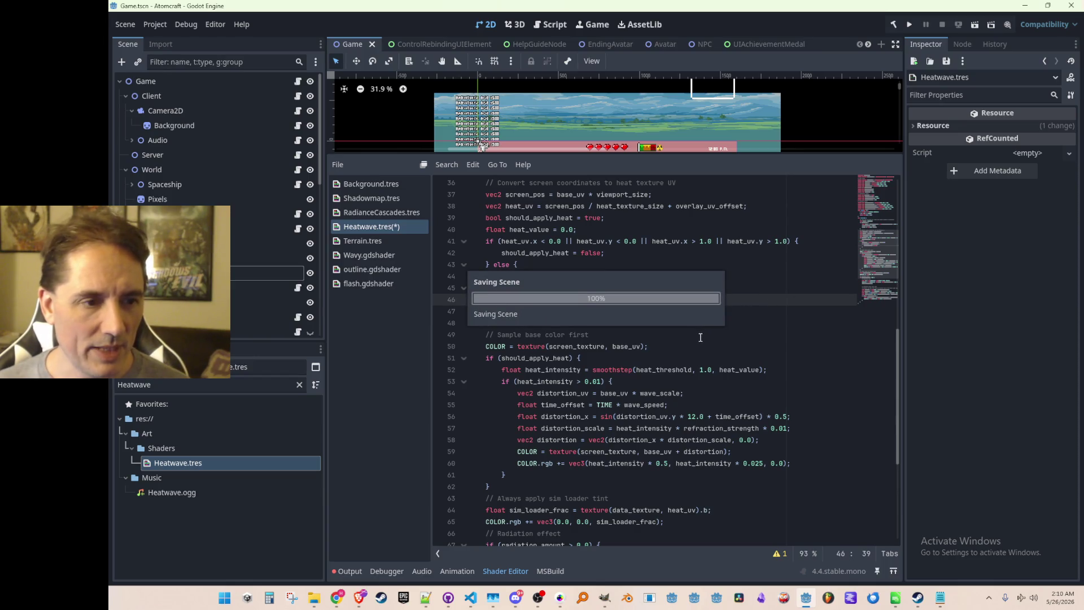
Inspect the heat tint code on line 60
scroll(686, 357, down, 2)
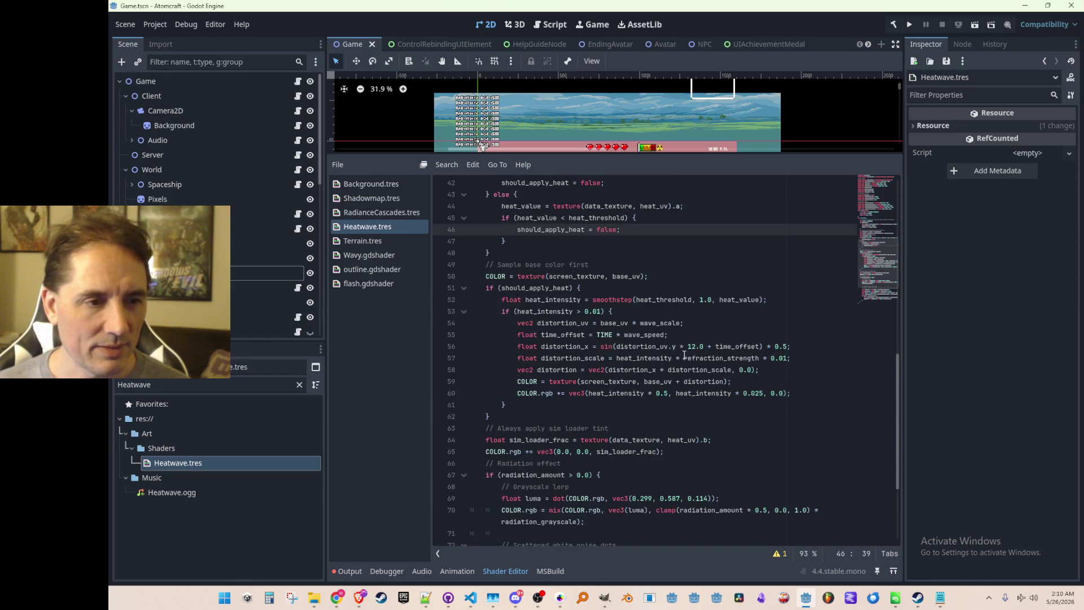
scroll(672, 304, down, 1)
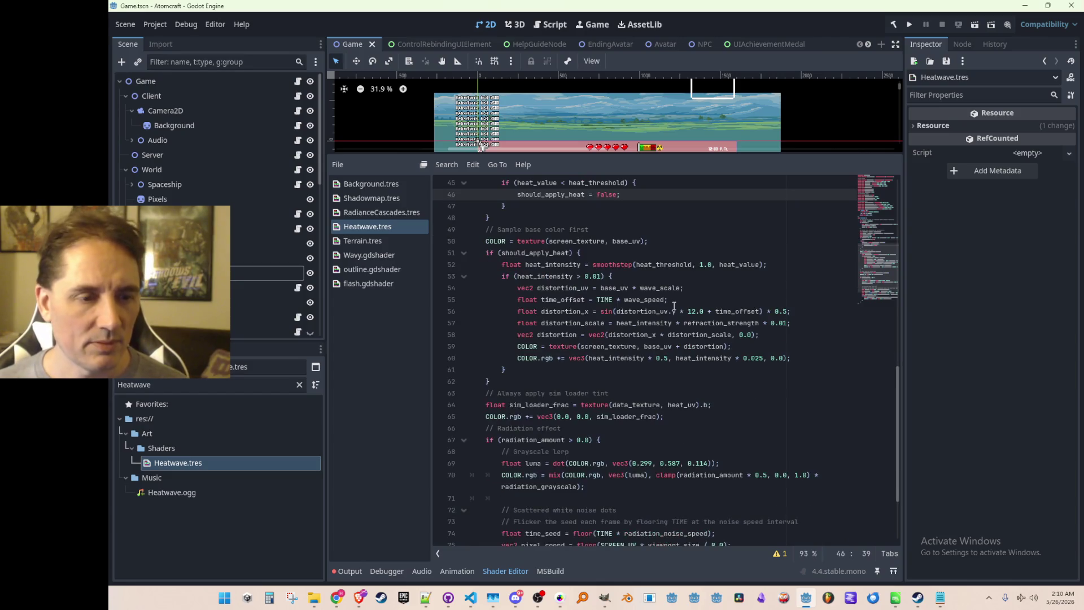
scroll(715, 268, down, 1)
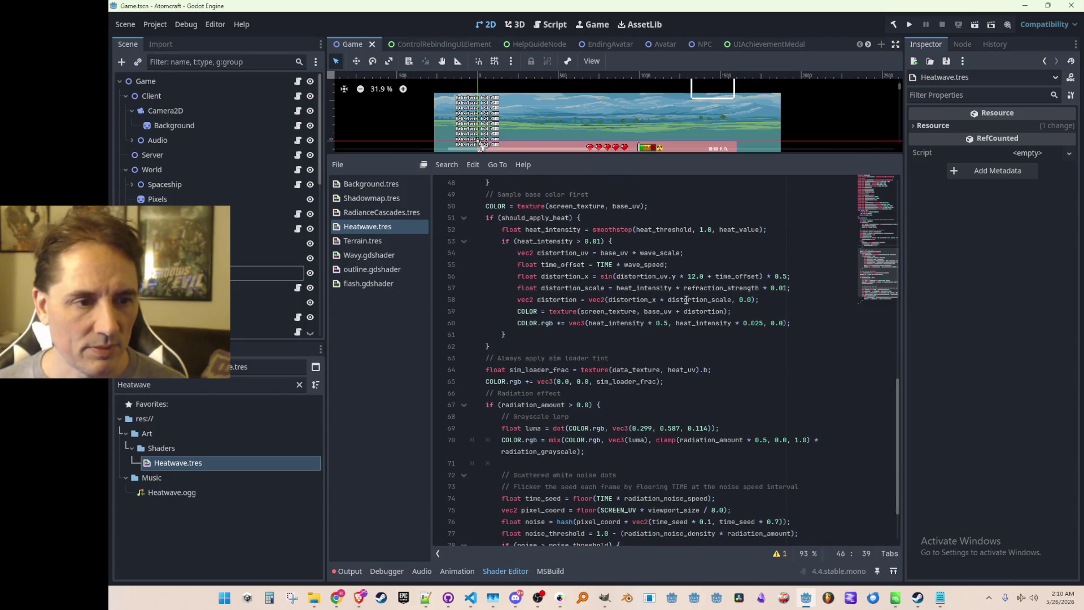
click(547, 325)
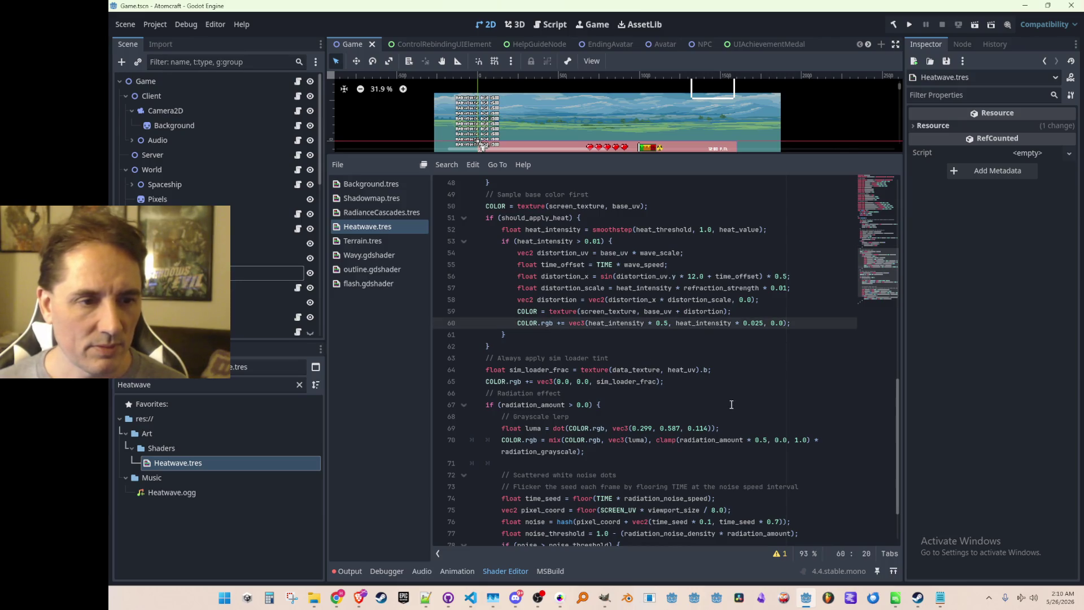
key(ctrl+Right)
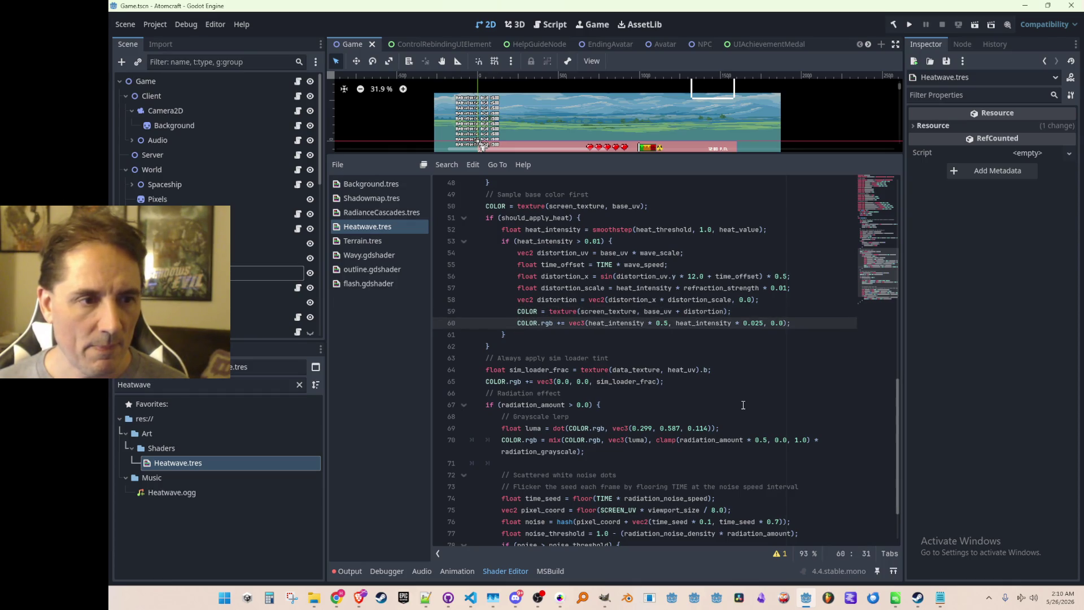
Examine the data_texture sample expression on line 44
scroll(743, 404, up, 3)
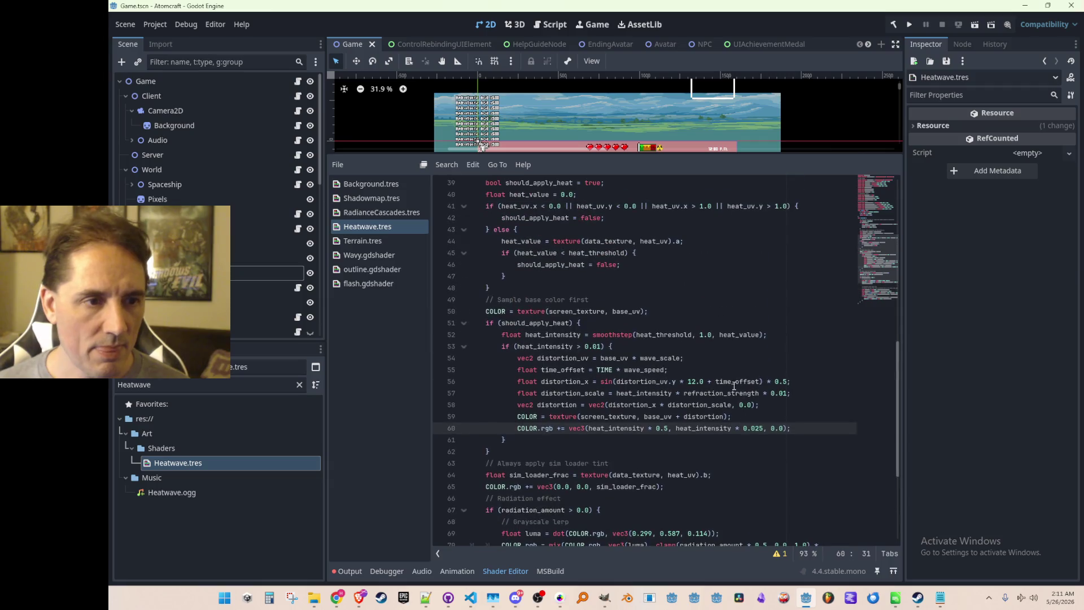
click(605, 289)
double_click(618, 242)
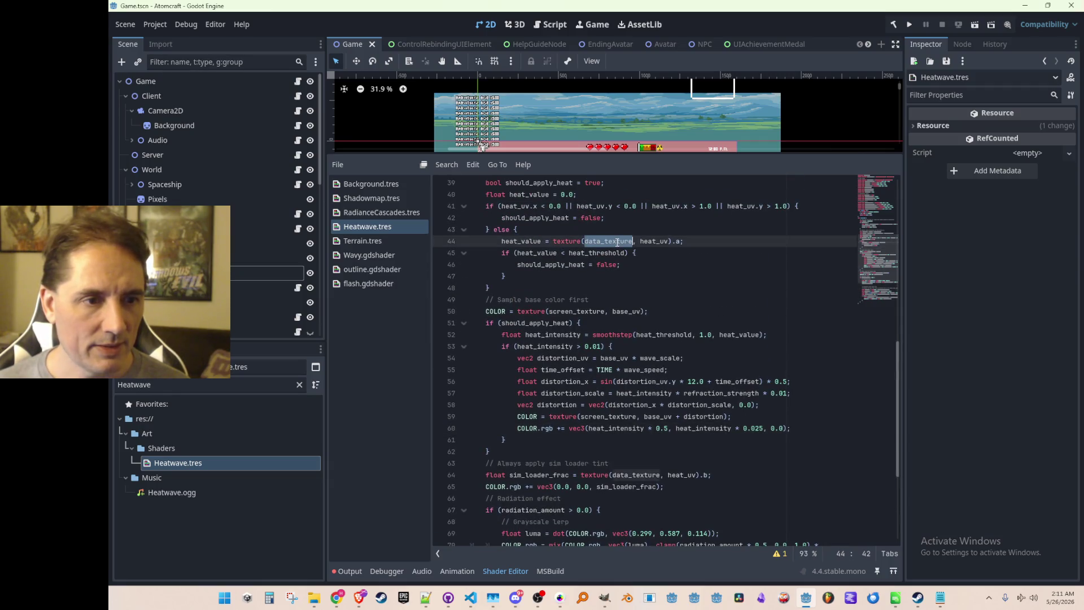
click(682, 296)
click(560, 243)
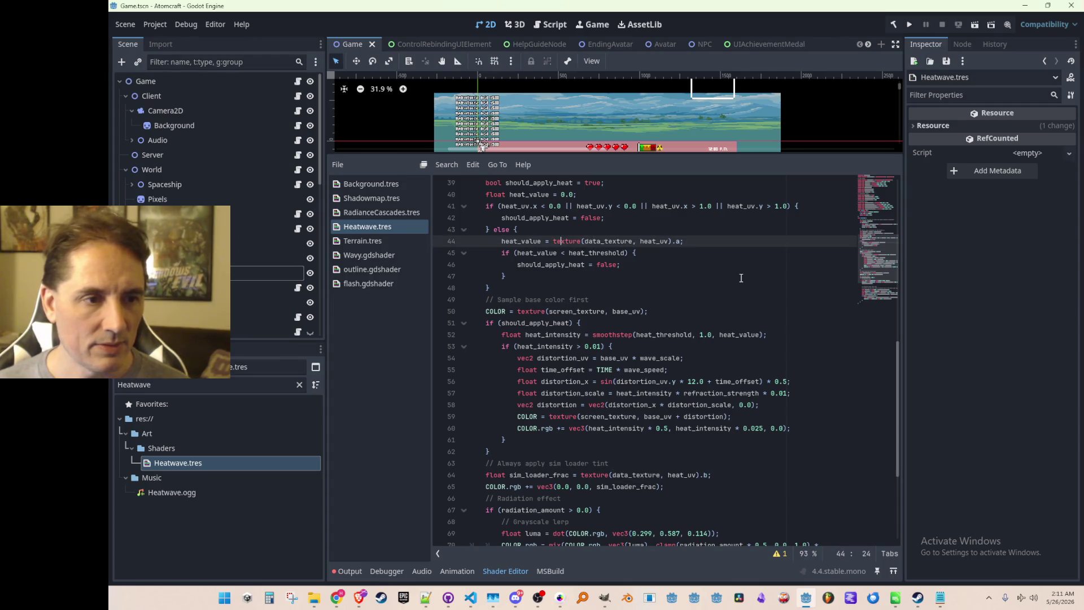
key(shift+End)
key(shift+Left)
key(shift+Left)
key(shift+Left)
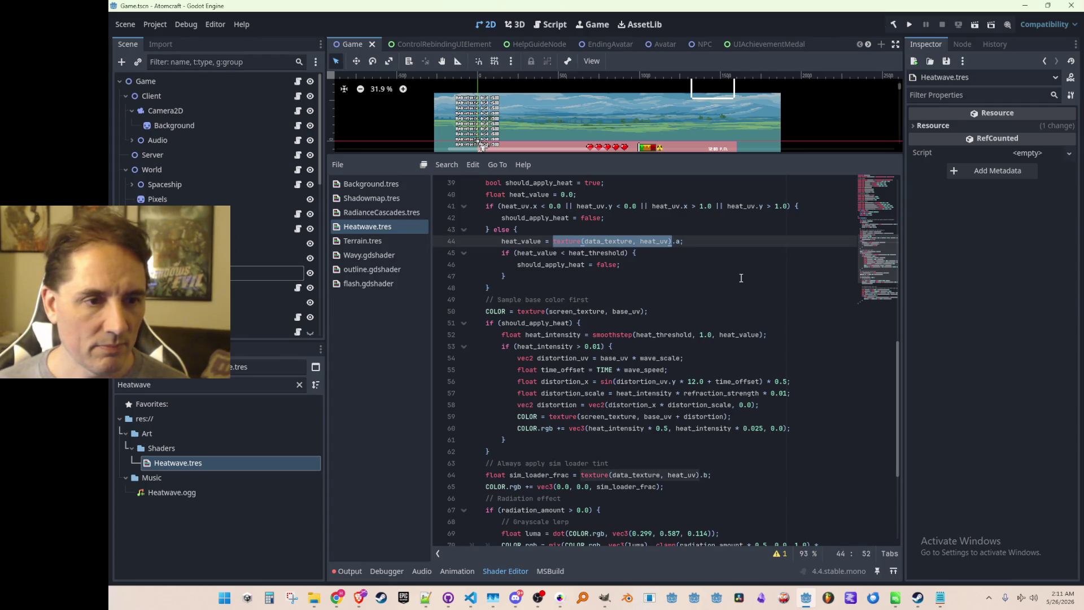
key(End)
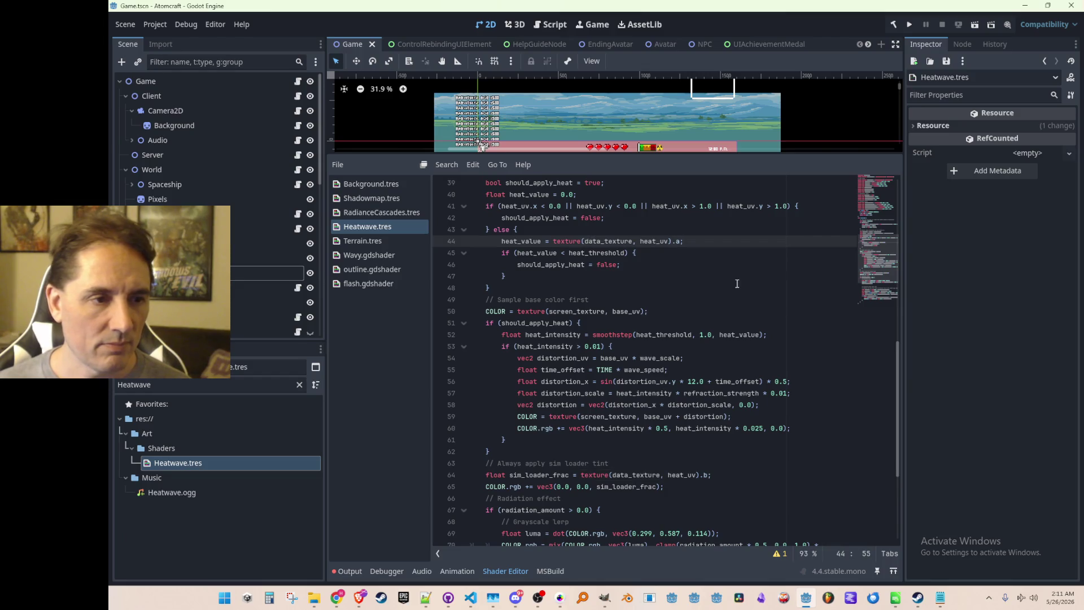
Review the code around line 40, then switch to the browser window
scroll(729, 285, up, 2)
click(690, 260)
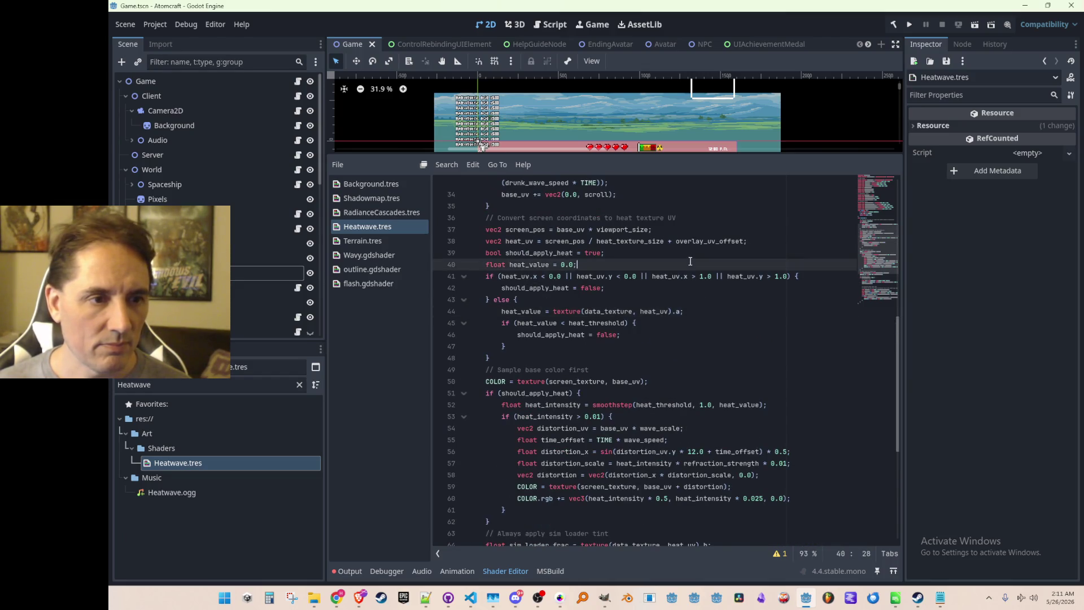
scroll(751, 339, down, 3)
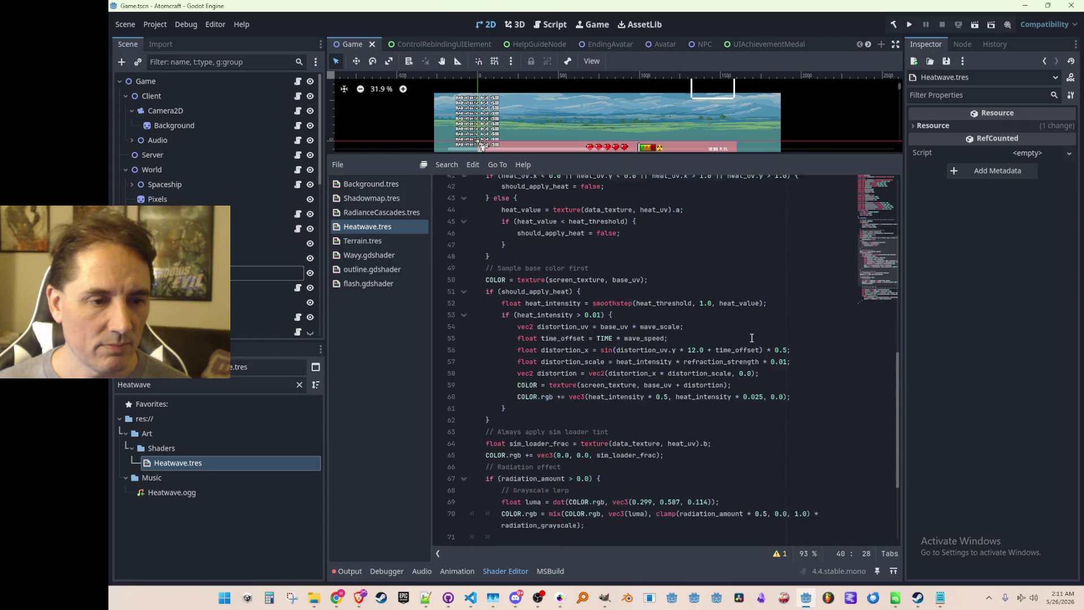
key(alt+Tab)
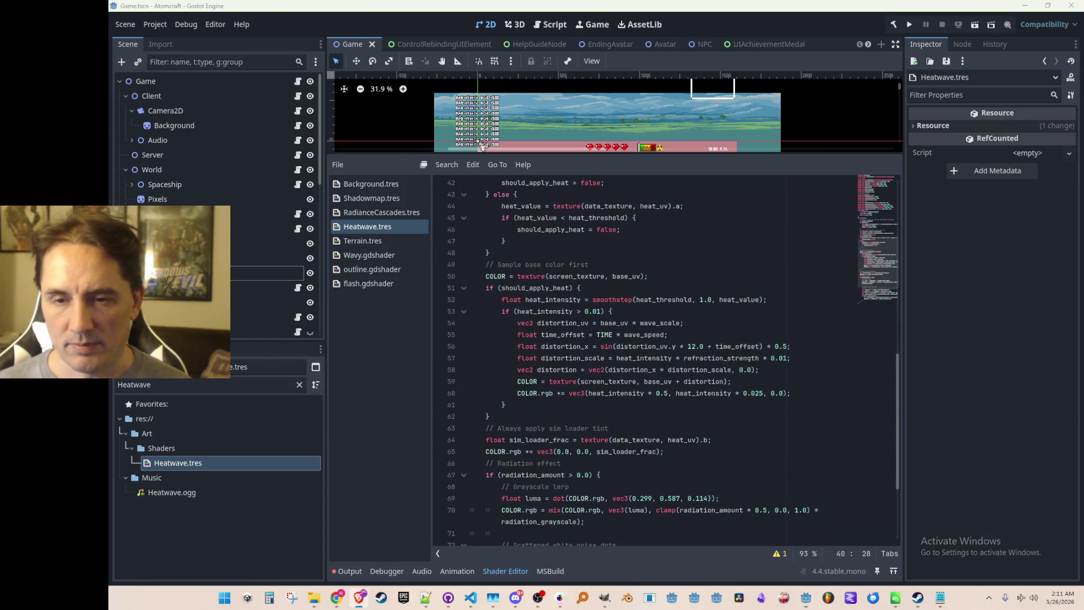
Write texture(data_texture, heat_uv).rgb on a temporary line below line 59, then remove it
click(675, 323)
click(696, 370)
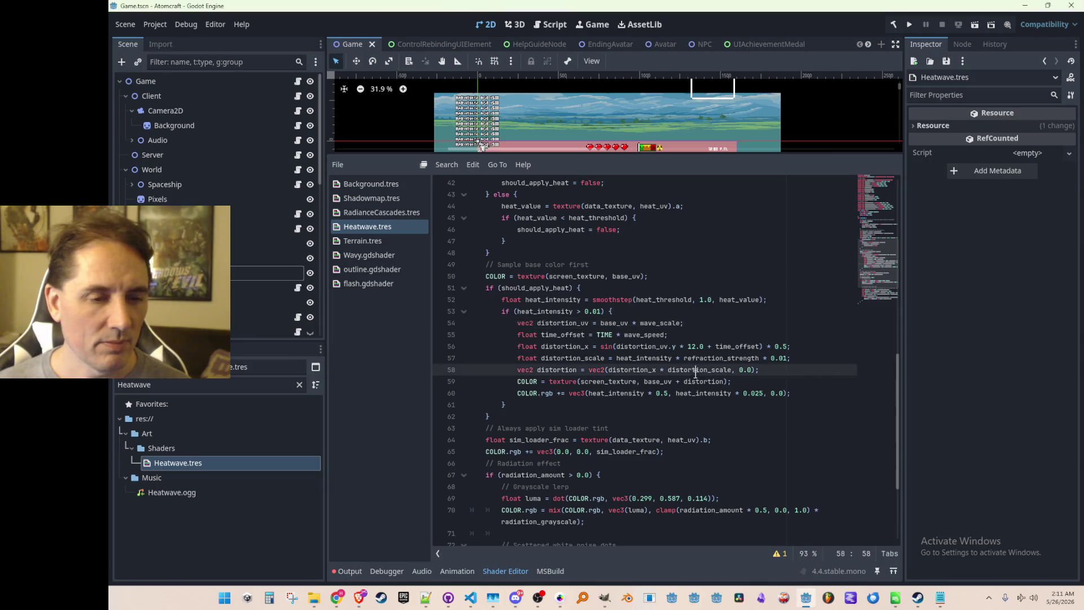
key(Down)
key(End)
key(Return)
text(texture(data_texture, heat_uv))
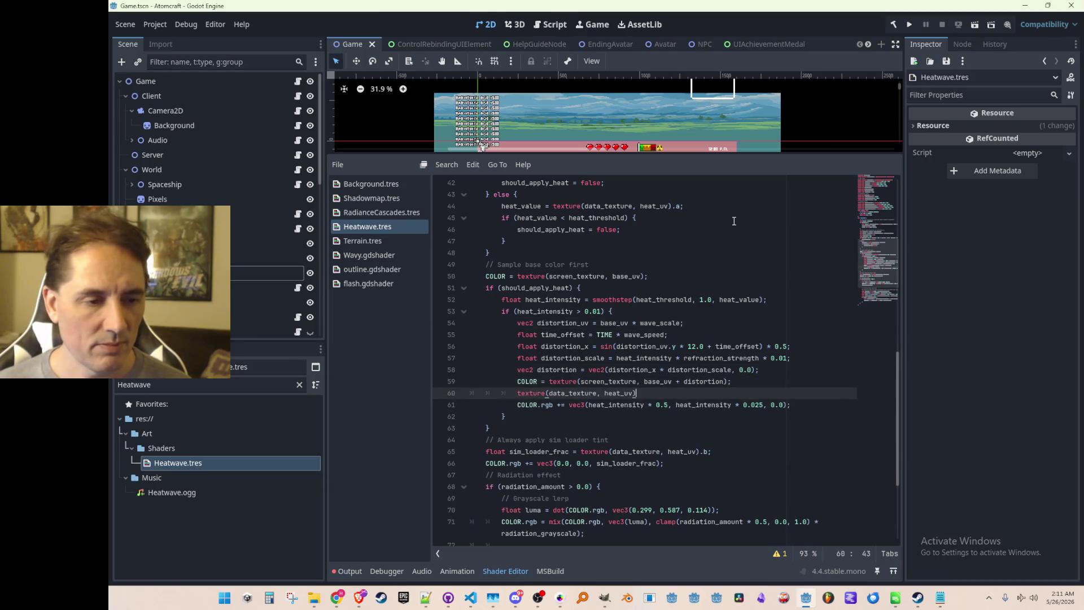
text(.rgb)
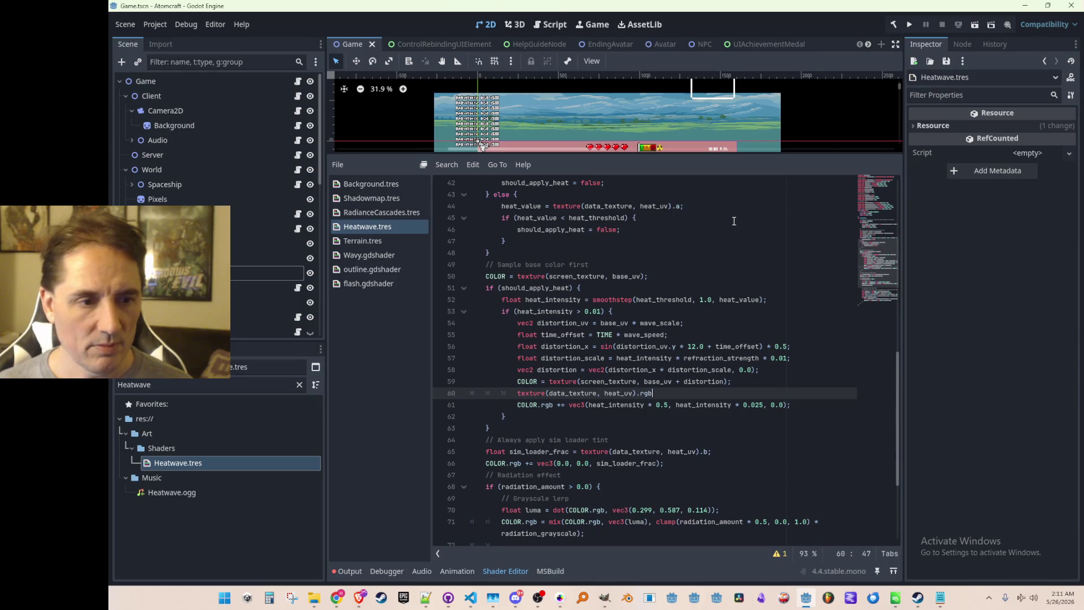
key(shift+Home)
key(BackSpace)
Replace line 61's fixed orange tint with the data texture colour times heat_intensity, and save
scroll(782, 428, down, 2)
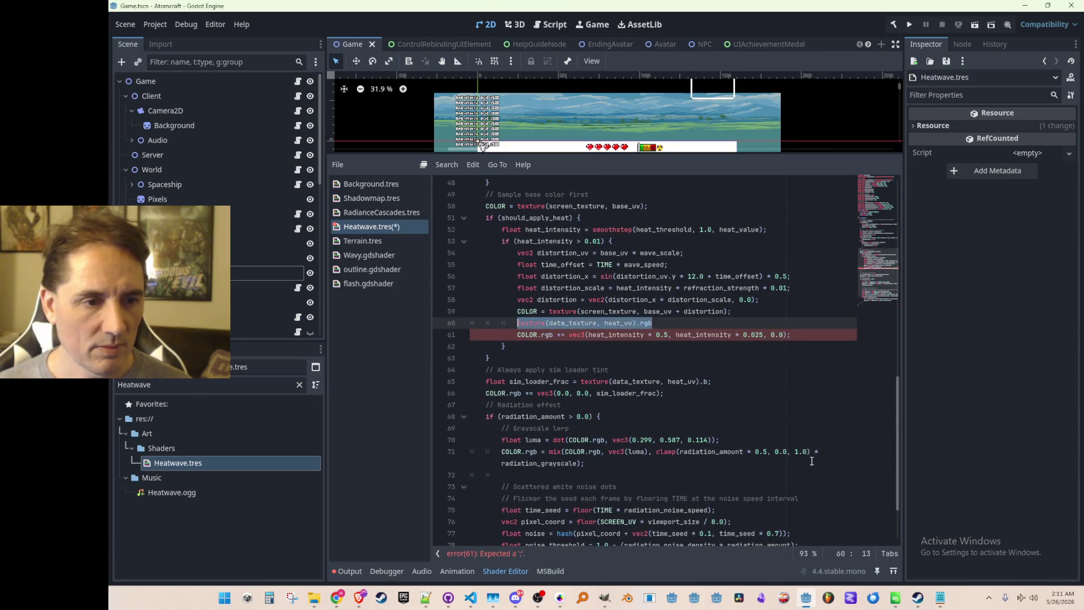
key(Down)
key(ctrl+Right)
key(ctrl+Right)
key(ctrl+Right)
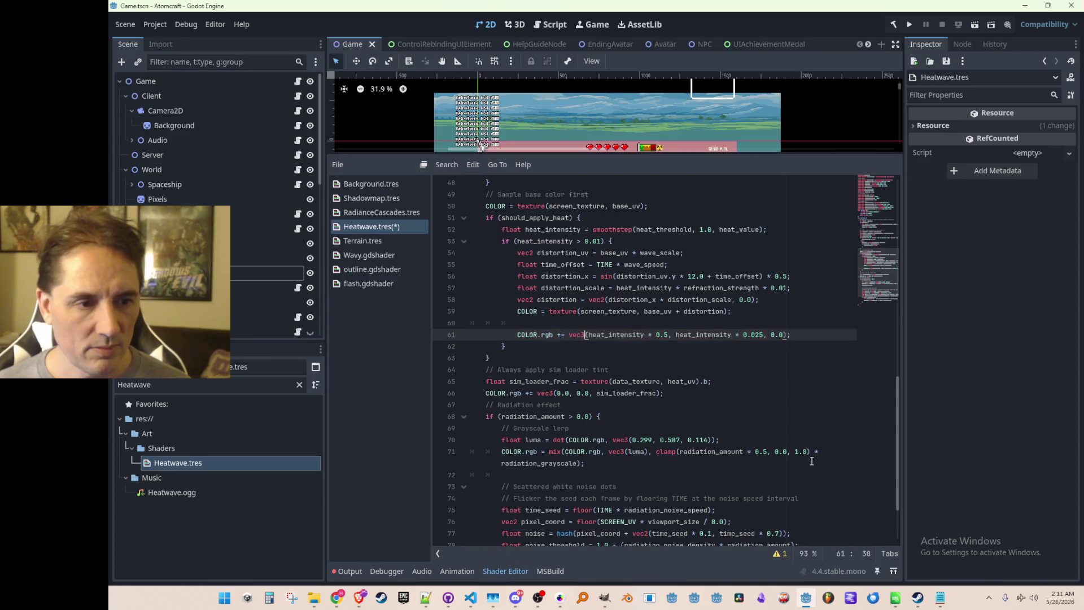
text(texture(data_texture, heat_uv).rgb)
text(*)
key(Delete)
key(Delete)
key(Delete)
key(ctrl+Right)
key(shift+End)
key(Delete)
key(ctrl+s)
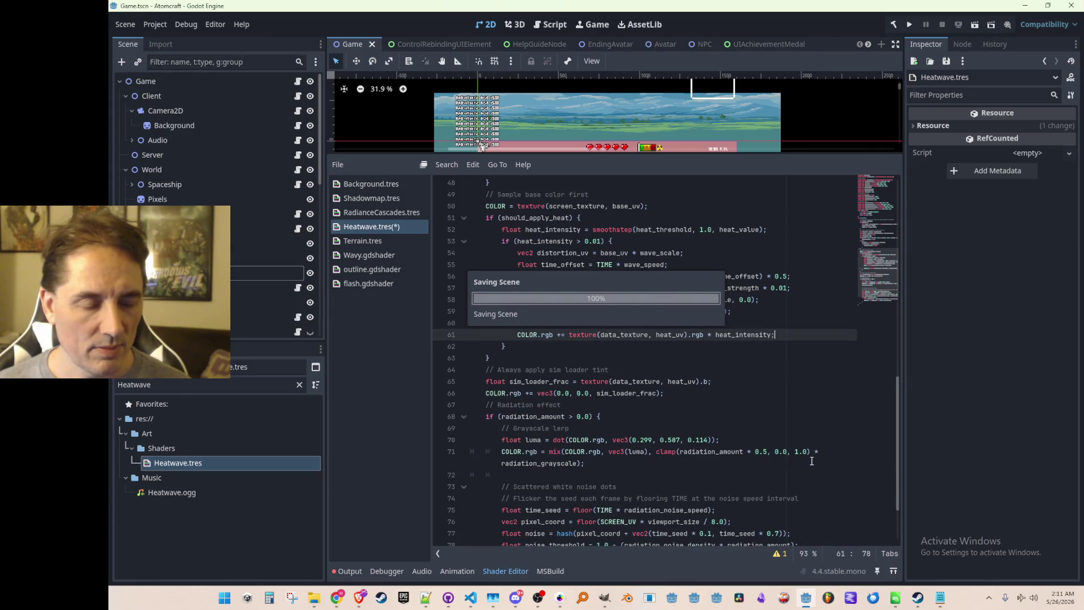
Review the updated tint lines 60–61
key(Up)
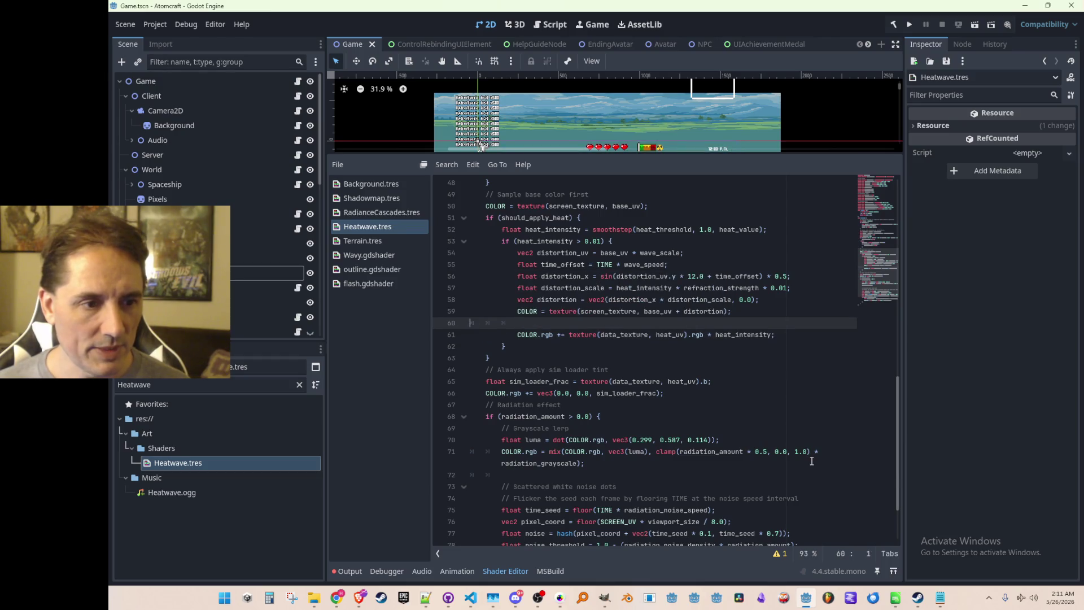
key(Down)
scroll(710, 384, down, 2)
scroll(678, 387, up, 2)
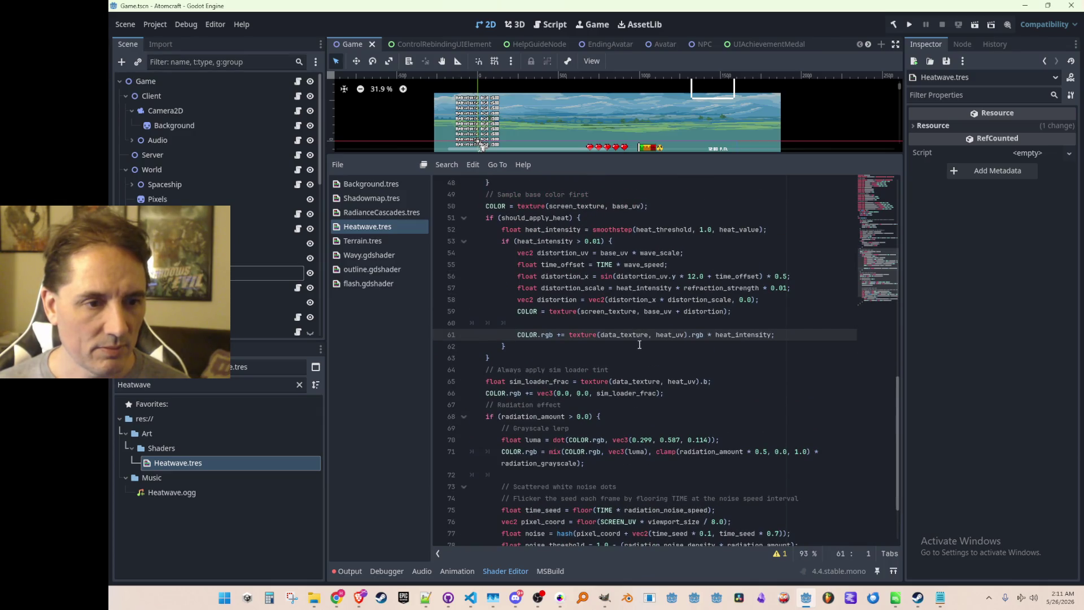
Start an if condition on sim_loader_frac below line 65, then discard it and save
double_click(558, 382)
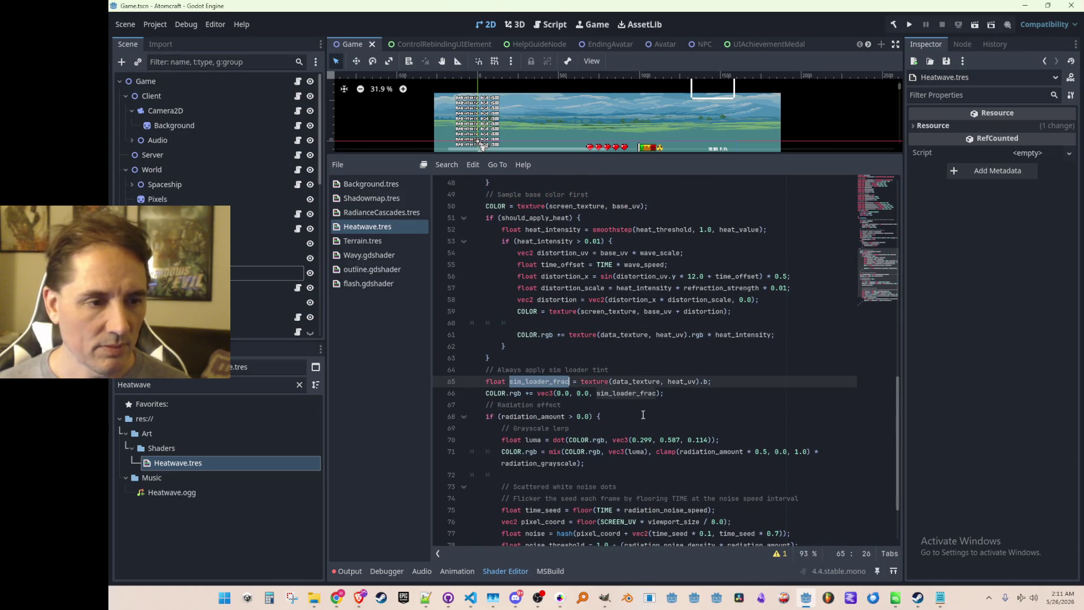
key(ctrl+c)
key(End)
key(Return)
text(if()
key(ctrl+v)
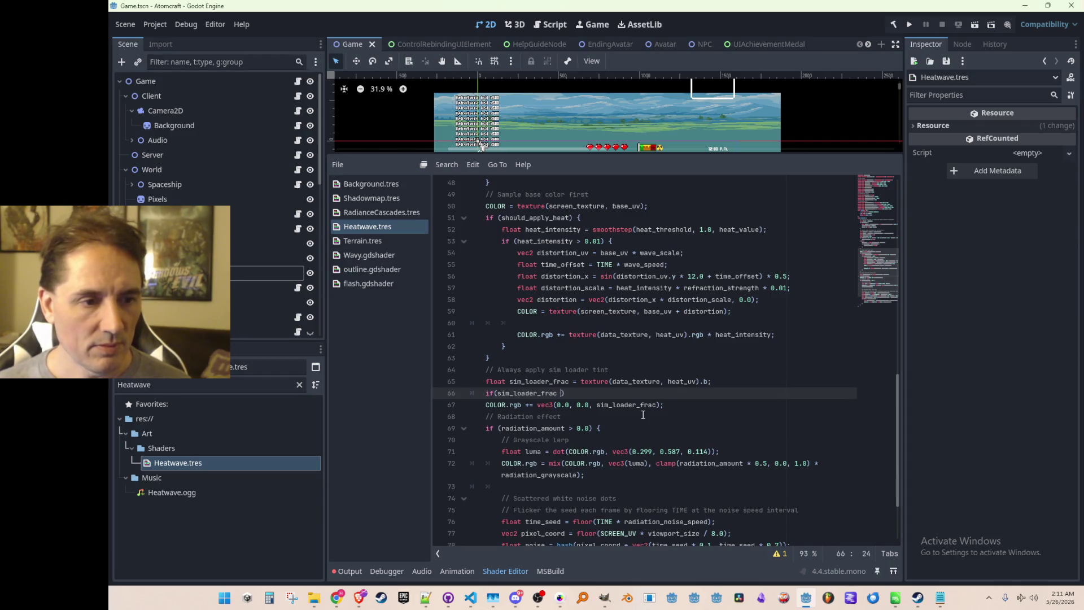
key(Up)
key(End)
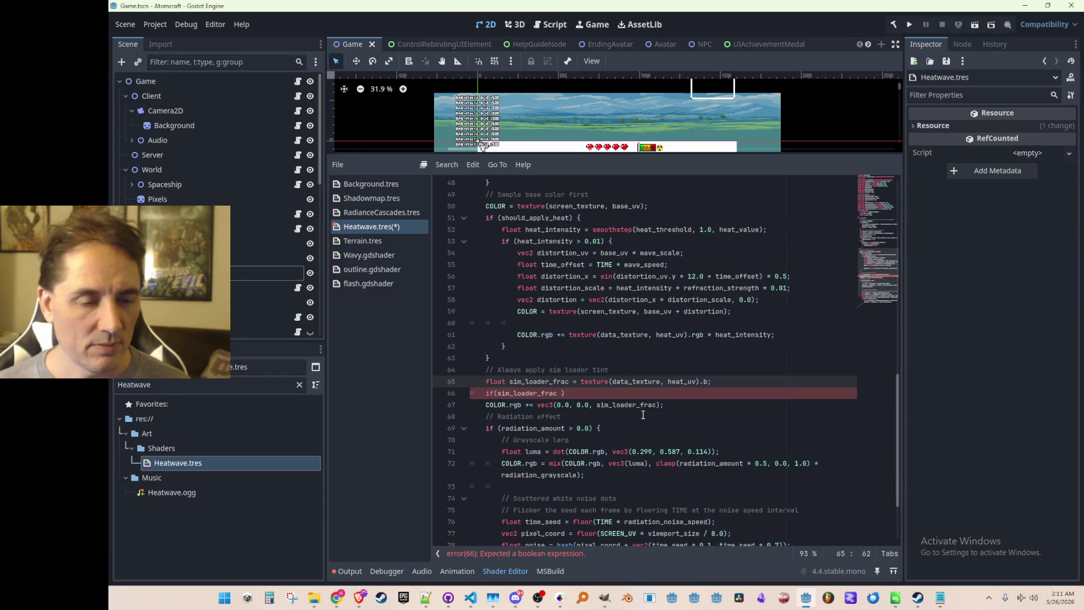
key(Down)
key(ctrl+BackSpace)
key(ctrl+BackSpace)
key(ctrl+shift+k)
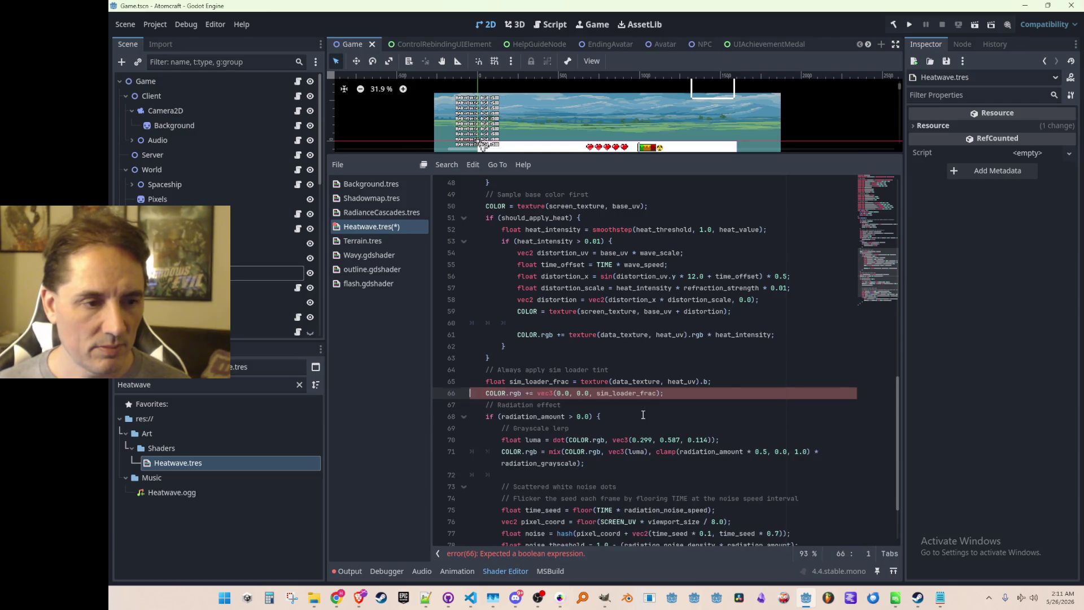
key(ctrl+s)
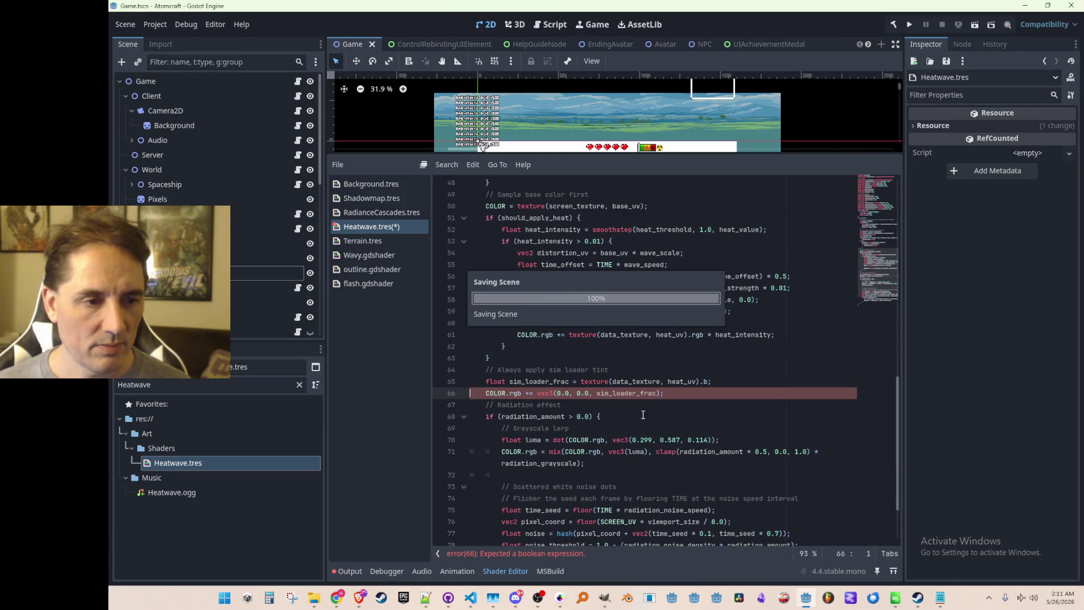
Delete the sim loader tint comment and COLOR.rgb lines, save, and enlarge the 2D view
key(Up)
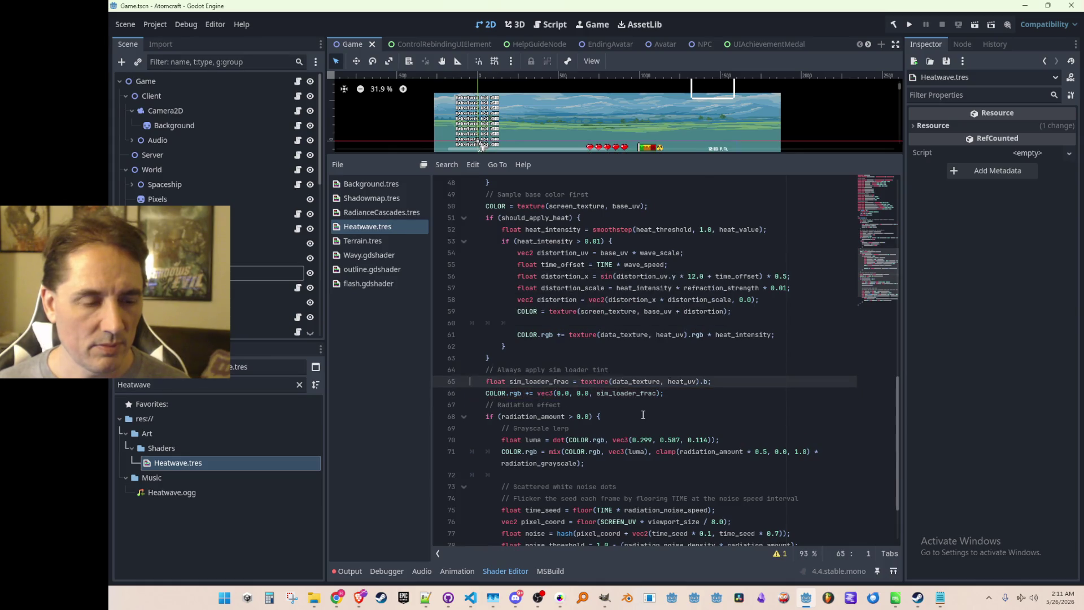
key(Down)
key(End)
key(Return)
key(shift+Up)
key(shift+Up)
key(shift+Up)
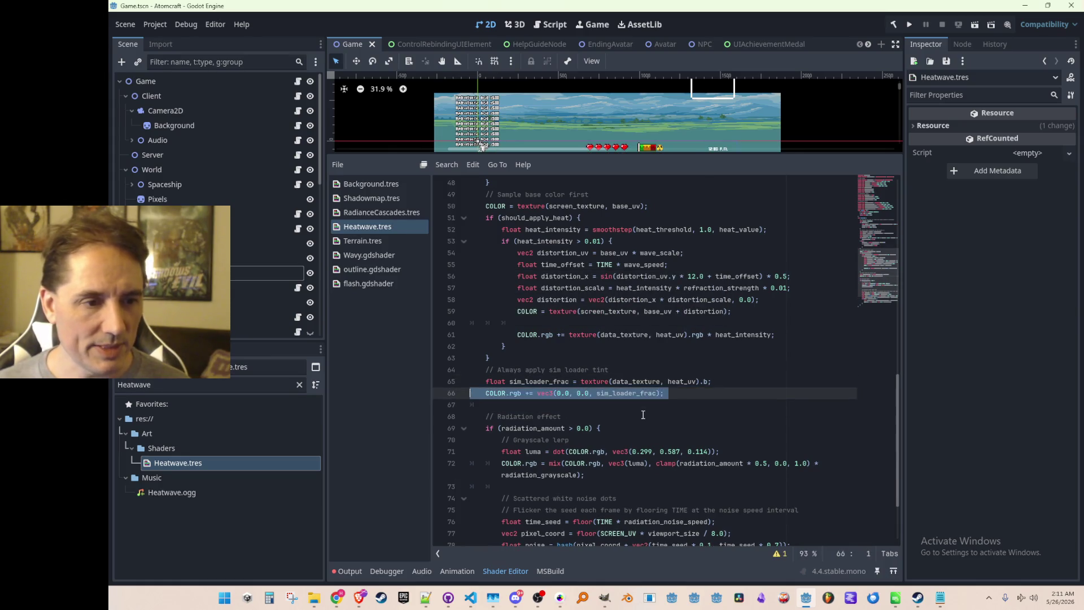
key(Delete)
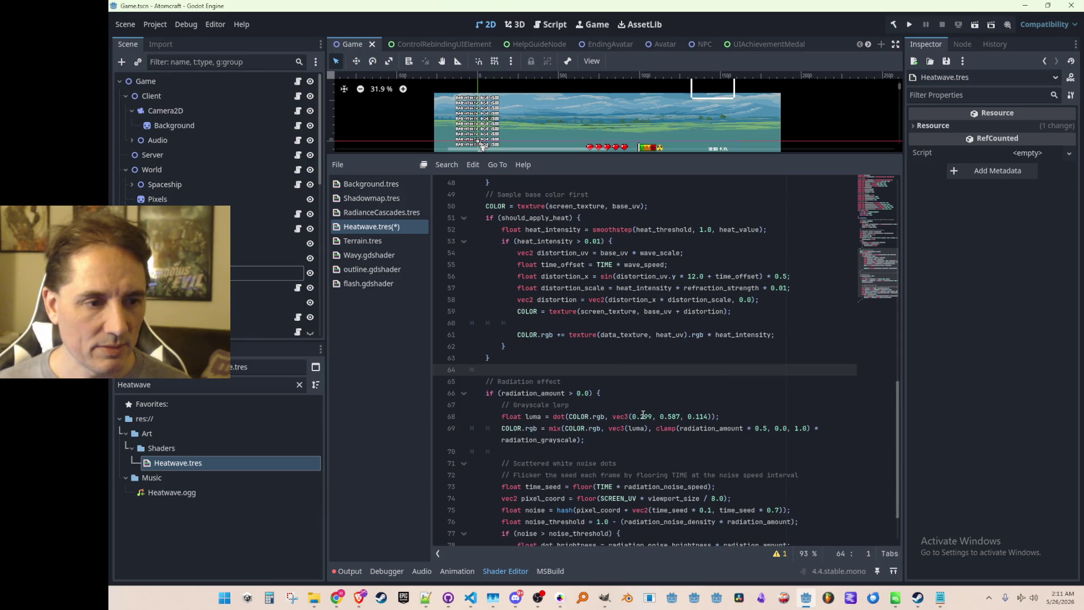
key(ctrl+s)
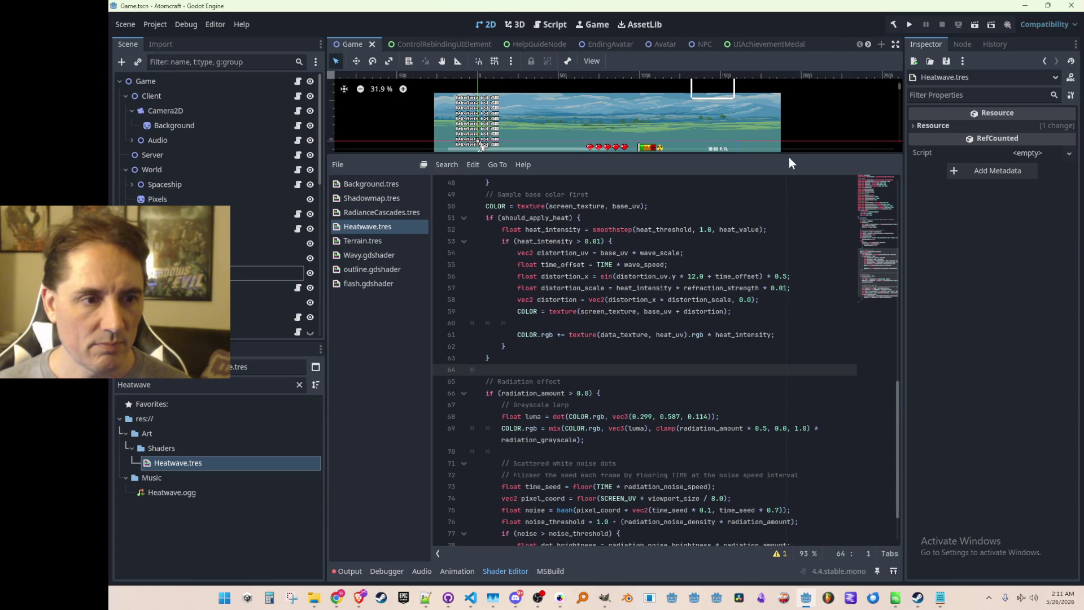
drag(730, 158, 730, 292)
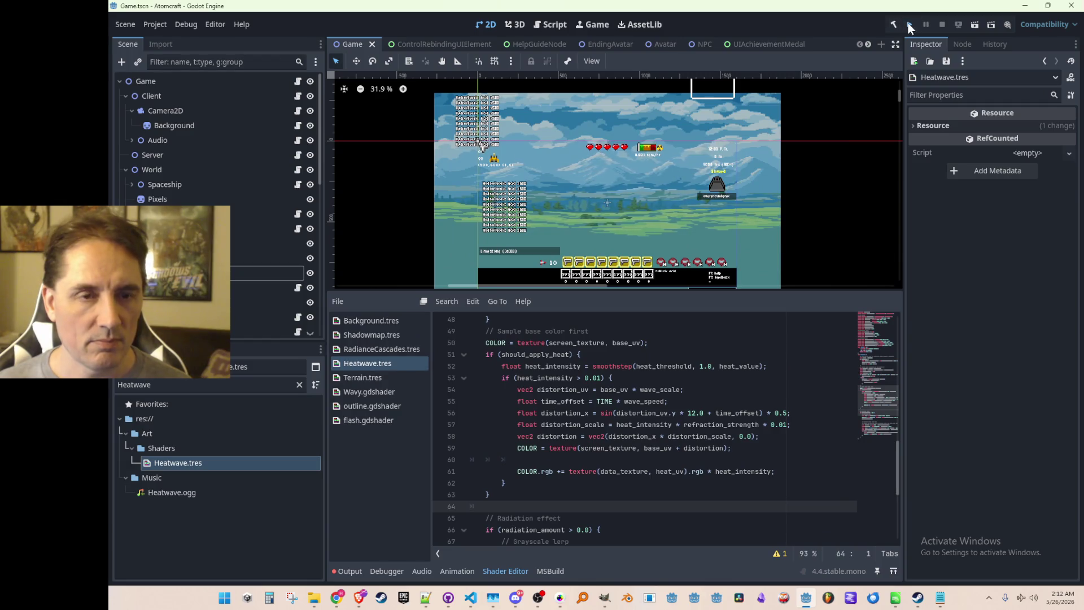
Run the Atomcraft project and close the blank game window that appears
click(909, 26)
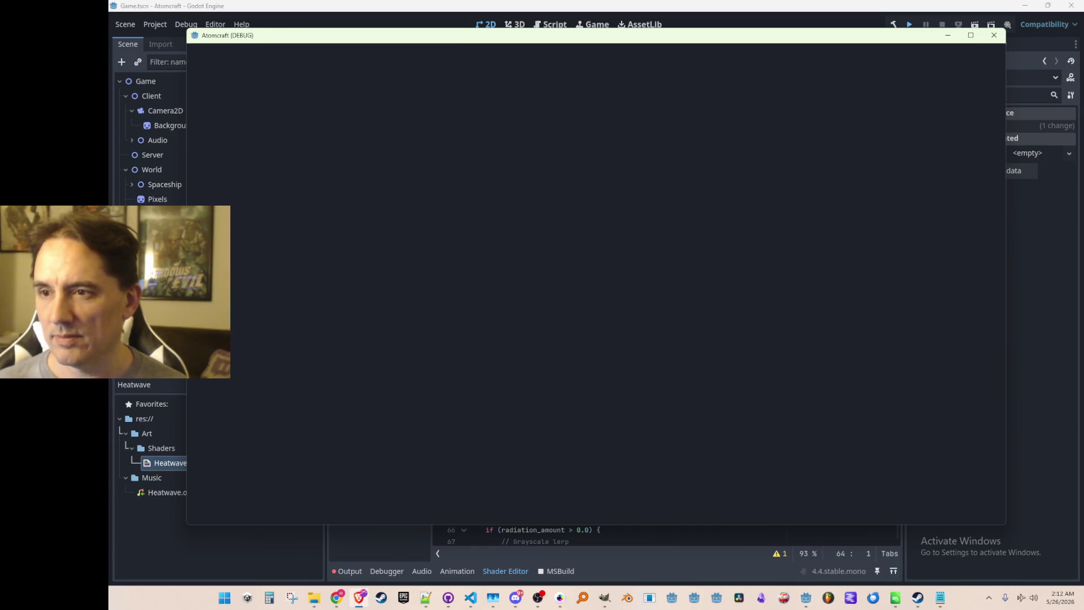
click(994, 35)
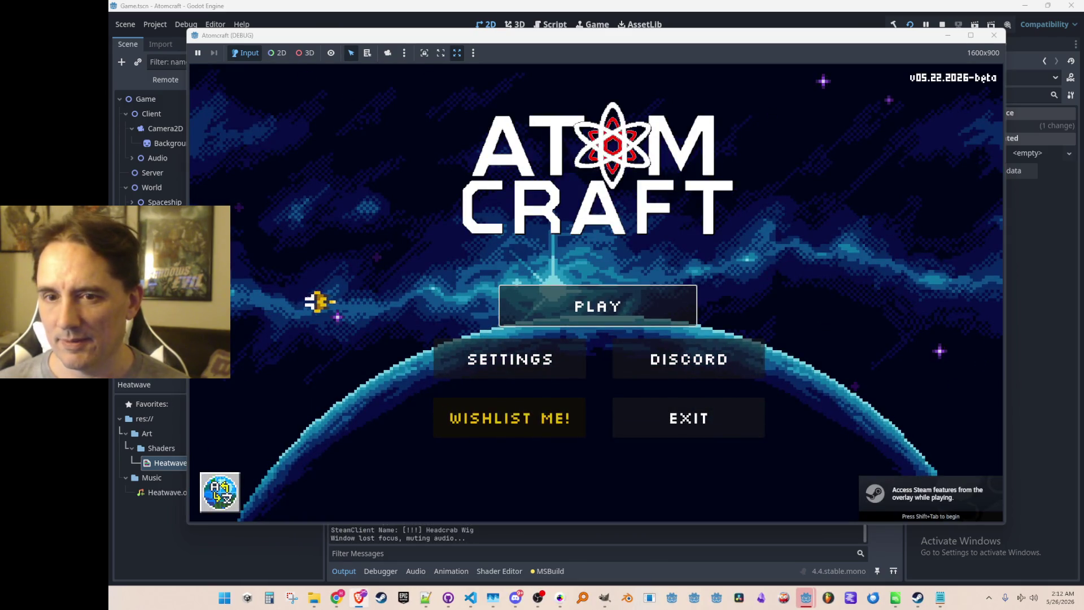
Play world NPC TEST H with profile A TEST 6, then stop the game and show the Debugger
click(643, 301)
scroll(632, 328, down, 2)
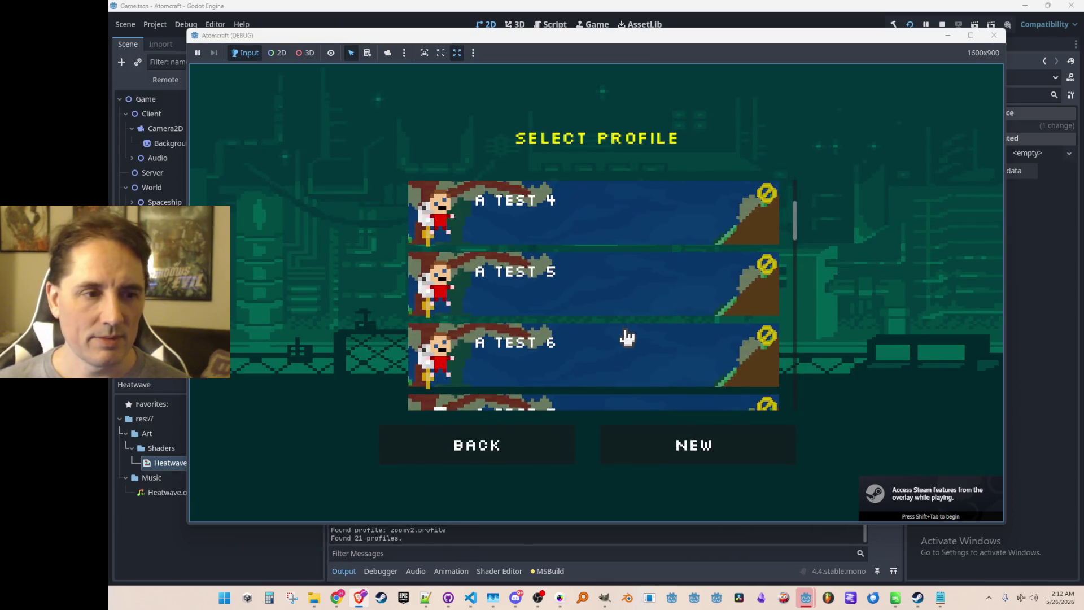
click(625, 336)
scroll(654, 336, down, 5)
scroll(668, 314, down, 8)
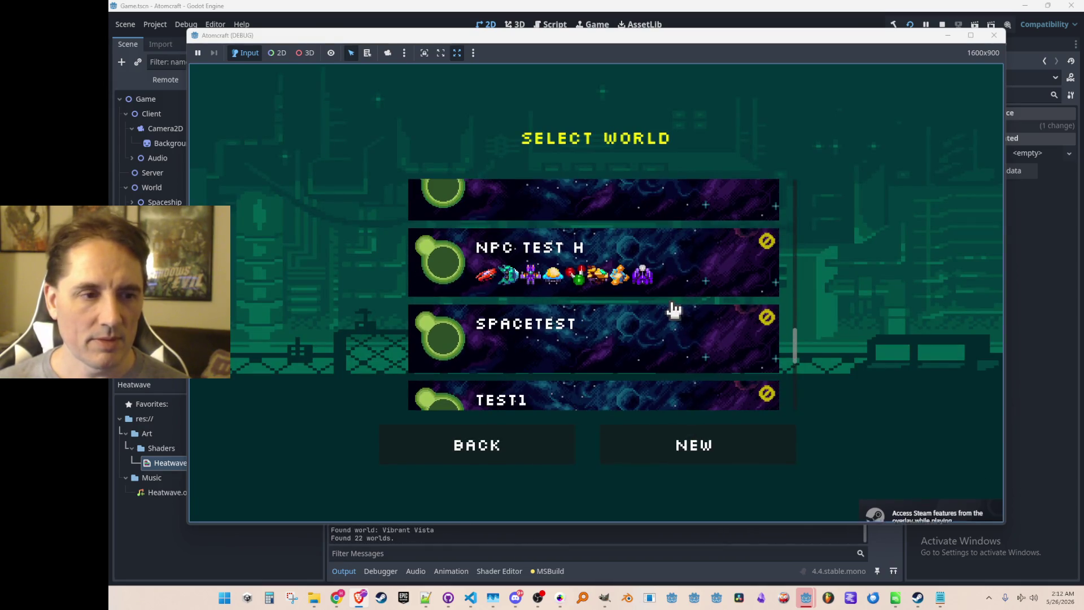
click(690, 276)
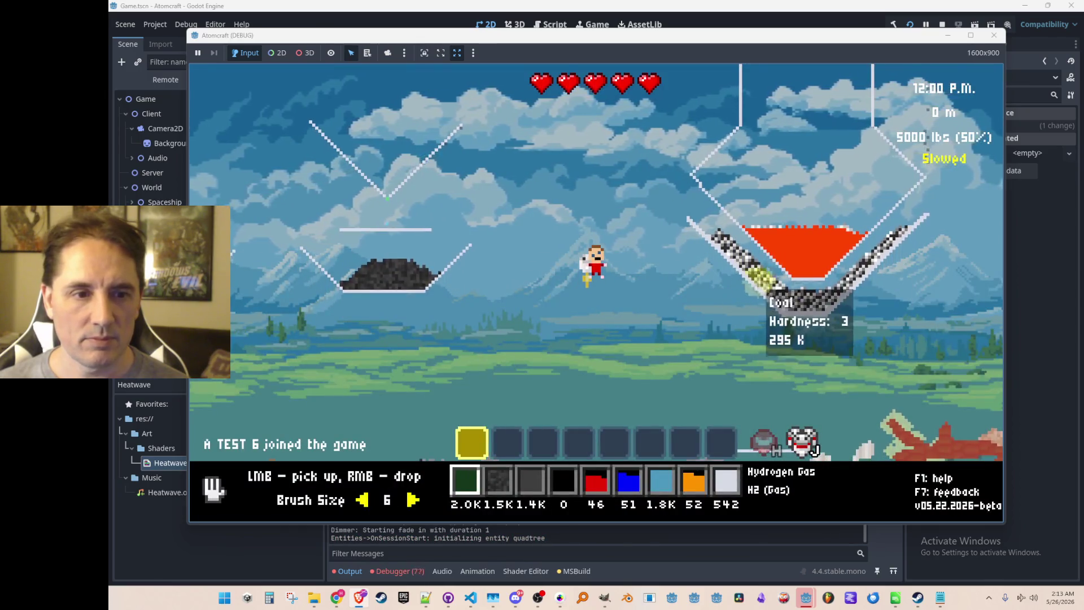
click(994, 35)
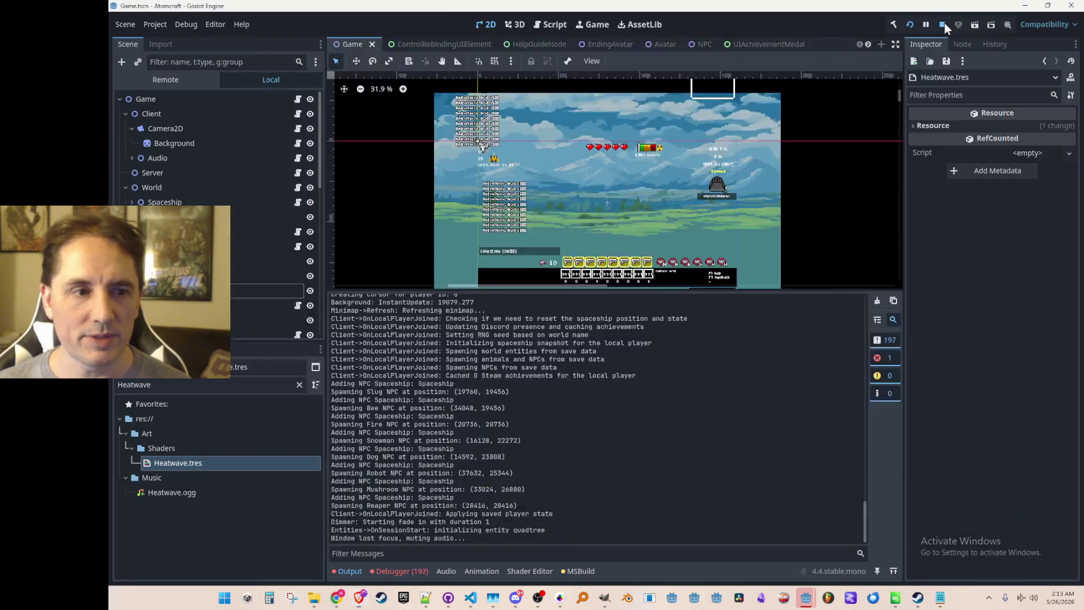
click(412, 570)
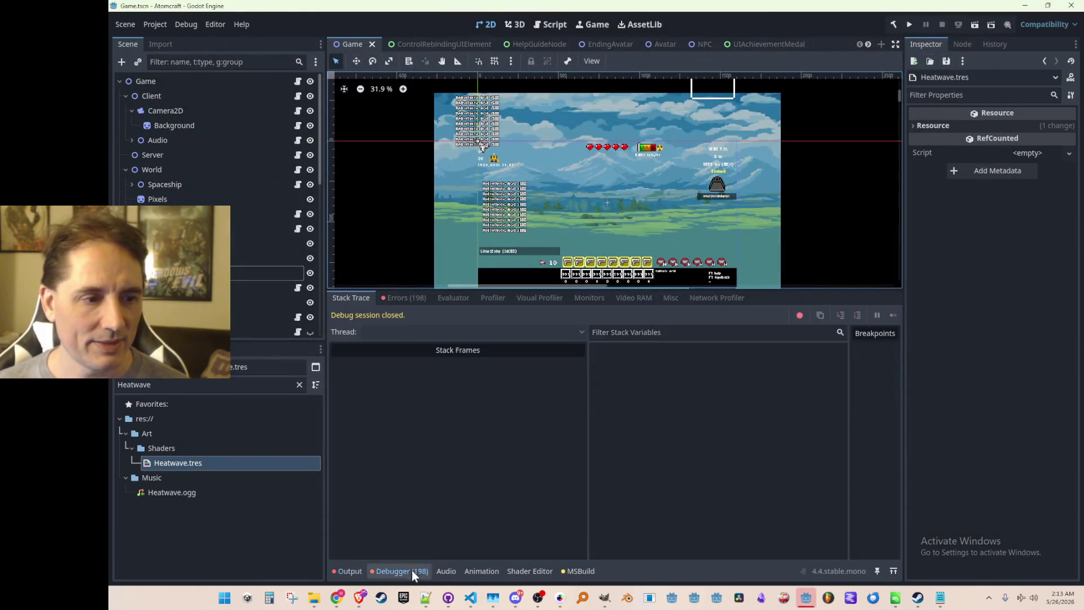
Open the UpdateHeatwave NullReferenceException from the Errors list in Gameplay.cs
click(411, 297)
drag(754, 290, 741, 362)
double_click(505, 424)
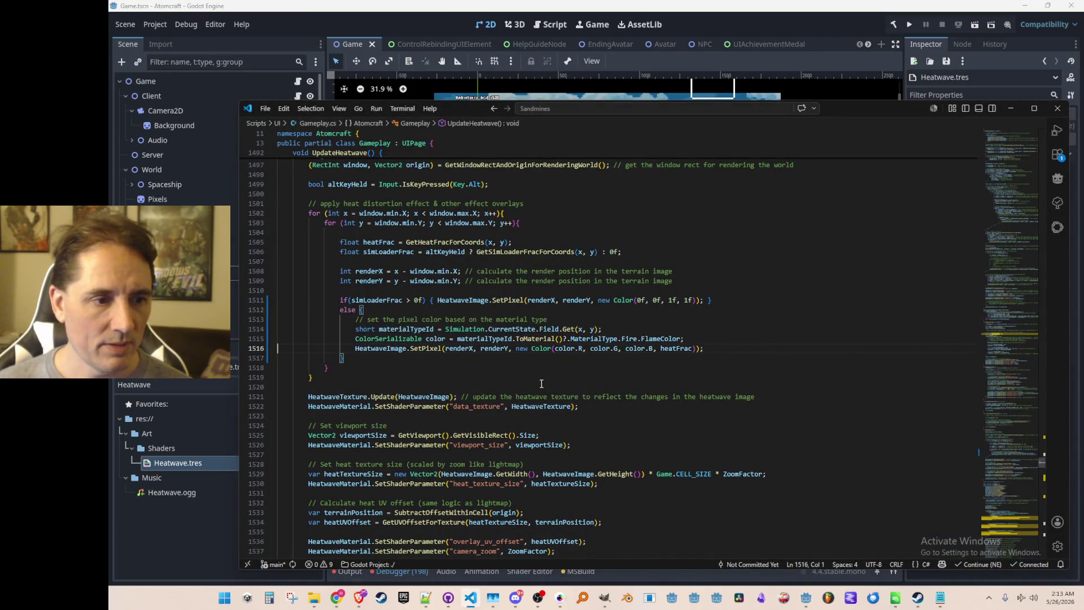
scroll(578, 397, up, 1)
click(563, 375)
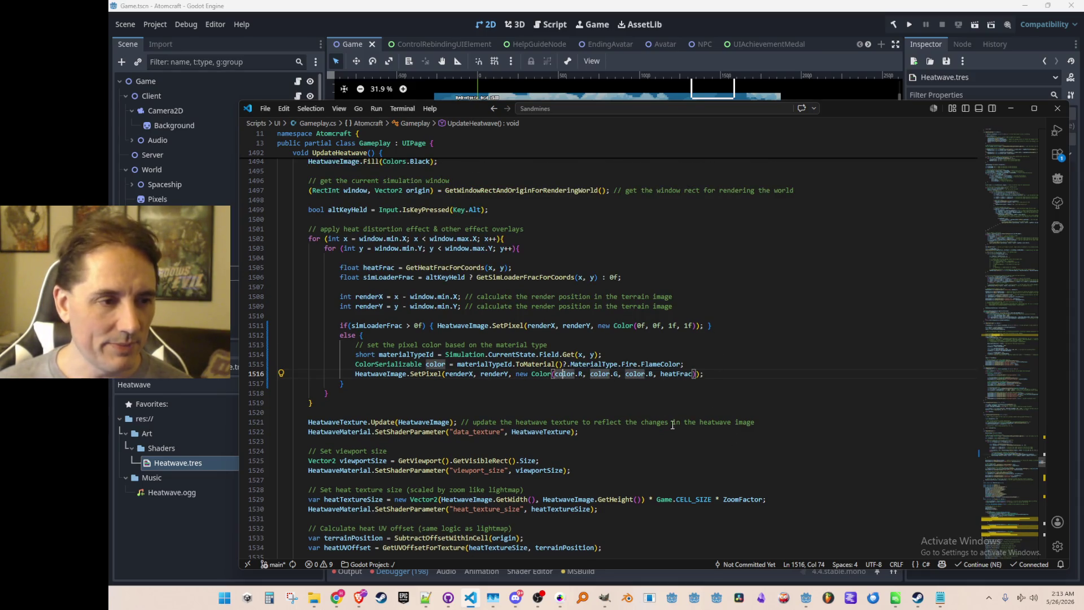
Select color in the SetPixel call and add a blank line above it
key(alt+Tab)
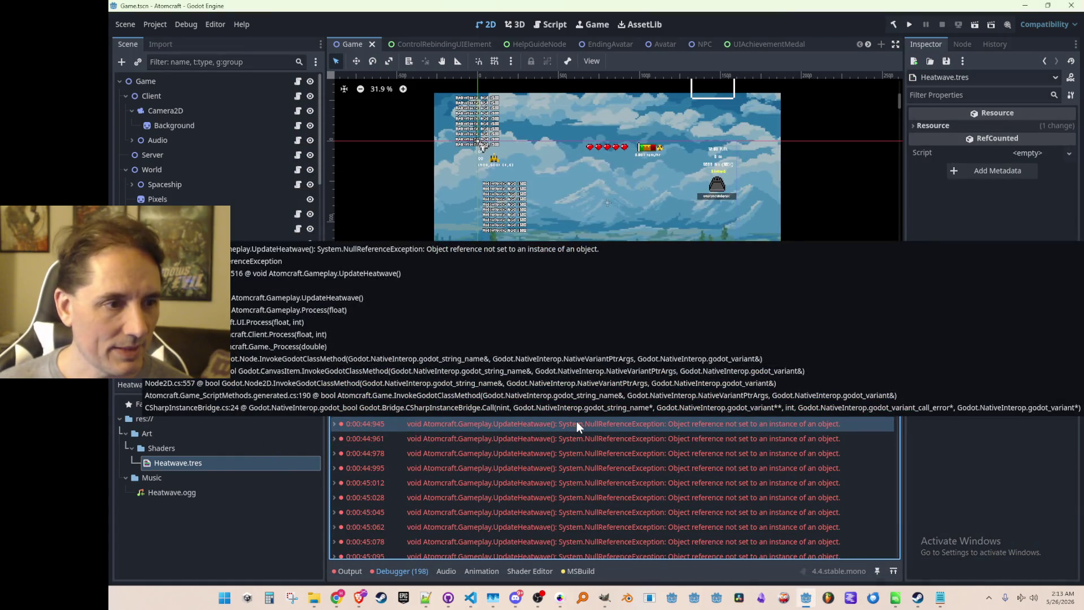
key(alt+Tab)
key(ctrl+d)
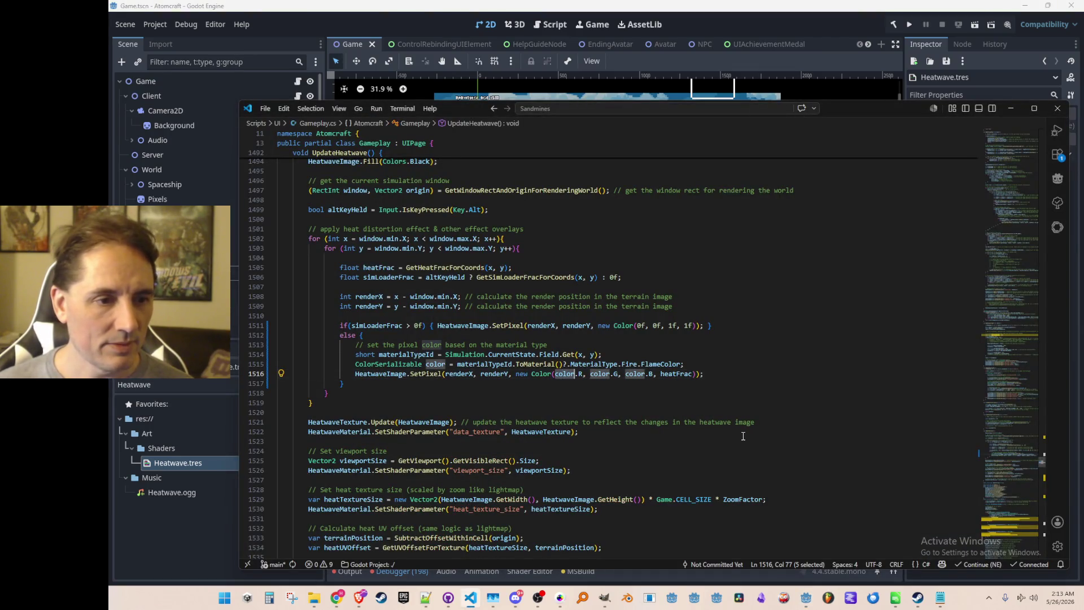
key(Up)
key(End)
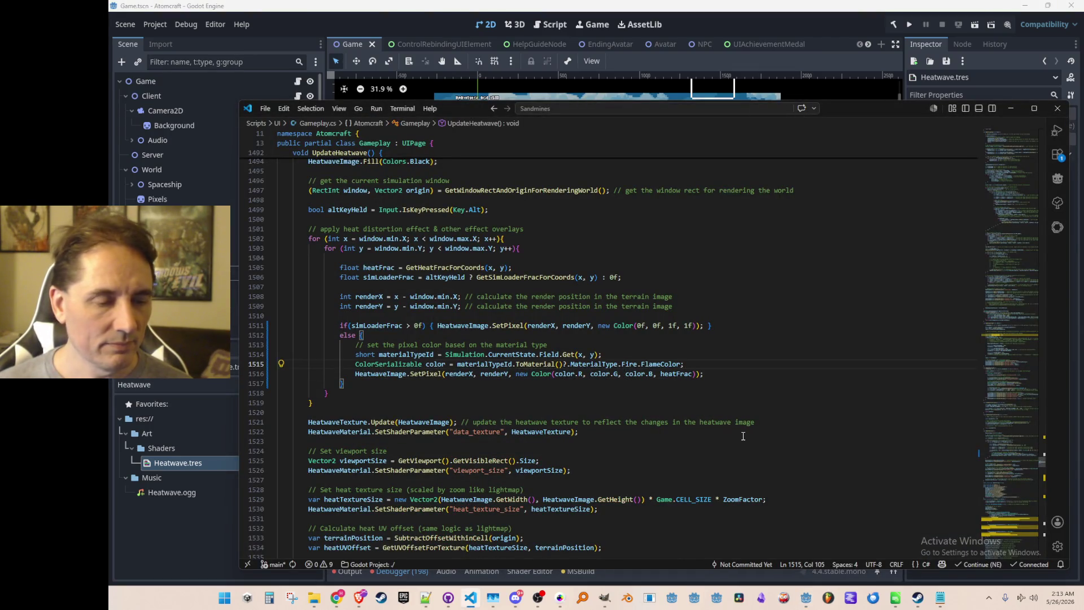
key(Return)
Add the suggested color fallback line, changing Colors.Transparent to Colors.Red
text(color)
key(Tab)
key(ctrl+shift+Left)
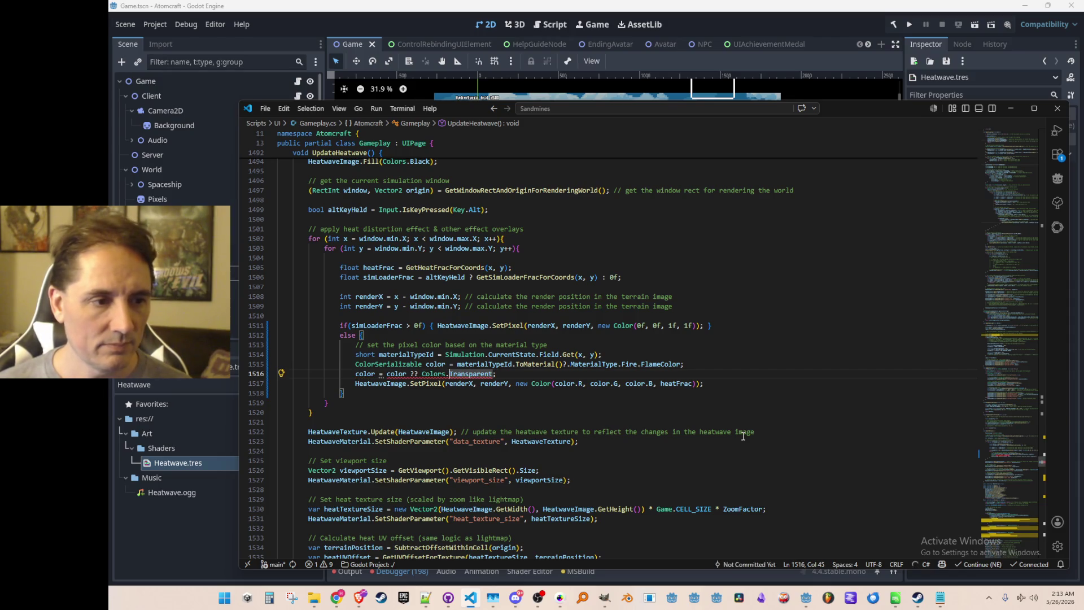
text(Red)
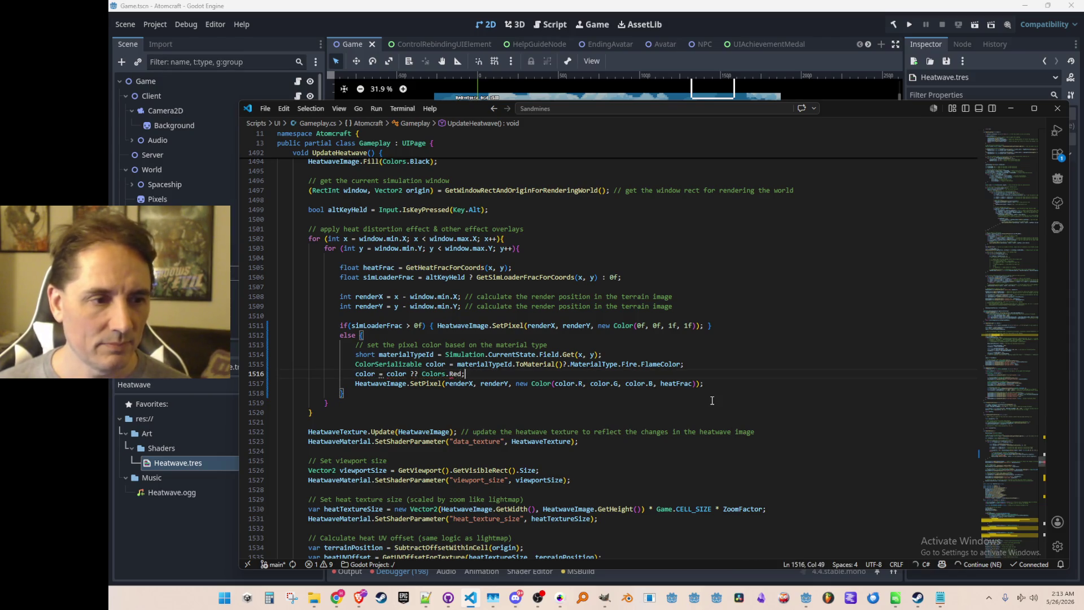
mouse_move(456, 373)
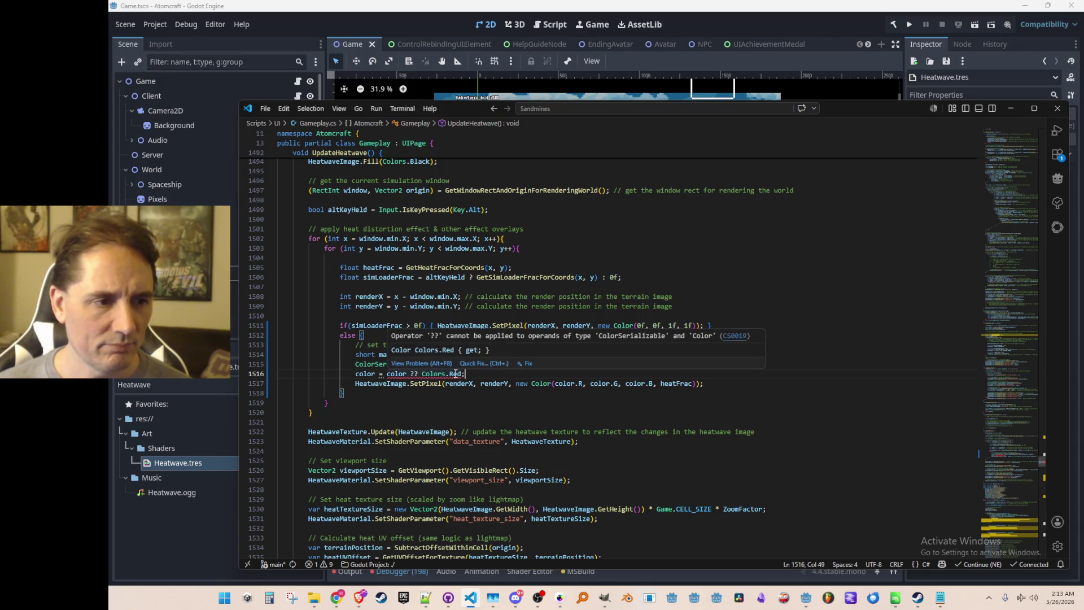
key(ctrl+Left)
Look up the ColorSerializable definition, then begin a '!= null' check on the fallback line
scroll(739, 417, down, 1)
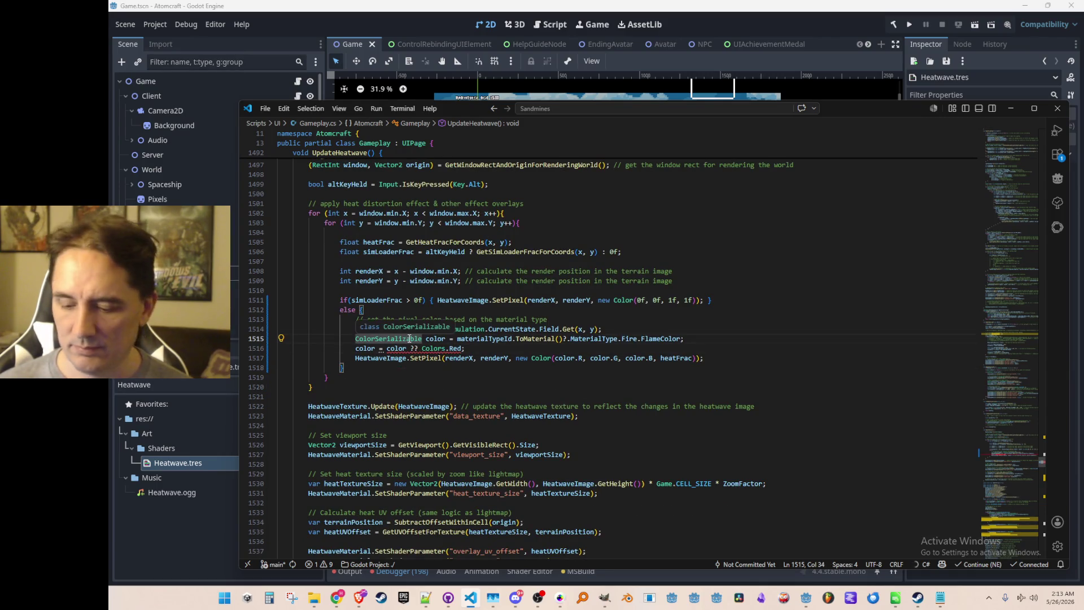
ctrl+click(409, 339)
key(alt+Left)
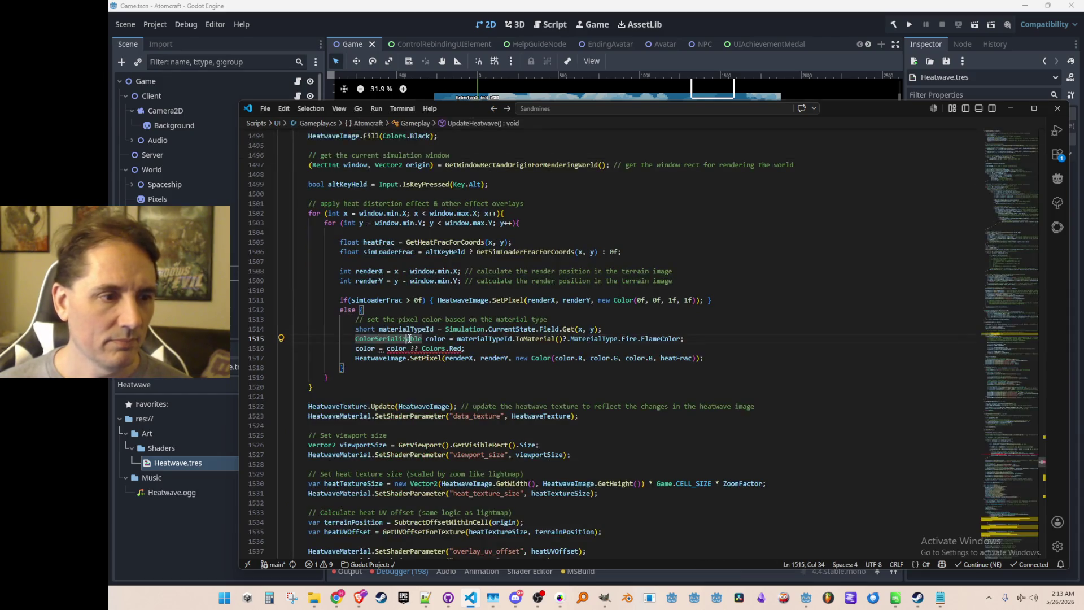
key(Down)
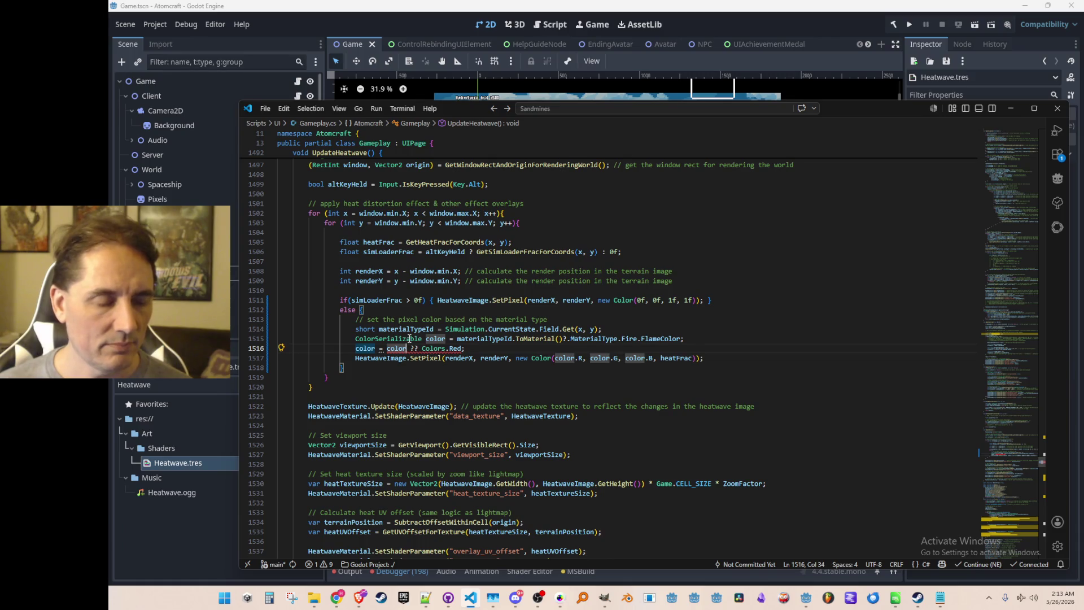
text(!= null)
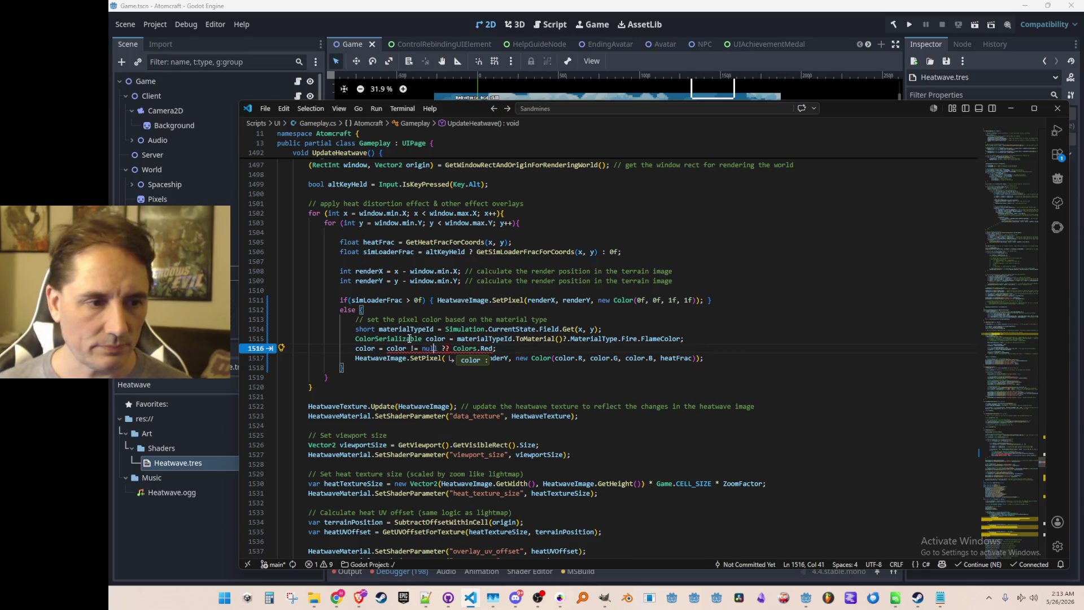
Turn the fallback into a '? color :' ternary and replace Colors.Red with a new ColorSerializable
key(Delete)
key(Delete)
key(Delete)
text(? color :)
key(ctrl+Right)
key(ctrl+Right)
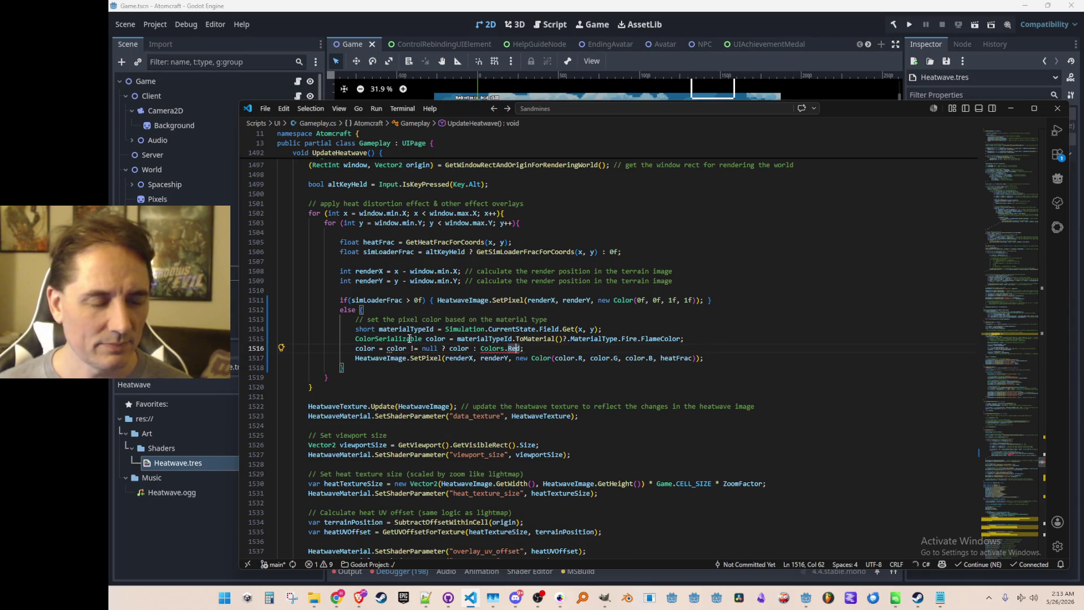
click(504, 348)
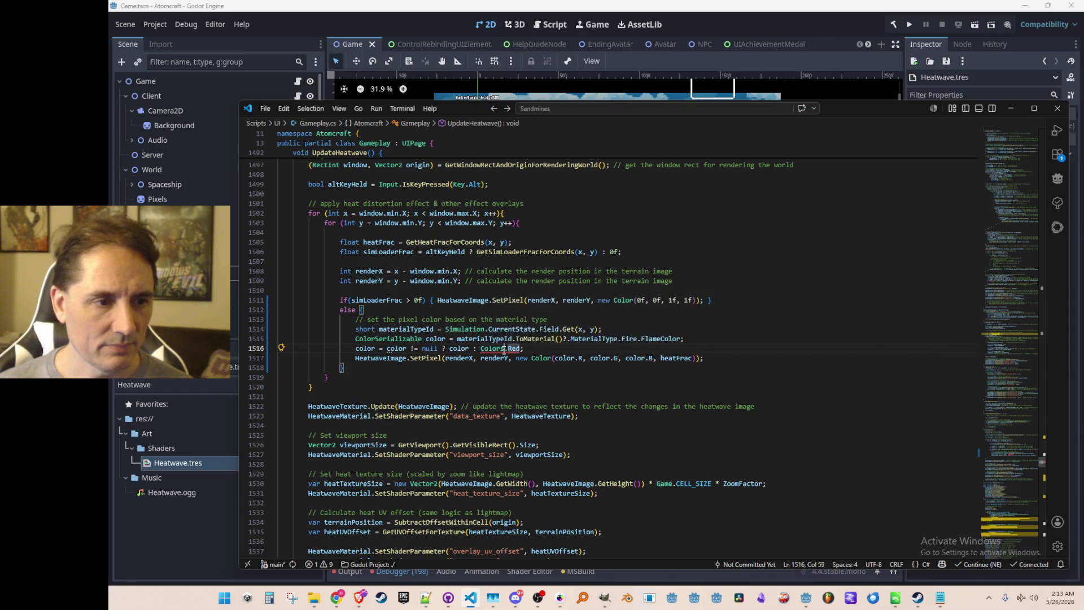
key(ctrl+shift+Right)
key(ctrl+shift+Right)
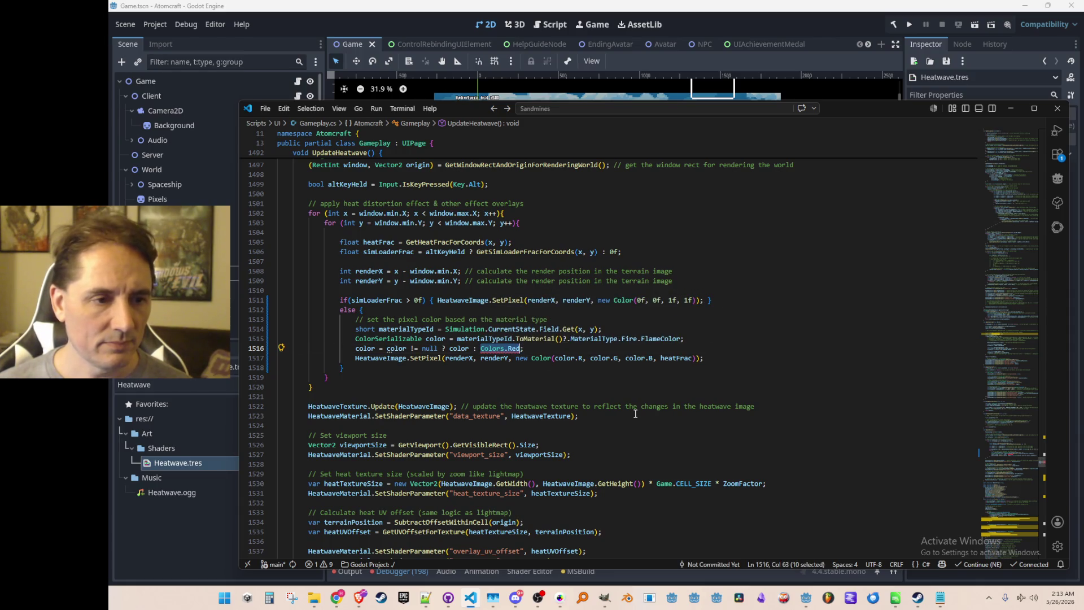
text(new ColorSerializable(0f, 0f, 0f, 0f)
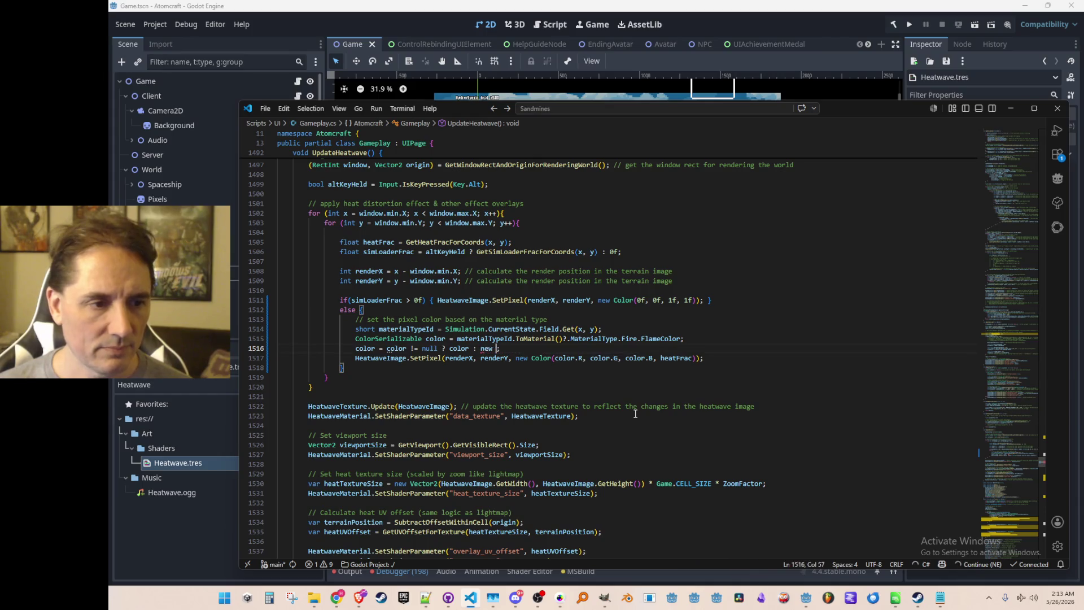
text())
Set the new colour to (1f, 0.5f, 0f, heatFrac) and run the game to test it
key(Left)
key(BackSpace)
key(BackSpace)
text(1f, 0)
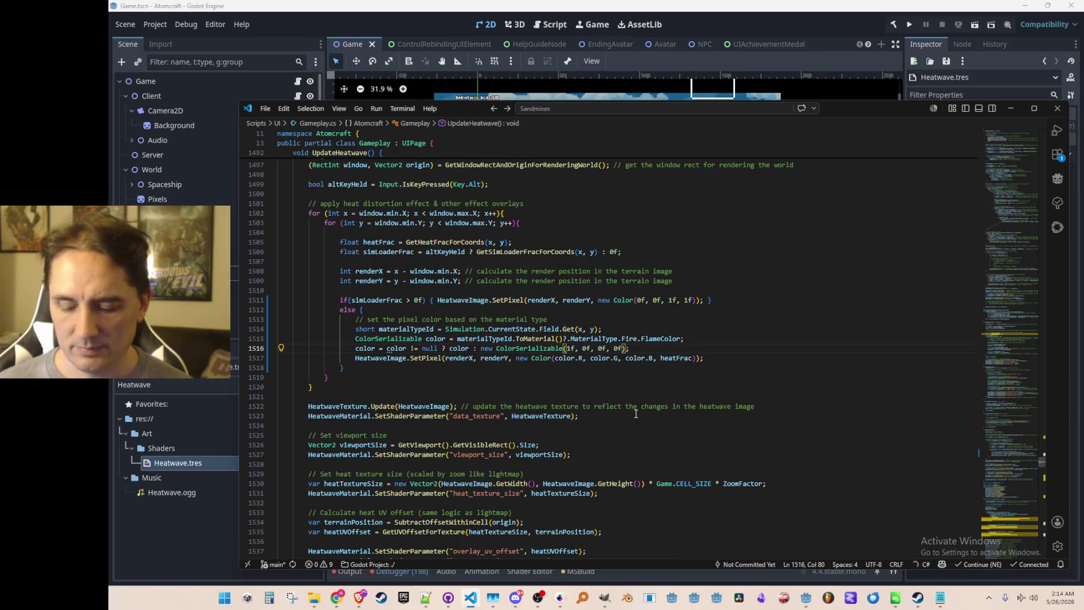
text(.5)
key(End)
key(Left)
key(Left)
key(Left)
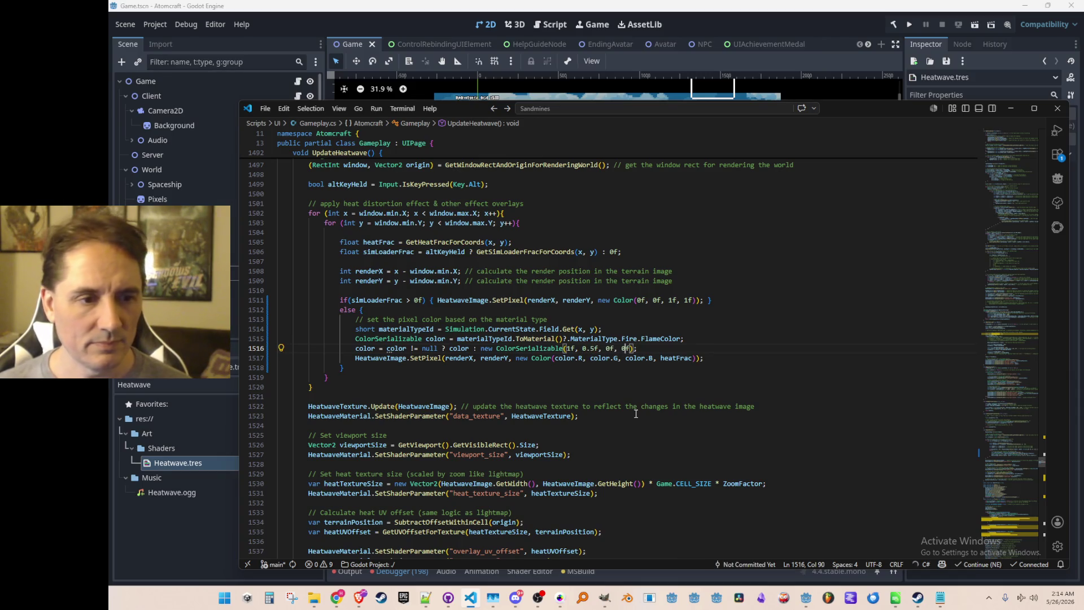
key(BackSpace)
key(Delete)
text(heatFrac)
key(End)
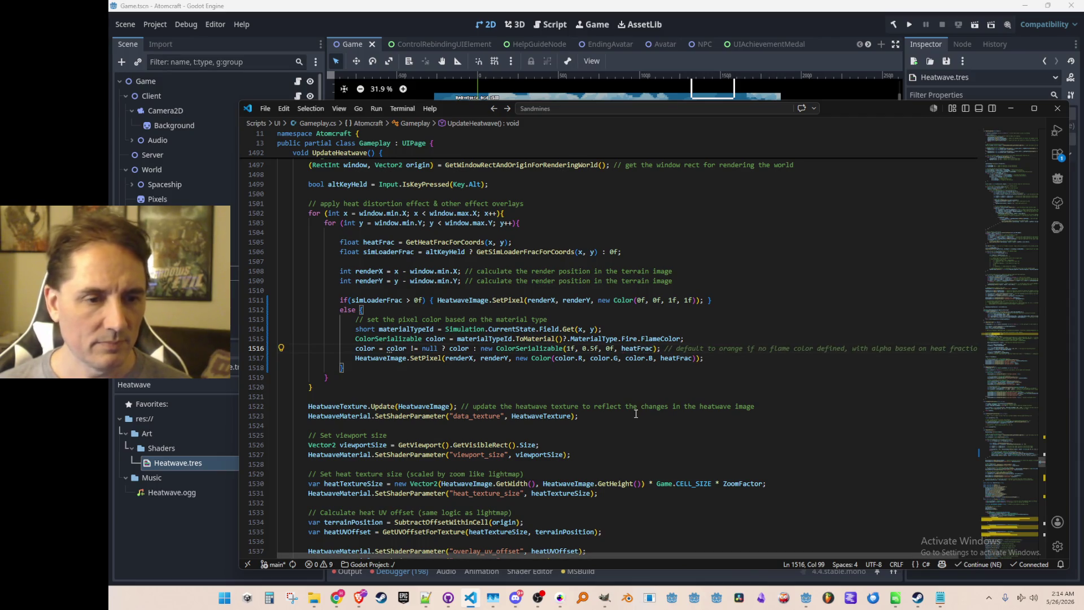
click(909, 25)
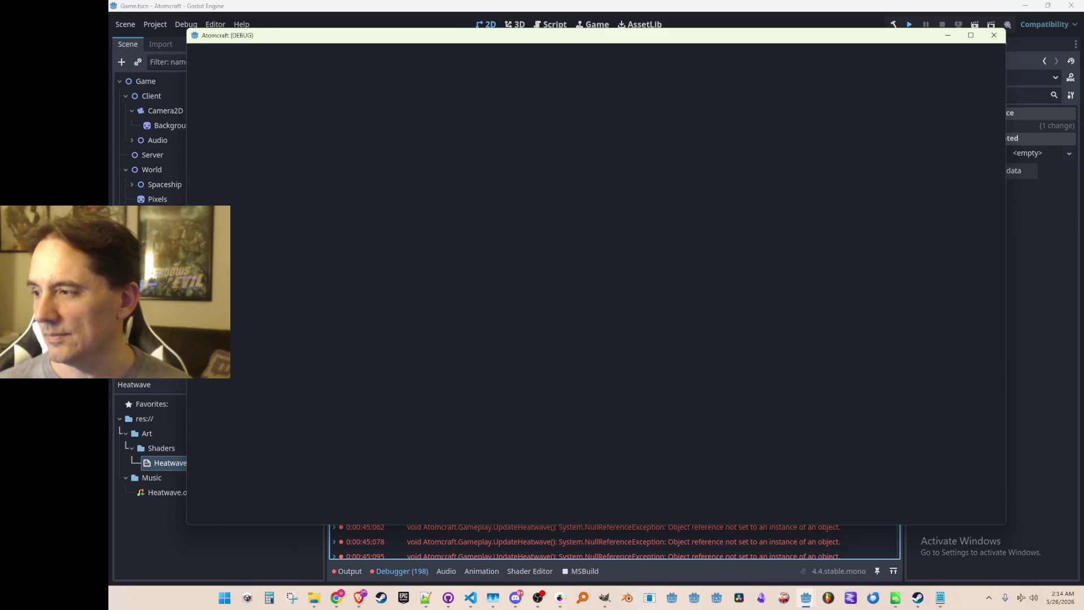
Load world NPC Test H with profile A Test 6, then stop and list the runtime errors
click(994, 35)
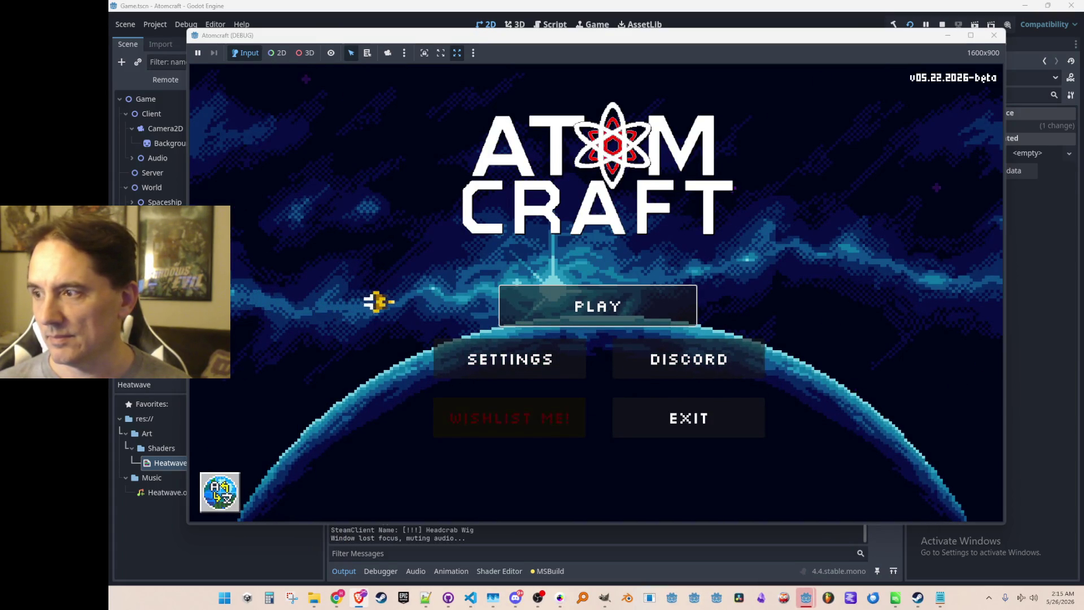
click(697, 305)
scroll(689, 305, down, 2)
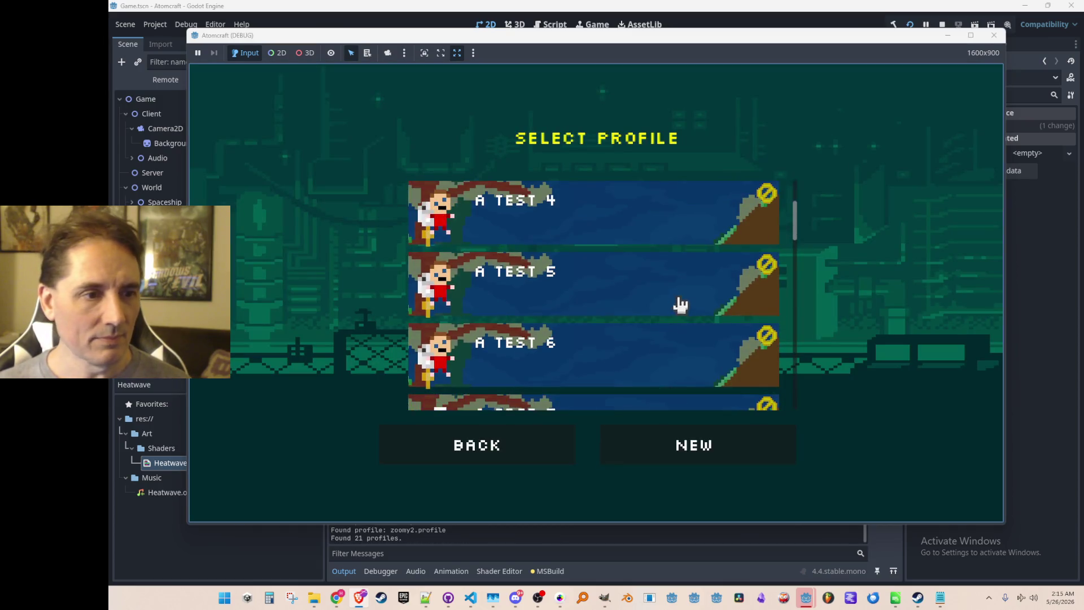
click(641, 355)
scroll(654, 306, down, 10)
scroll(656, 305, down, 5)
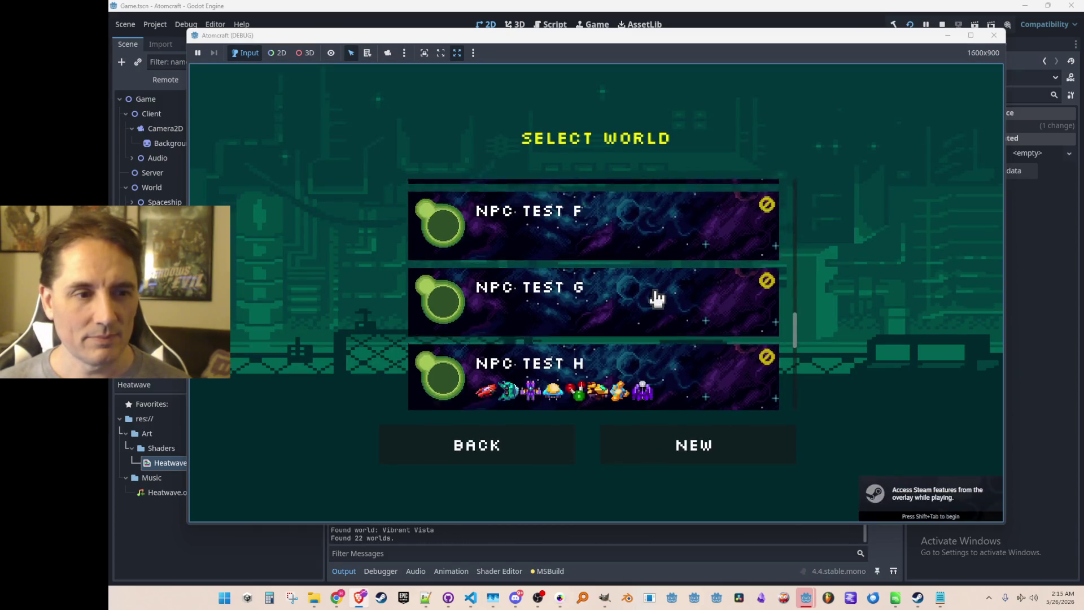
click(674, 308)
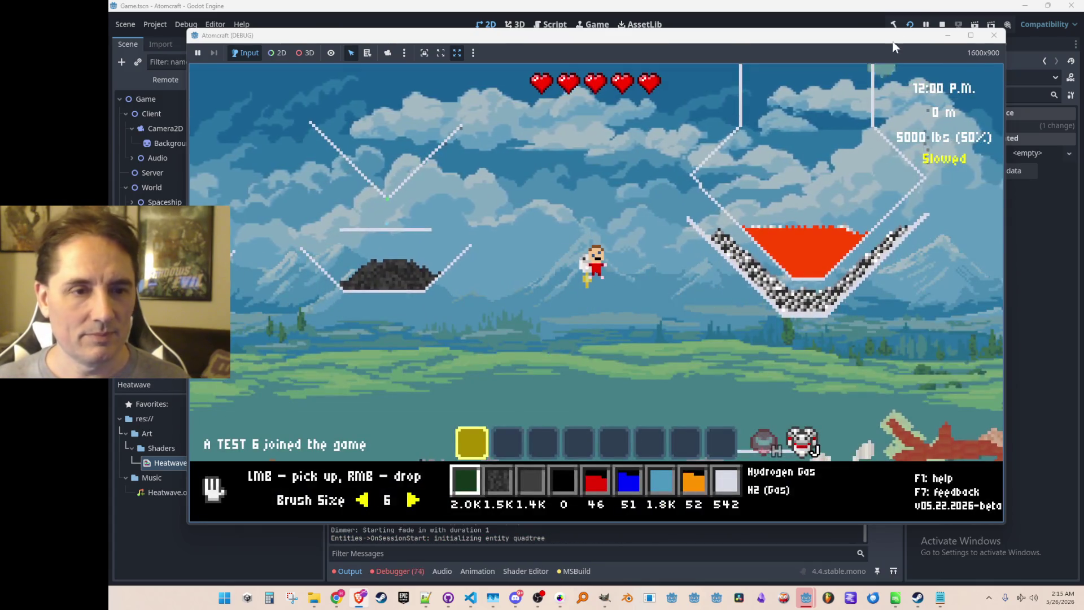
click(941, 25)
click(402, 571)
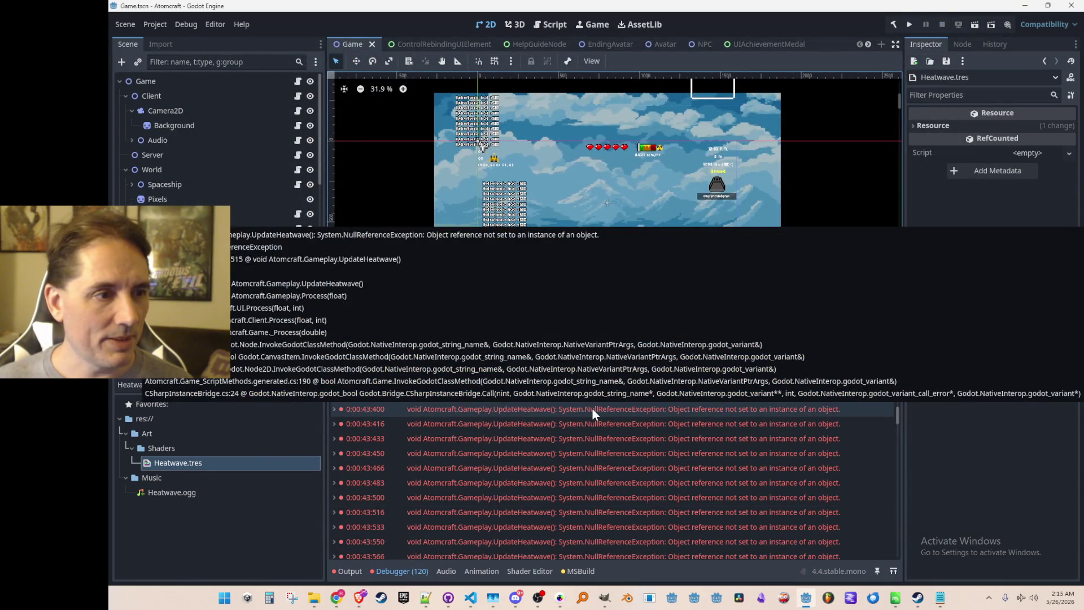
Open Gameplay.cs line 1515 from the error and inspect the ToMaterial and Fire lookups
double_click(592, 409)
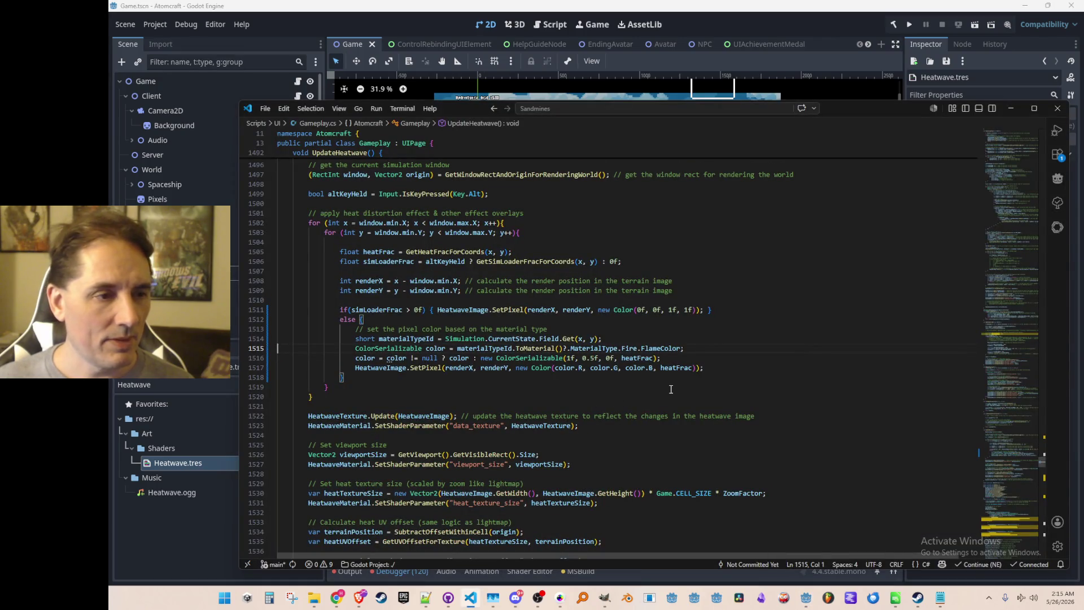
click(532, 348)
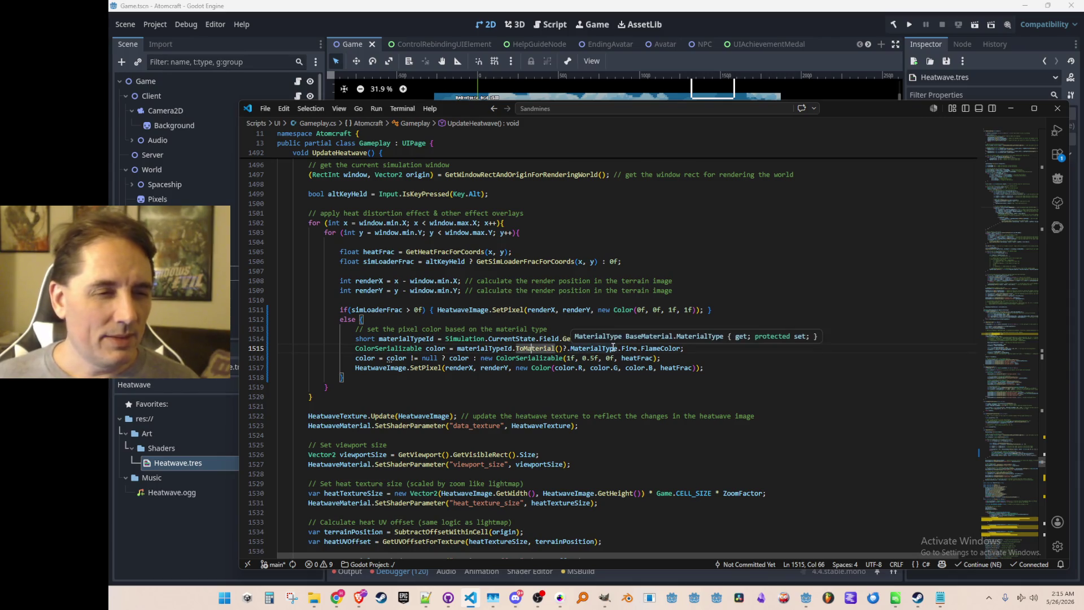
click(630, 348)
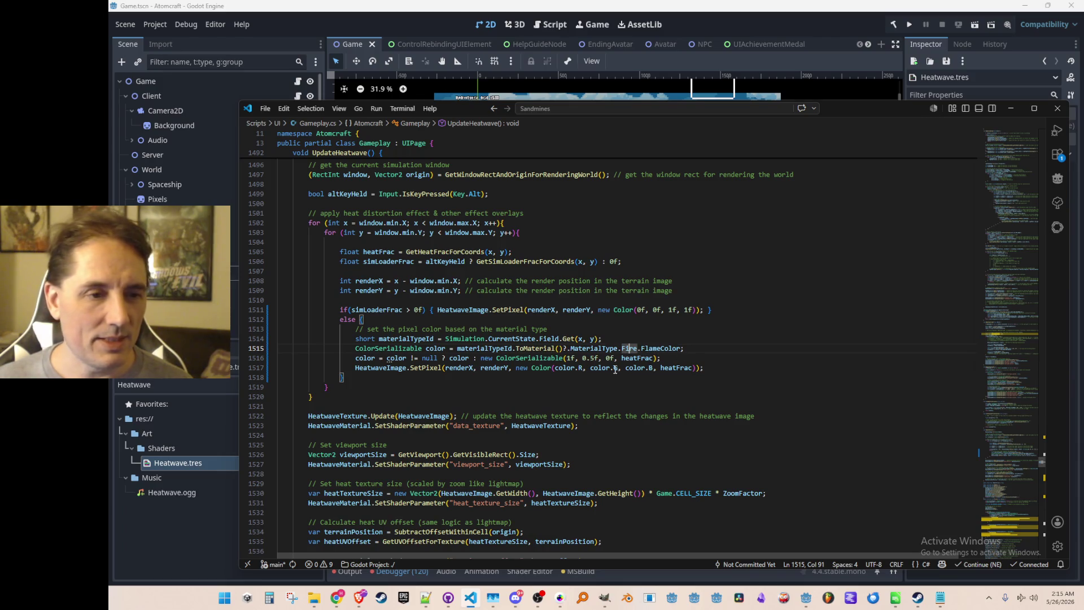
key(alt+Tab)
mouse_move(589, 409)
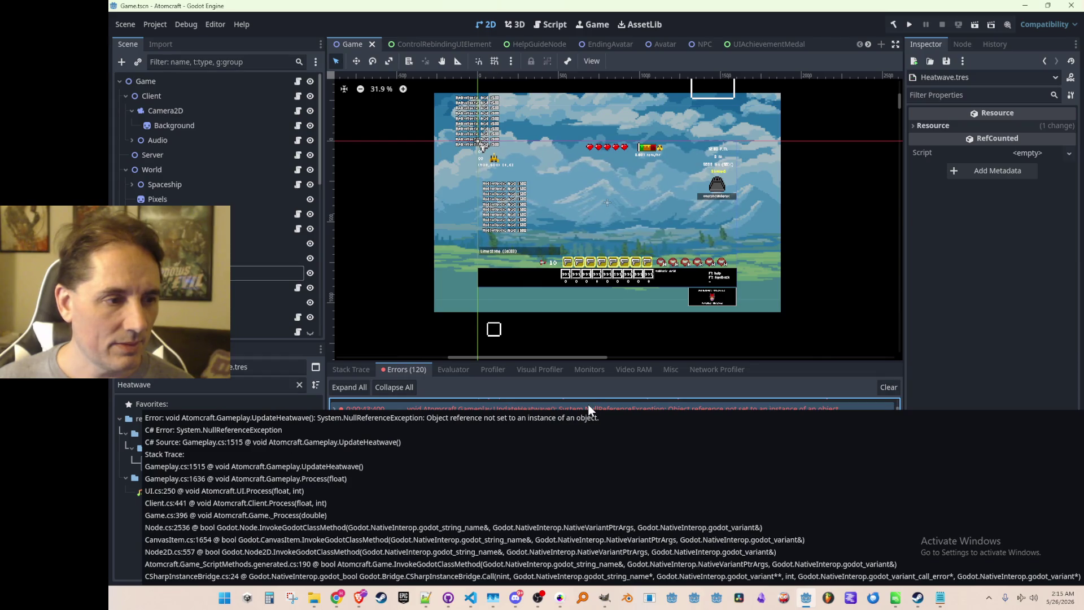
key(alt+Tab)
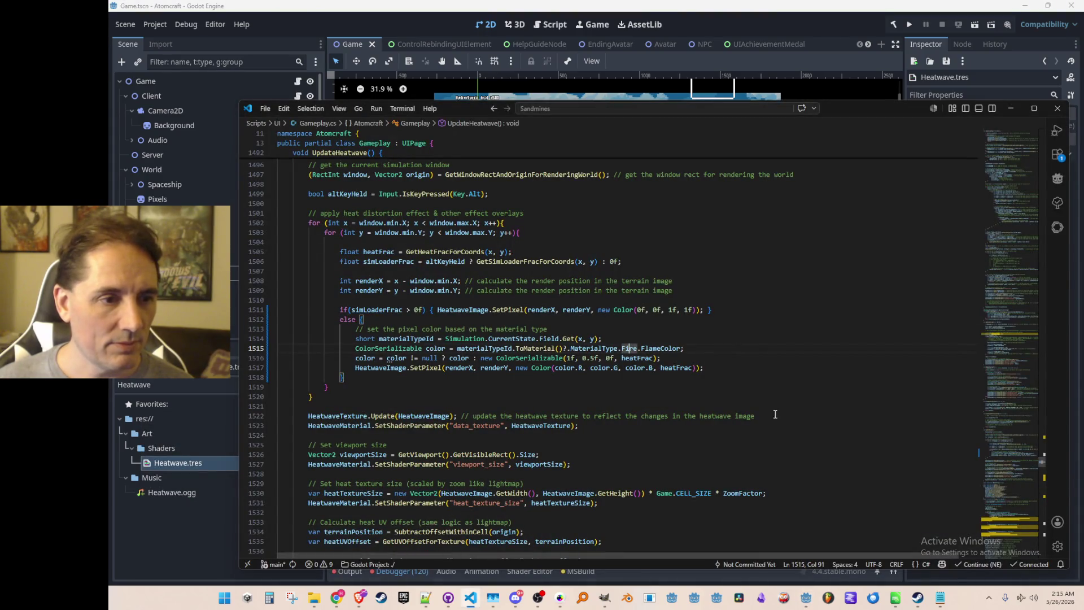
Make line 1515 read MaterialType.Fire?.FlameColor, then run the game from Godot
click(534, 349)
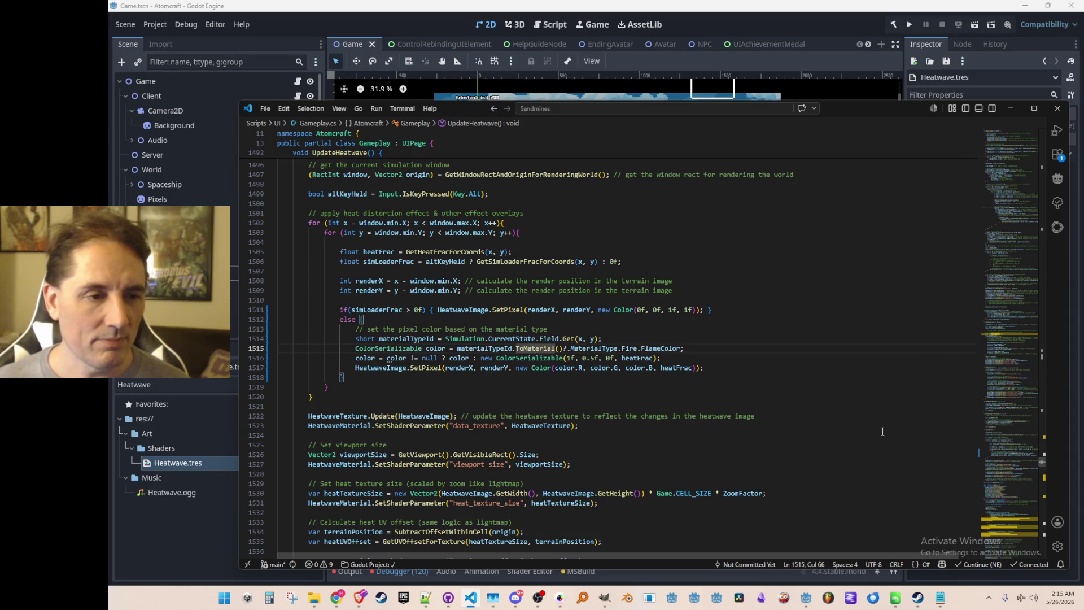
key(Right)
key(Right)
key(Right)
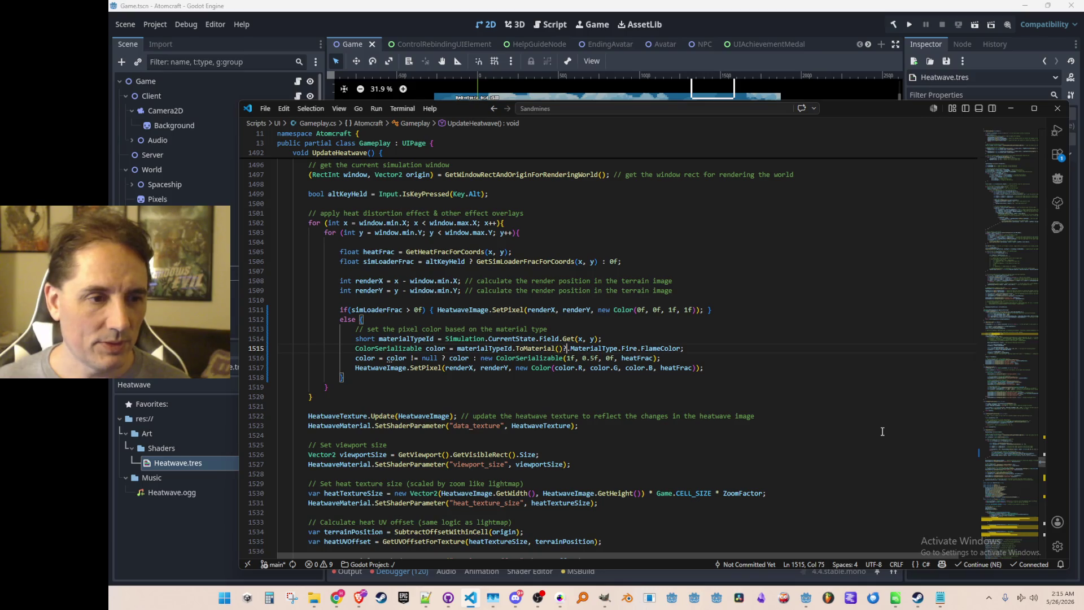
key(Right)
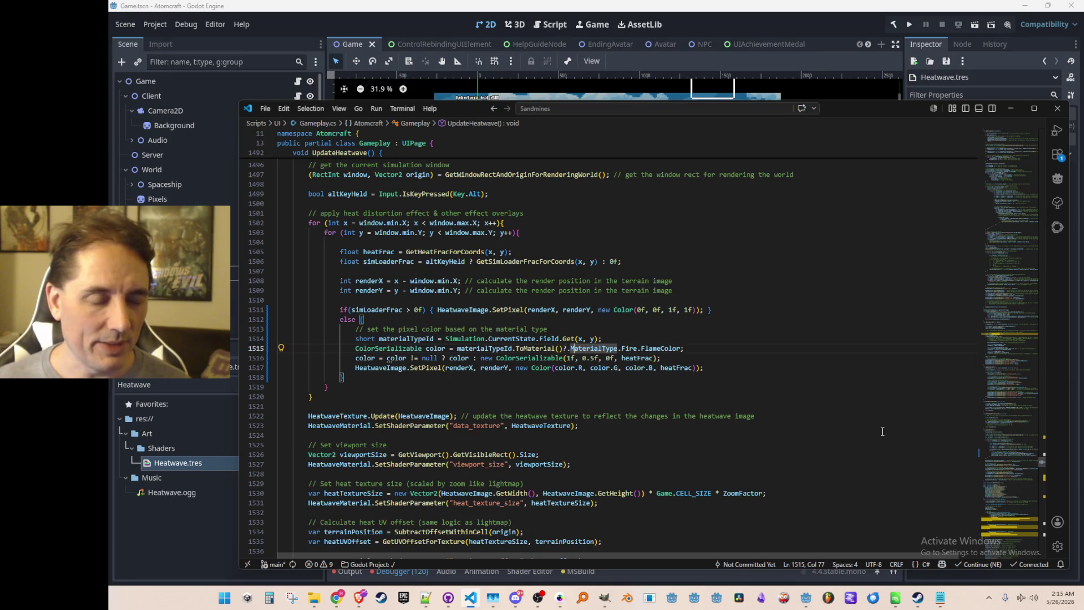
key(Right)
key(Right)
key(Right)
text(?)
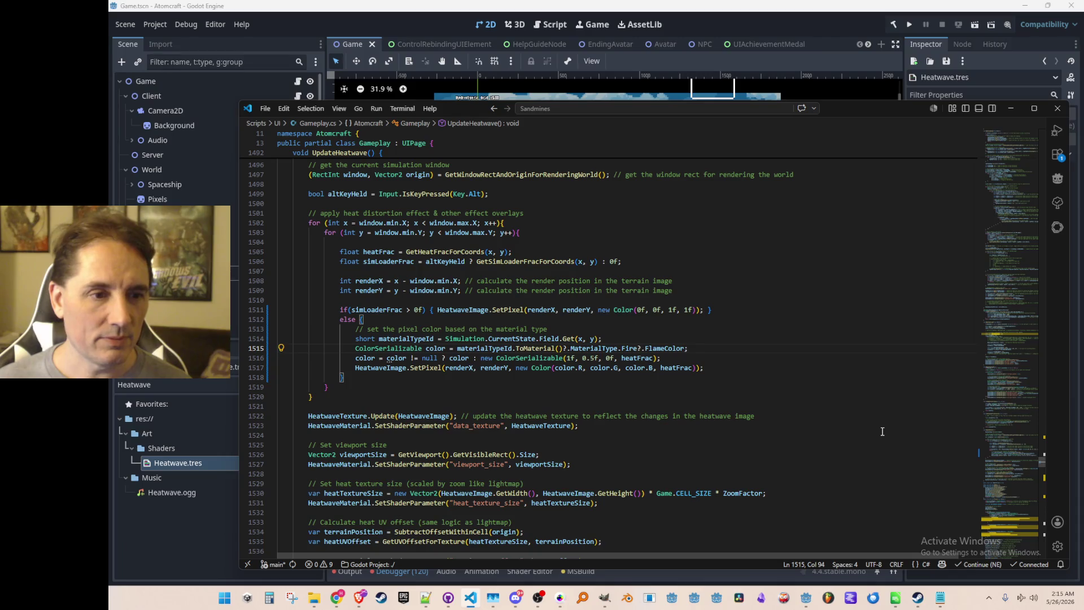
key(Left)
key(Left)
key(Left)
text(?)
key(BackSpace)
key(Right)
key(Right)
key(Right)
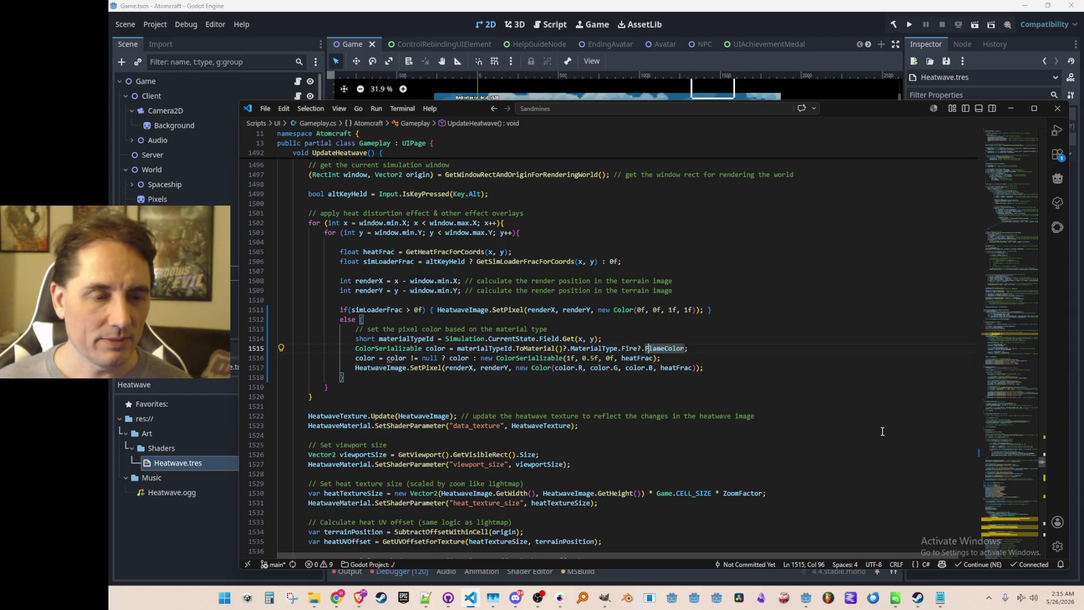
click(909, 24)
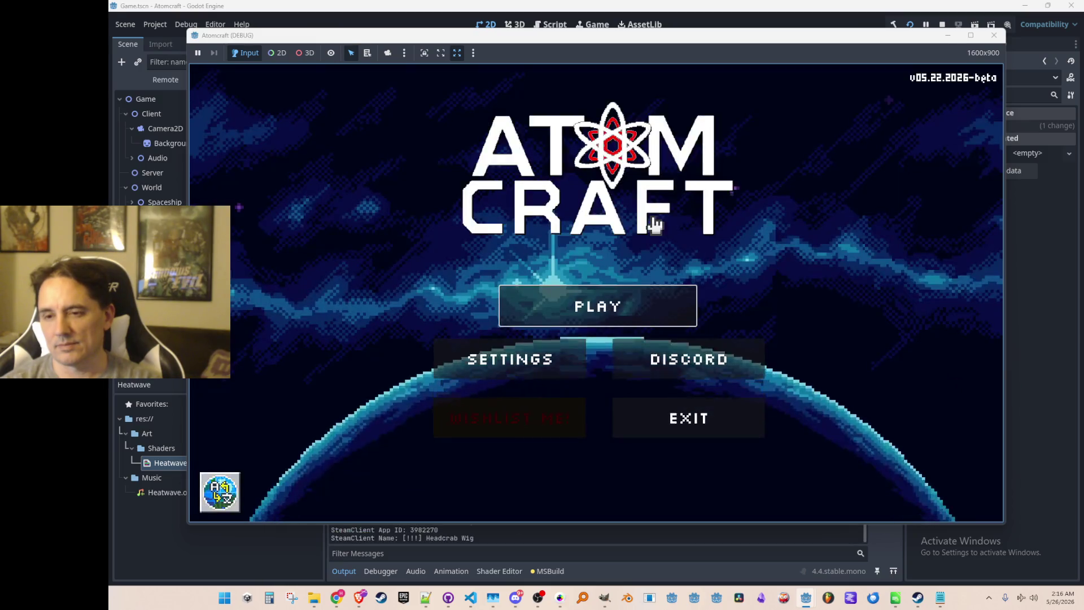
Start Atomcraft from the main menu, pick a player profile and load the NPC Test H world
click(598, 305)
scroll(600, 291, down, 2)
click(598, 297)
scroll(605, 293, down, 15)
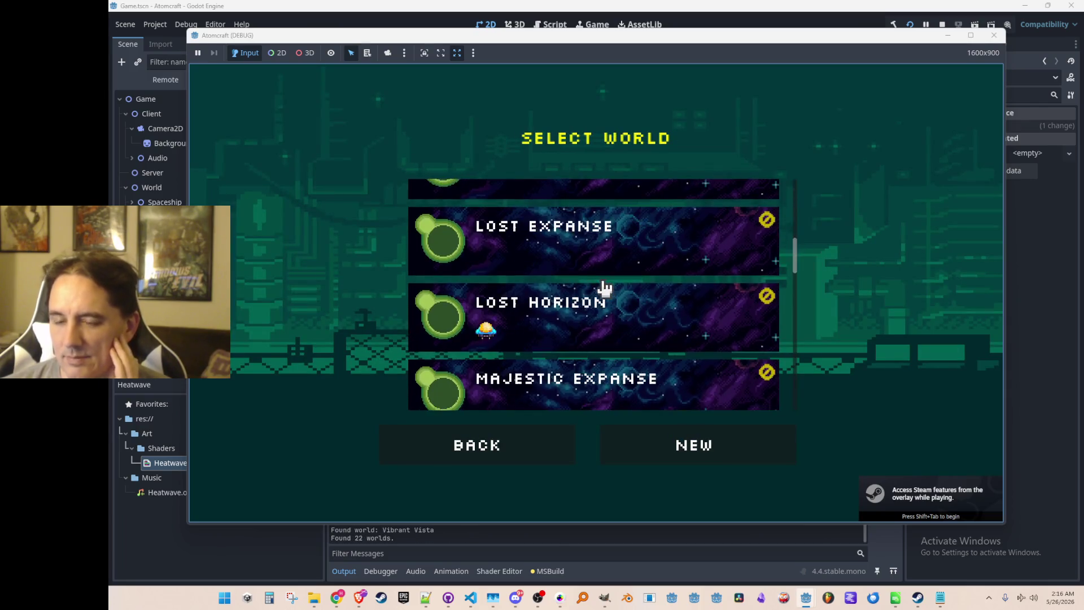
click(647, 239)
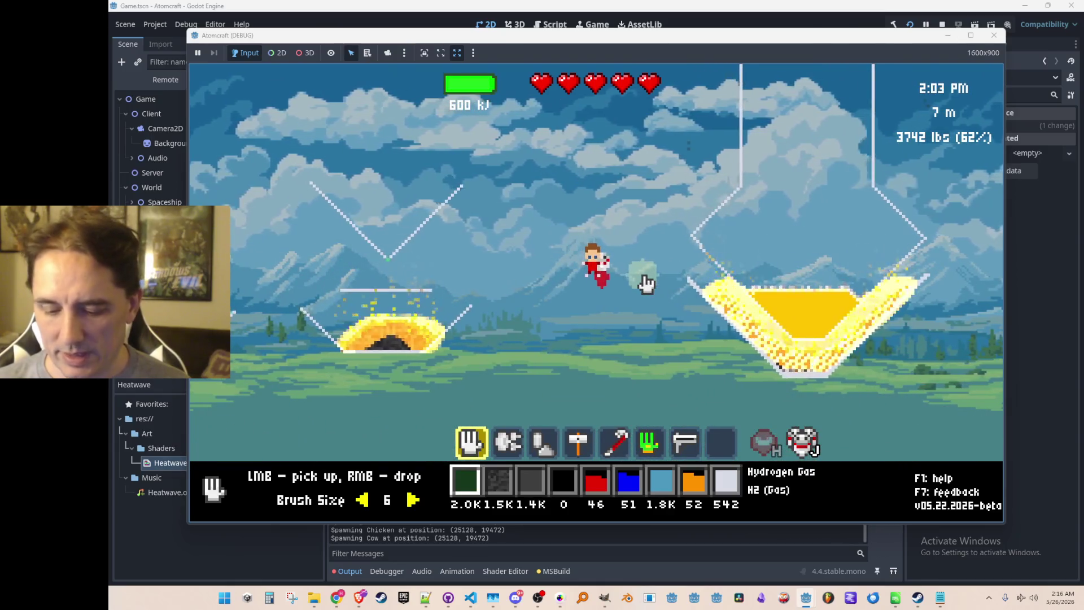
Show the F3 debug stats, fly the character around with D and W, then stop the game
key(F3)
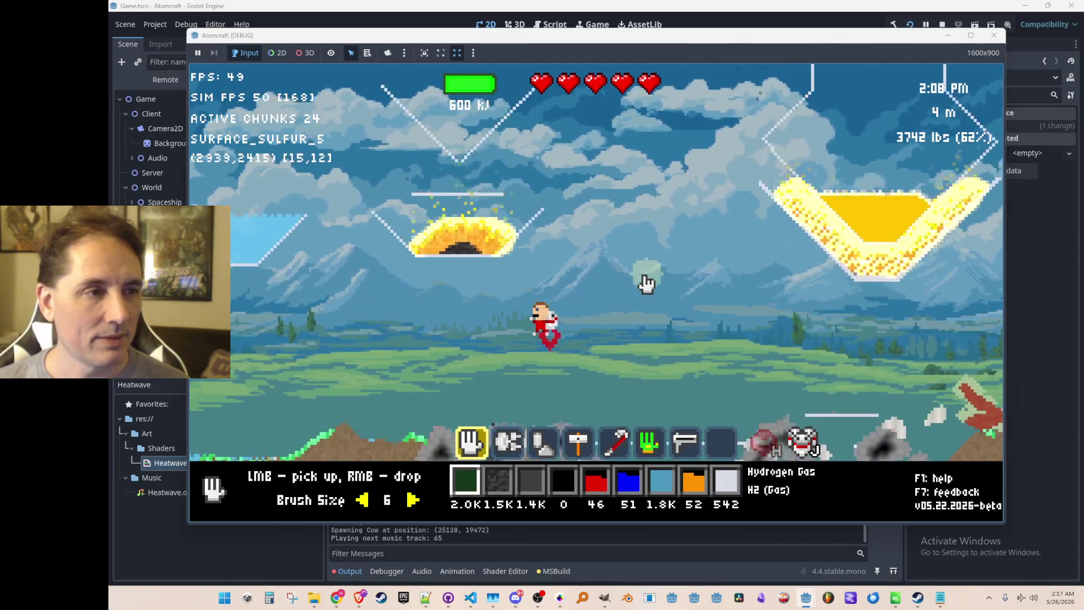
key(d)
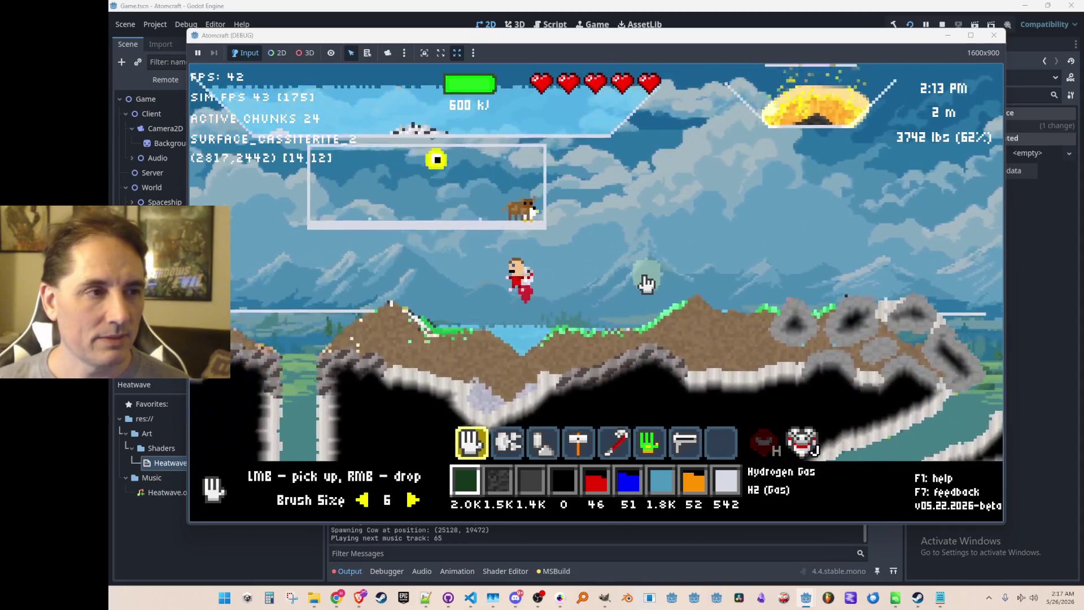
key(w)
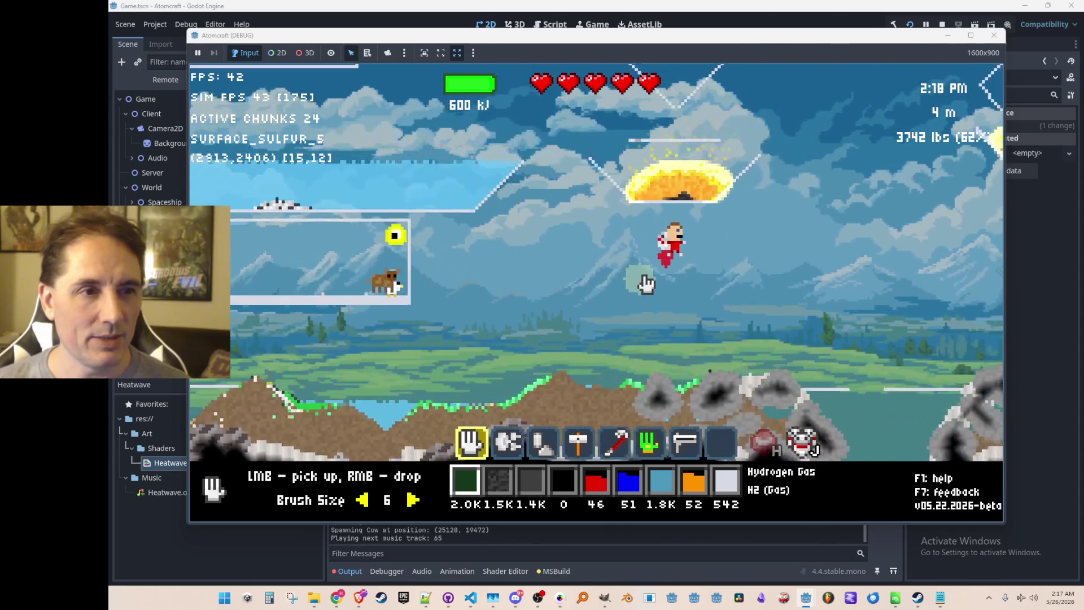
key(d)
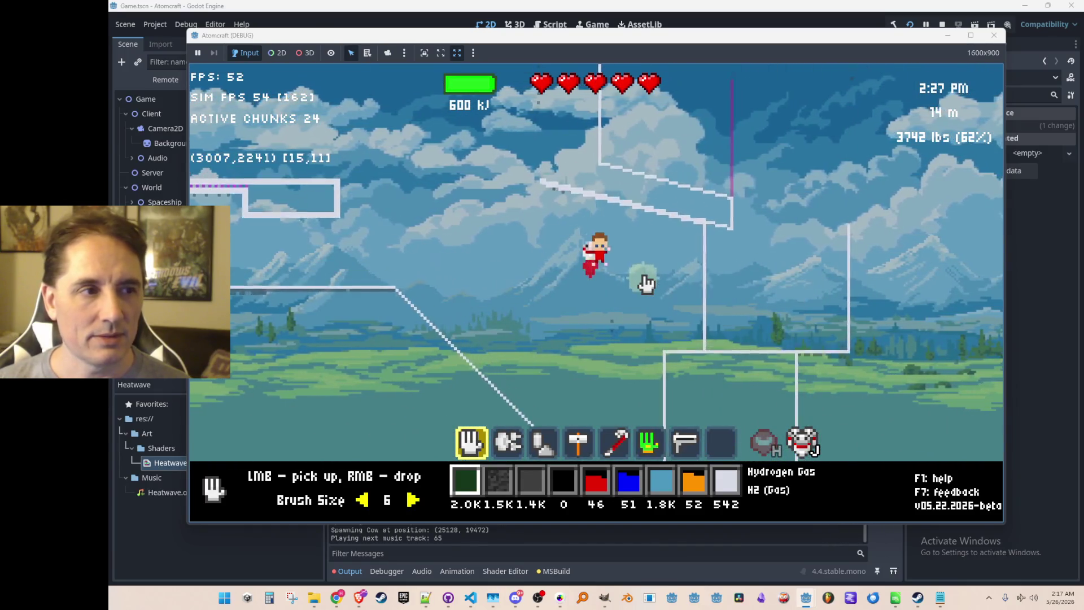
key(w)
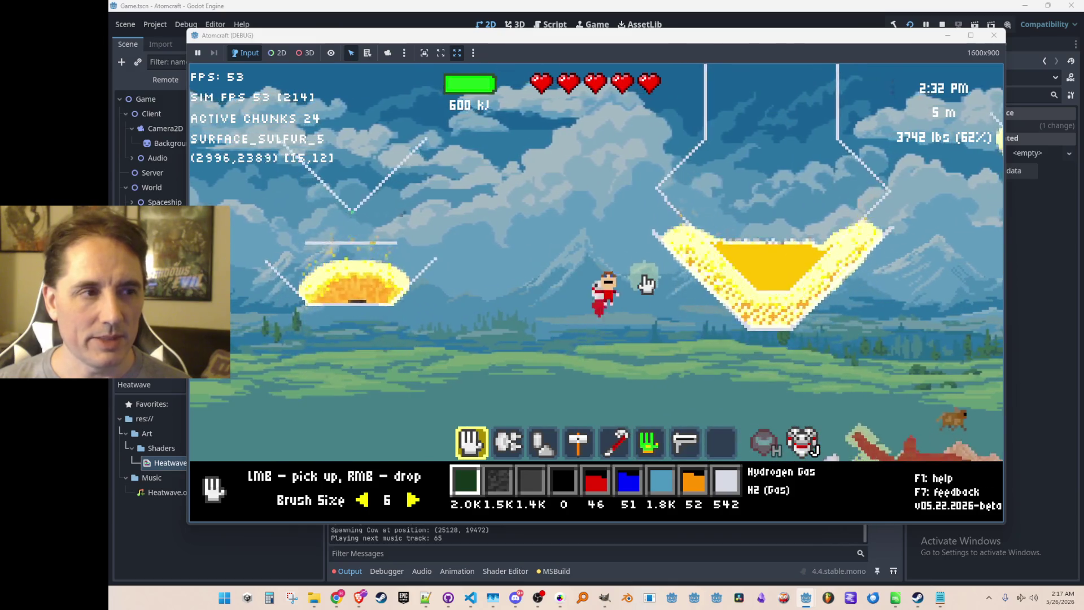
key(w)
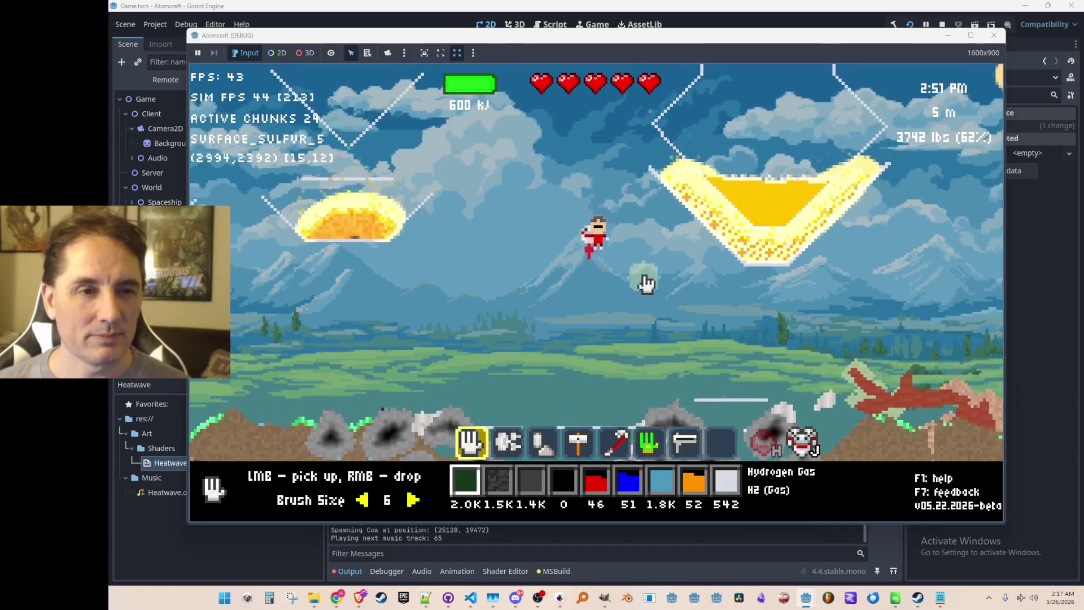
click(943, 23)
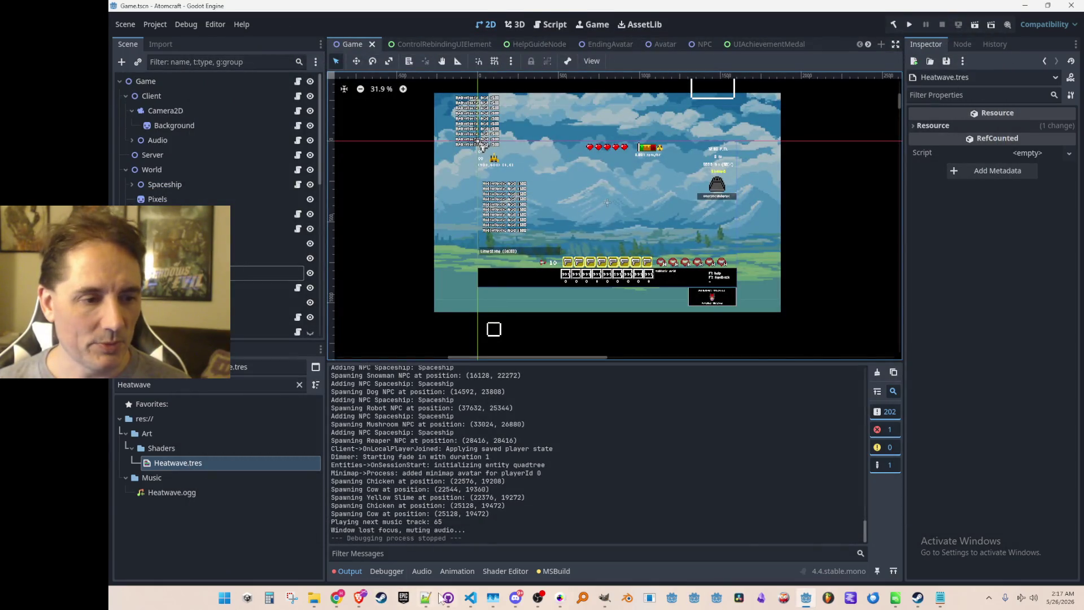
Change the green component on line 1516 from 0.5f to 0.23f
click(468, 602)
click(590, 358)
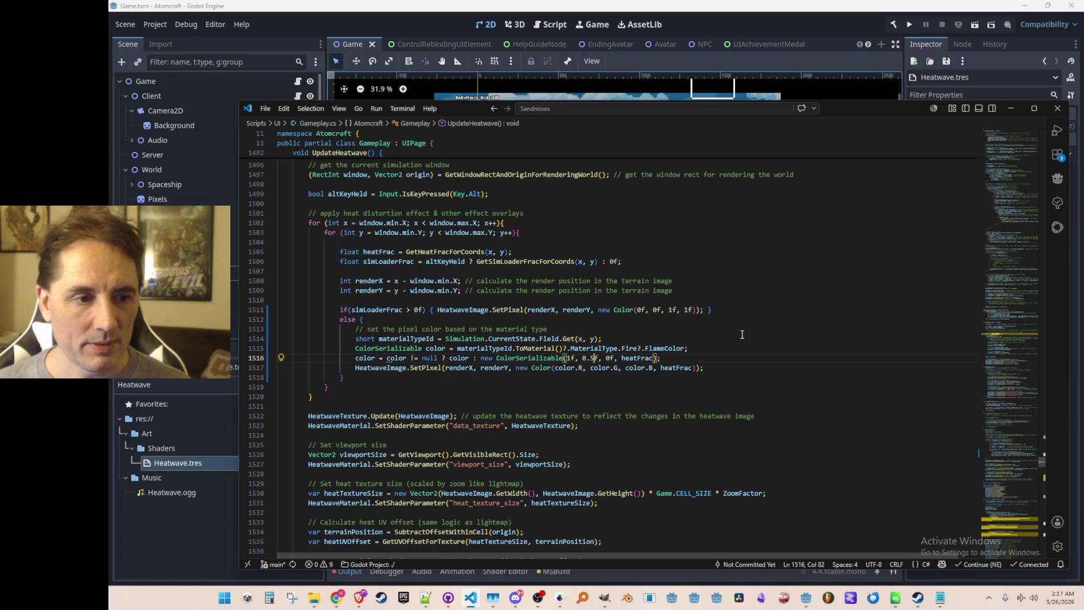
key(BackSpace)
text(2)
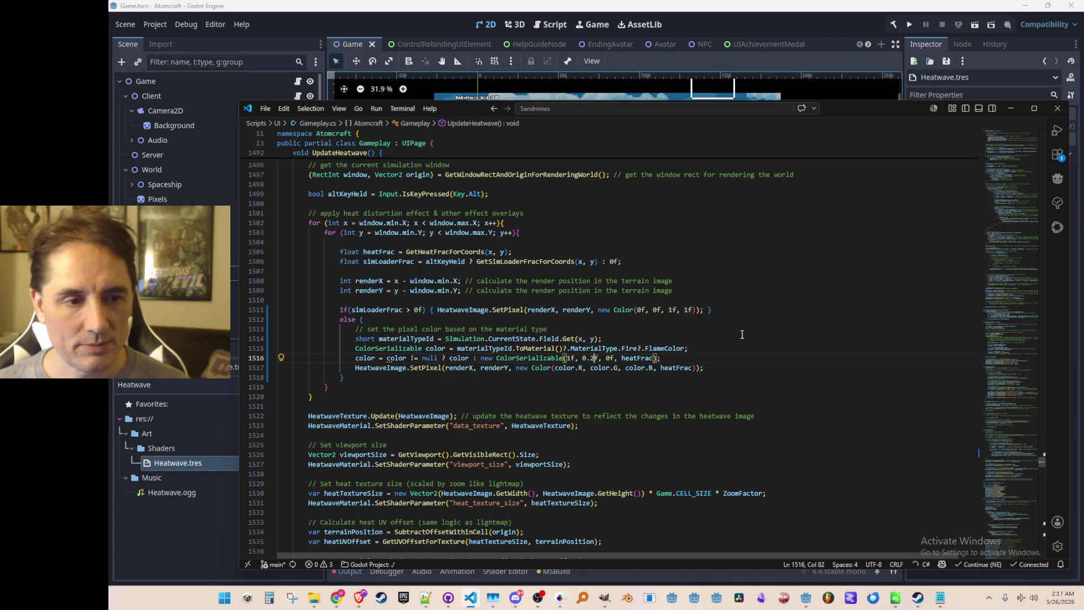
key(BackSpace)
text(3)
Try red 0.8, undo it back to 1f, and relaunch the game in Godot
key(End)
key(ctrl+Left)
key(ctrl+Left)
key(ctrl+Left)
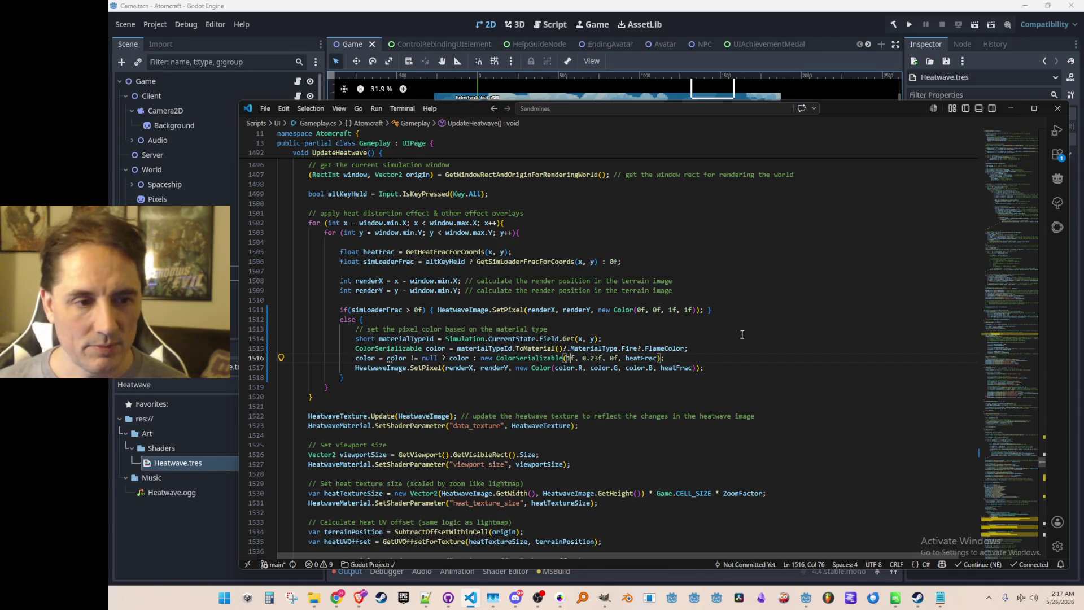
key(Delete)
text(0.8)
key(End)
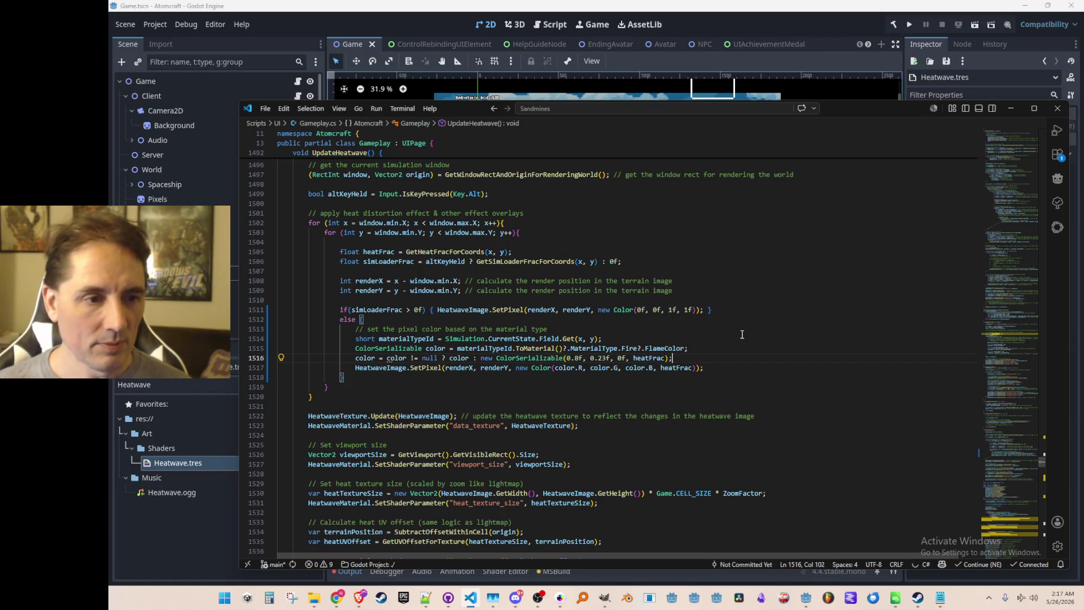
key(ctrl+z)
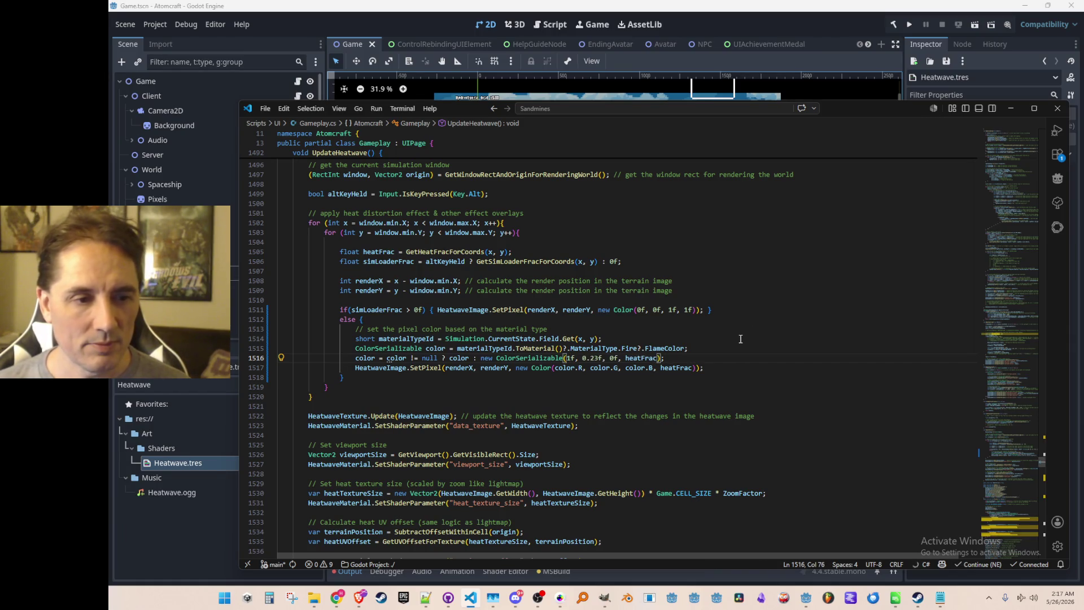
click(908, 24)
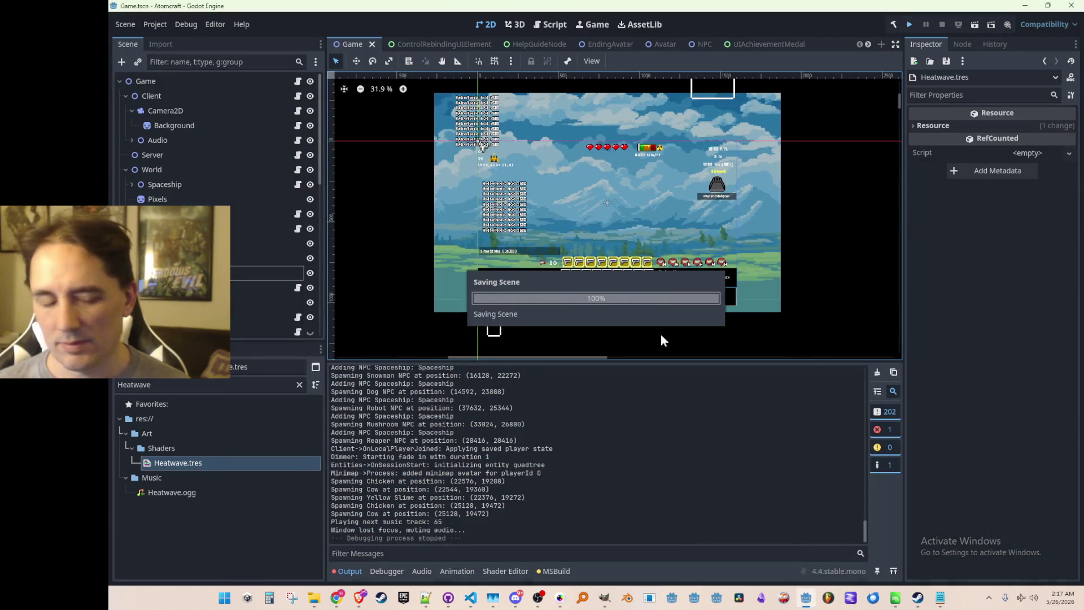
Open Materials > May-26-2026_ALL and locate Methane (Burning).json by typing 'met'
click(471, 599)
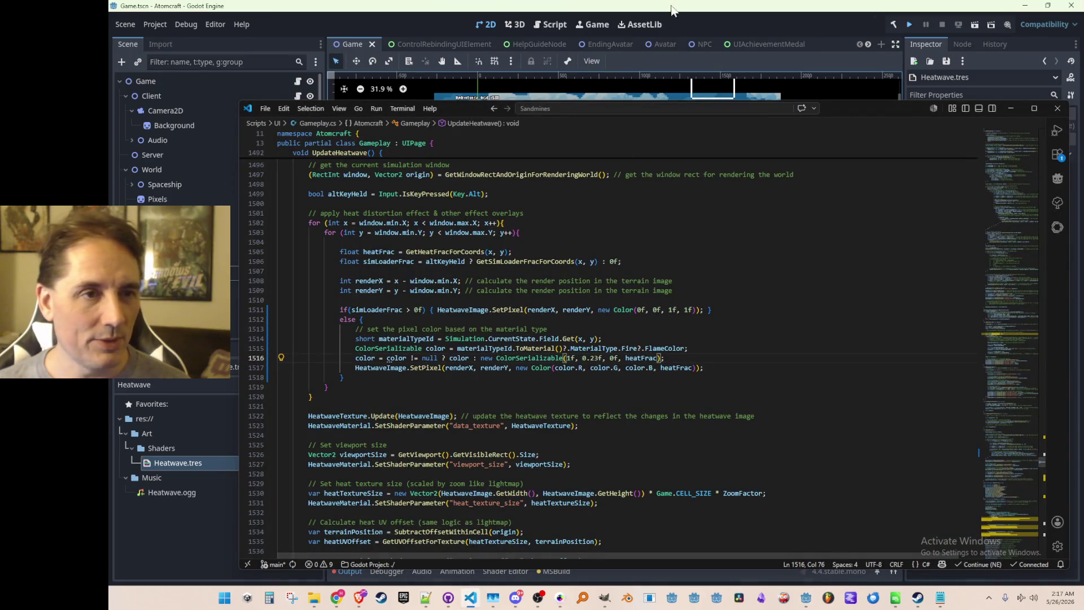
click(909, 24)
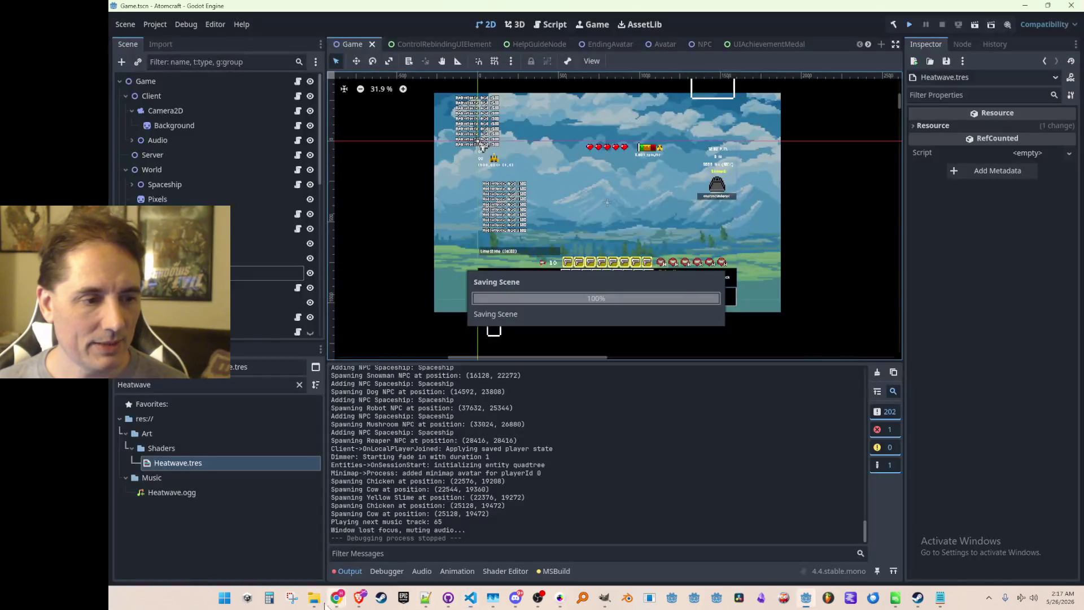
mouse_move(314, 597)
click(269, 541)
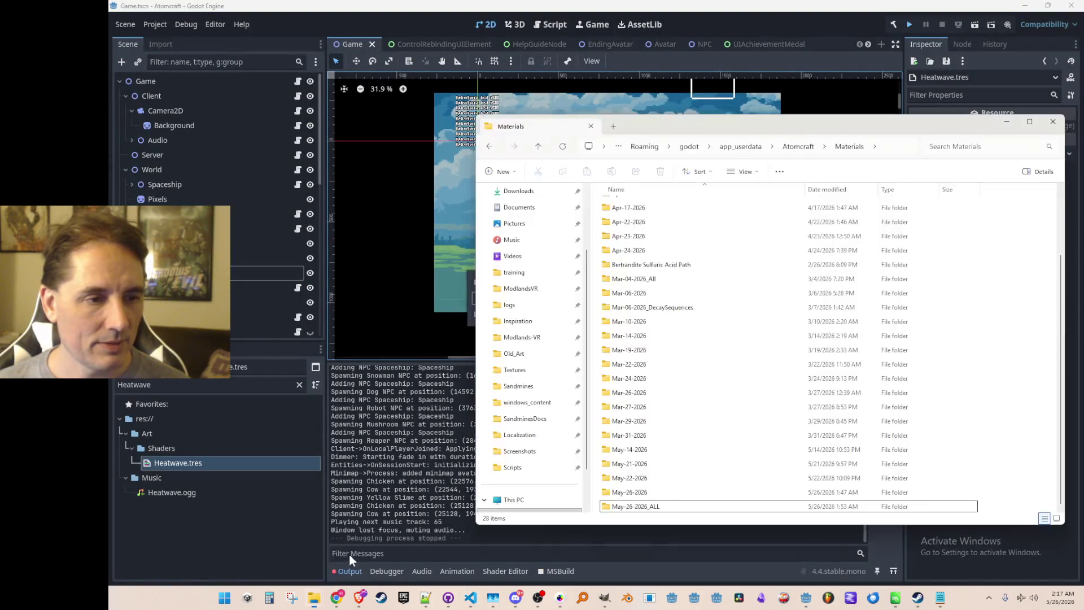
double_click(635, 506)
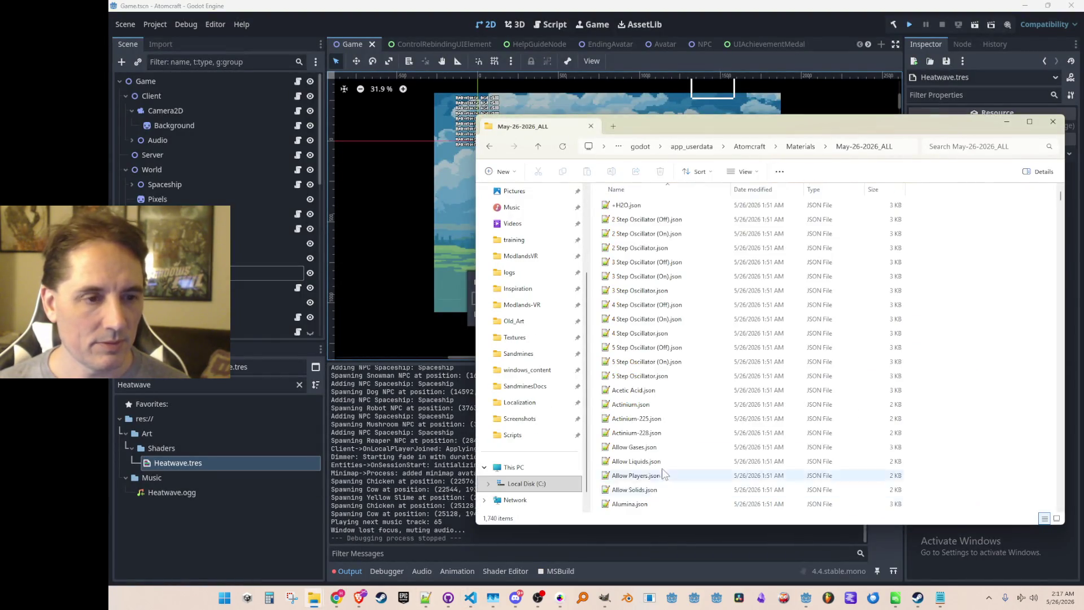
click(649, 349)
text(met)
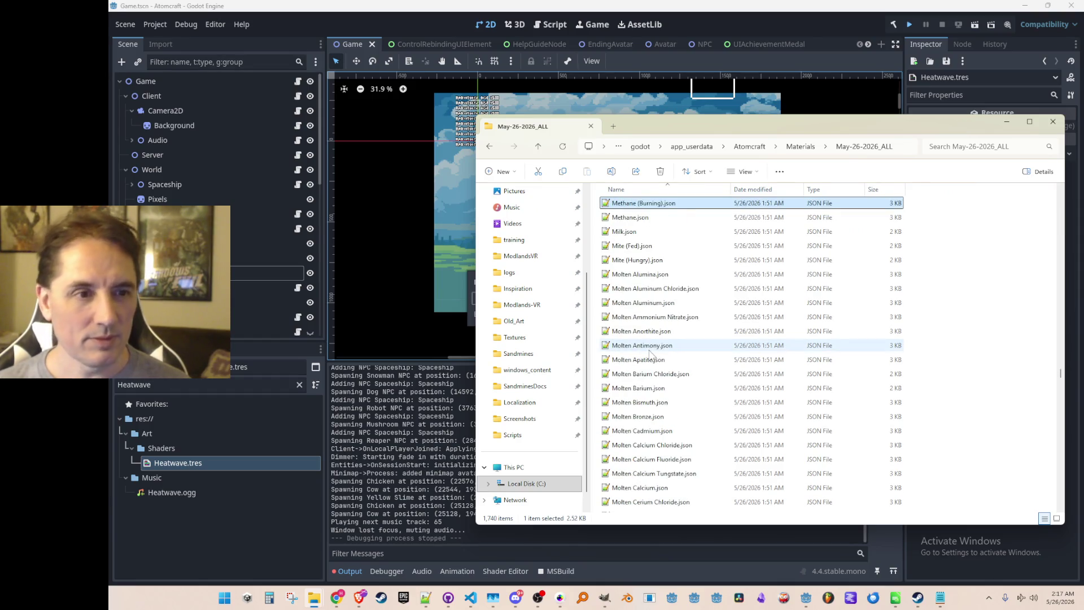
Return to May-26-2026_ALL and locate the Hydrogen Gas (Burning).json file
click(538, 146)
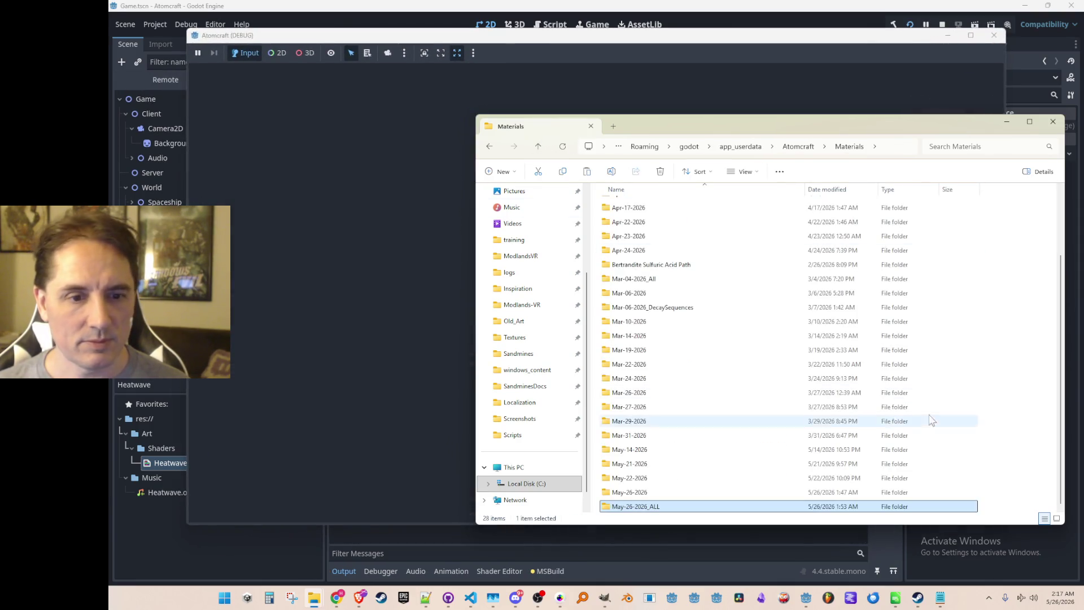
double_click(635, 506)
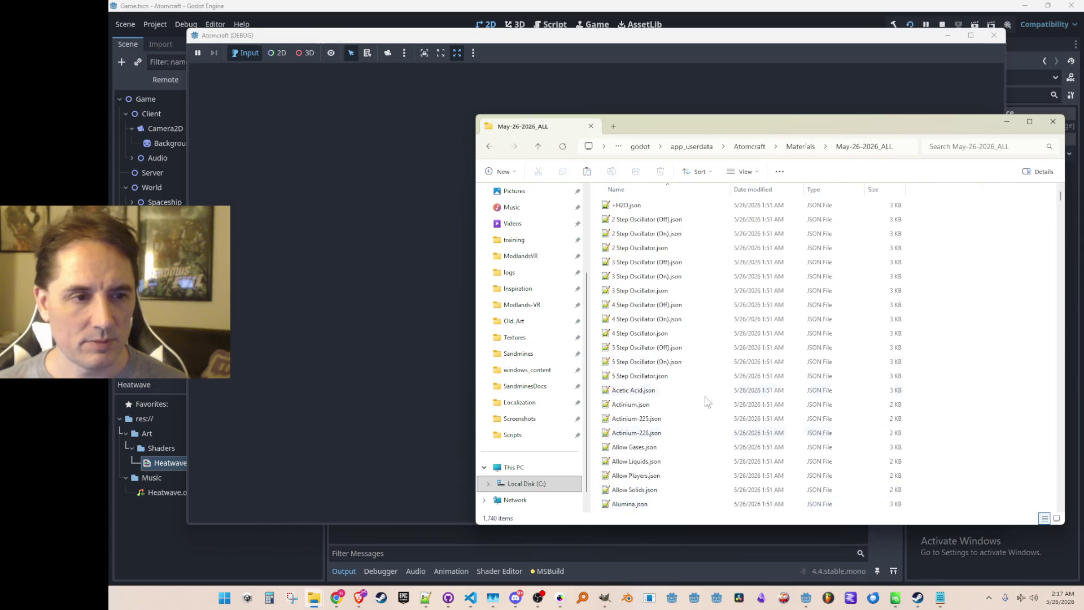
click(675, 305)
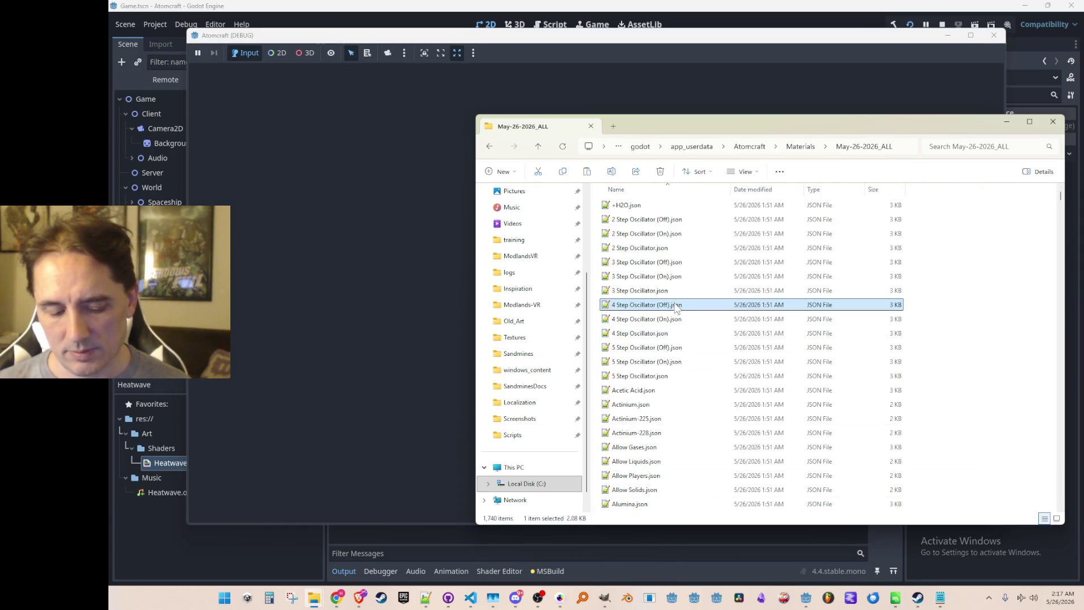
text(hu)
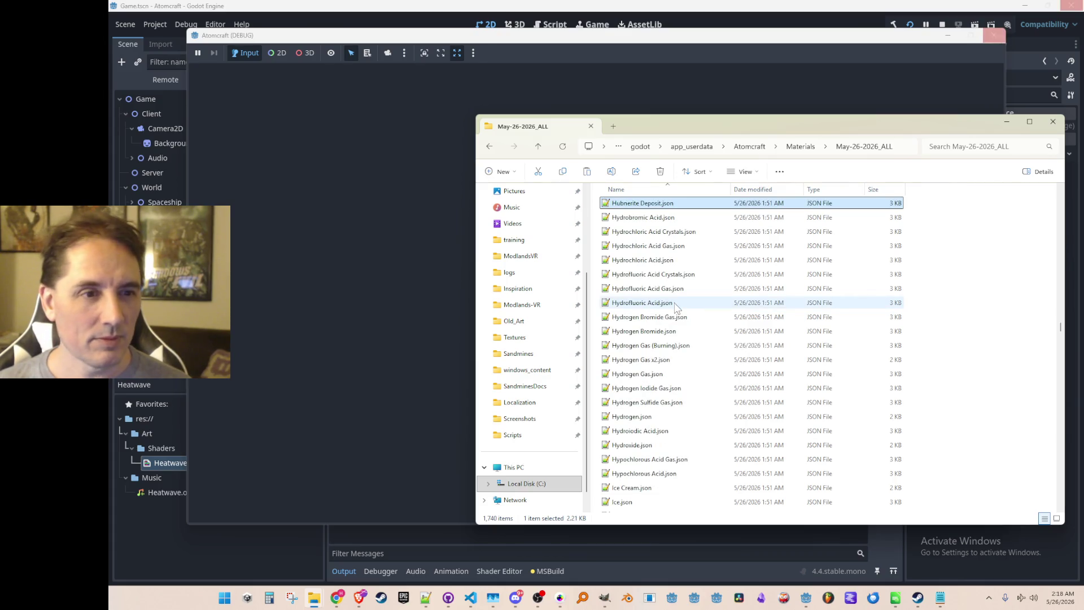
key(Down)
key(Down)
key(Down)
key(Down)
key(Down)
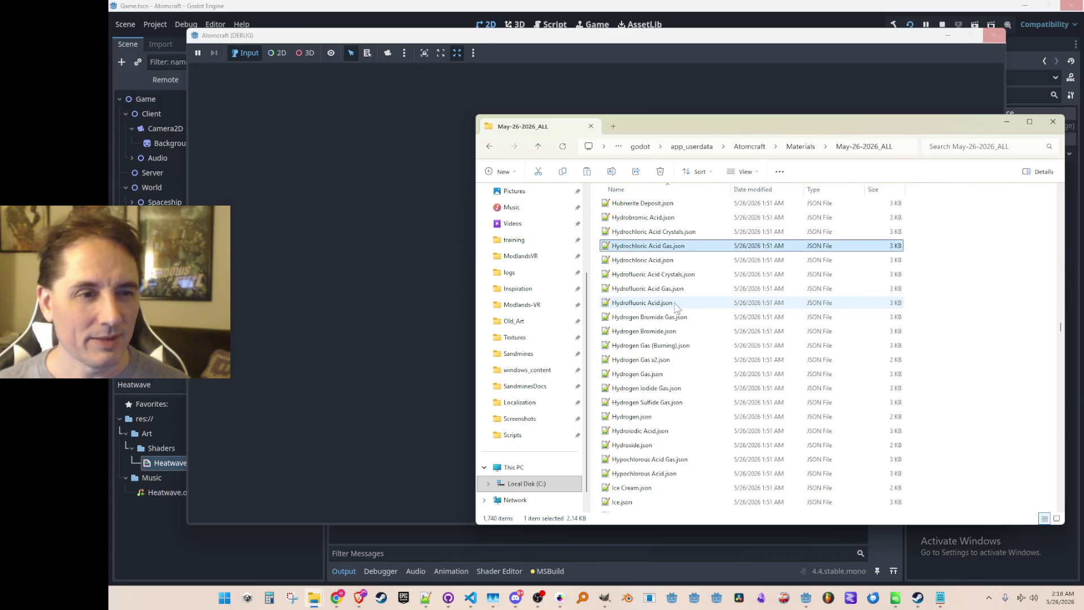
Paste the hydrogen burning file into Materials and open Methane (Burning).json
click(539, 148)
key(Down)
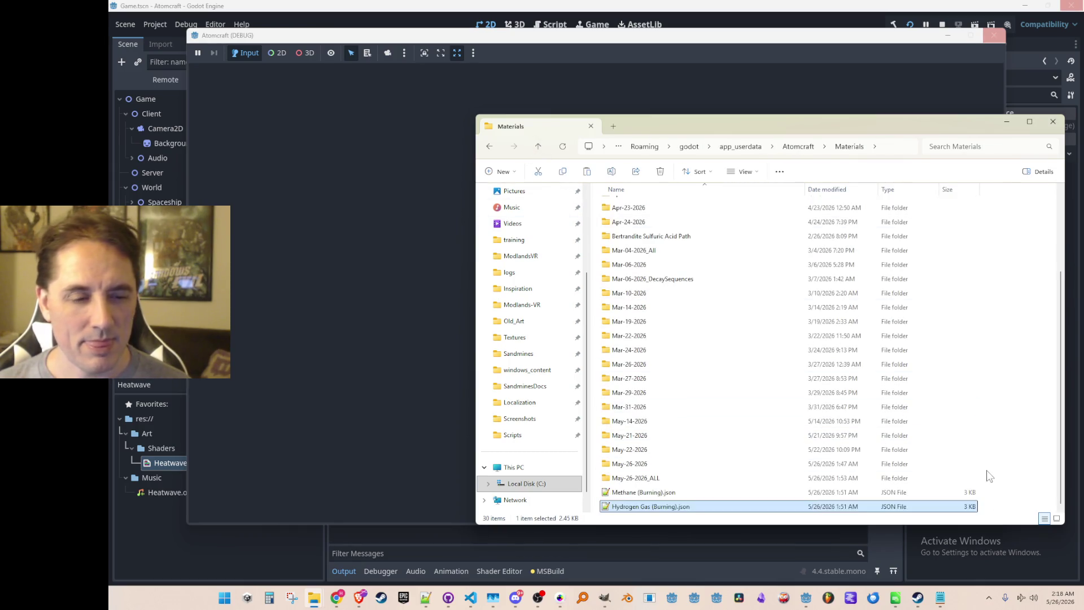
key(Up)
key(Return)
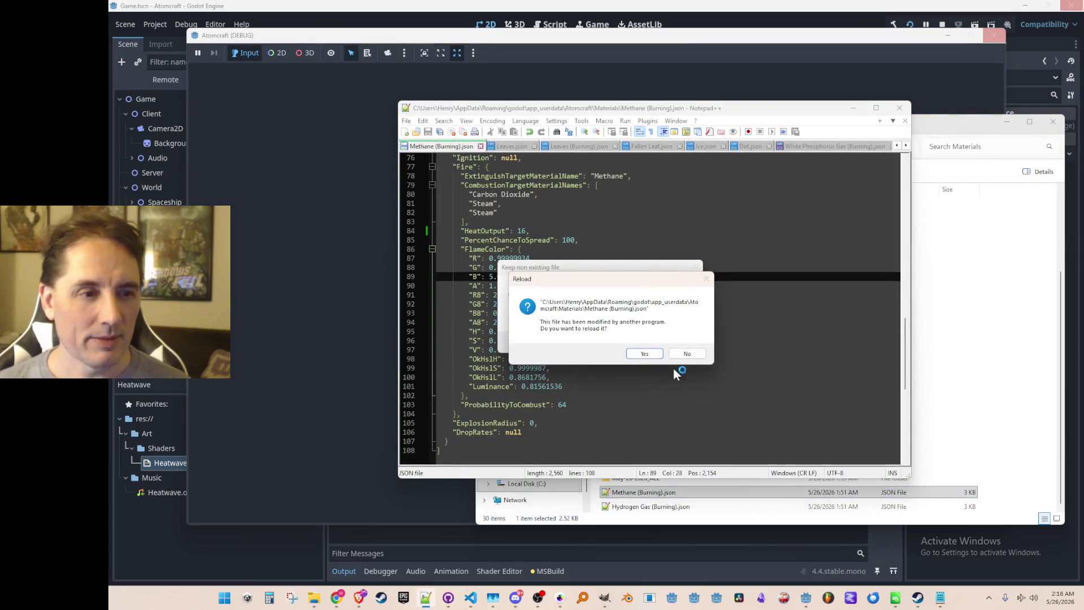
Reload Methane (Burning).json and set its FlameColor blue value to 1.0
click(644, 353)
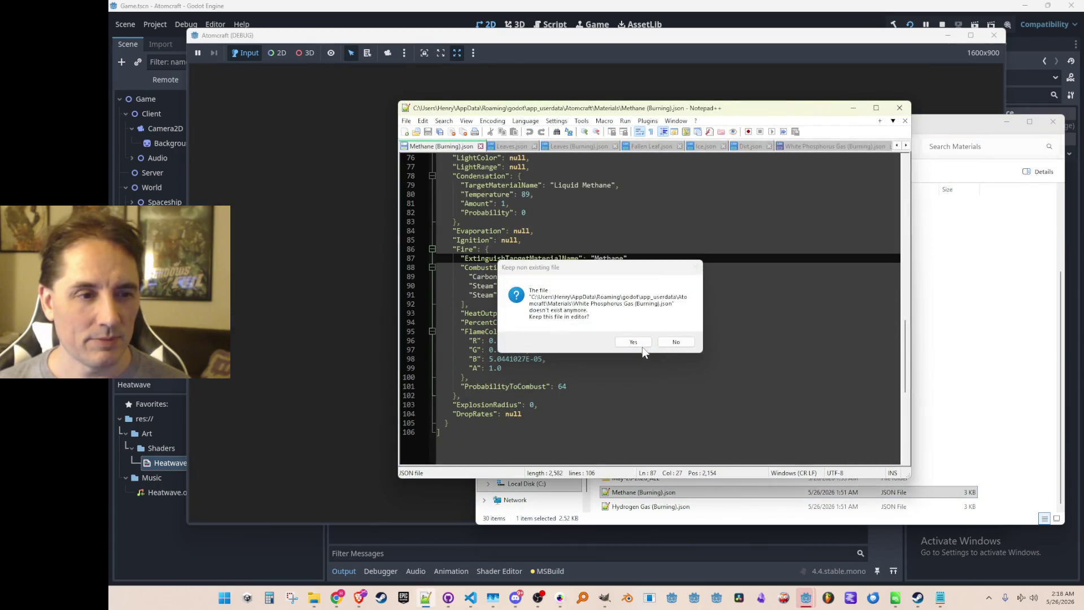
click(673, 344)
click(659, 336)
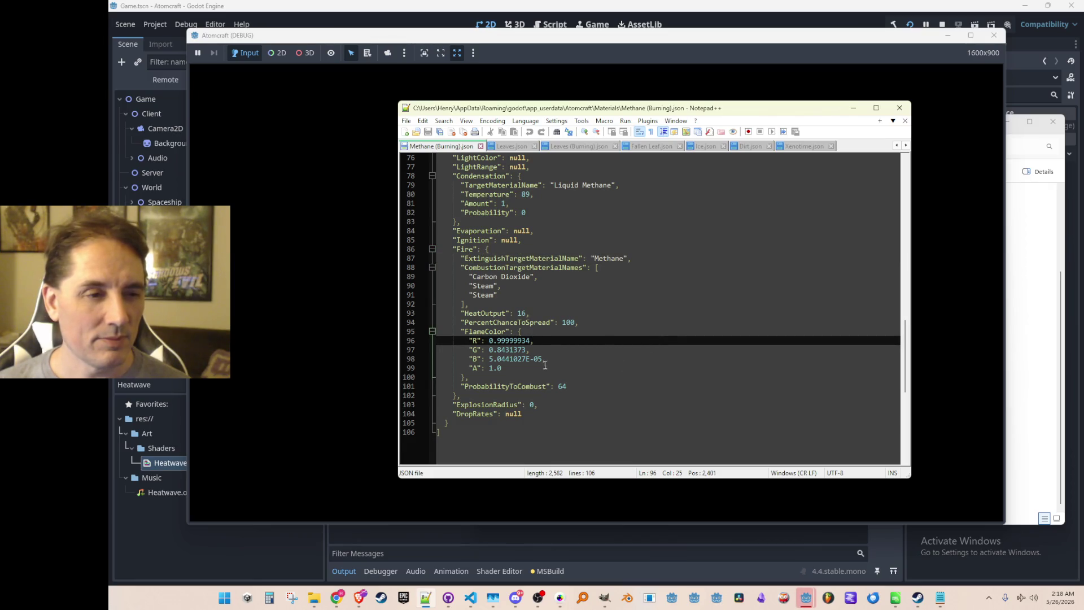
key(Left)
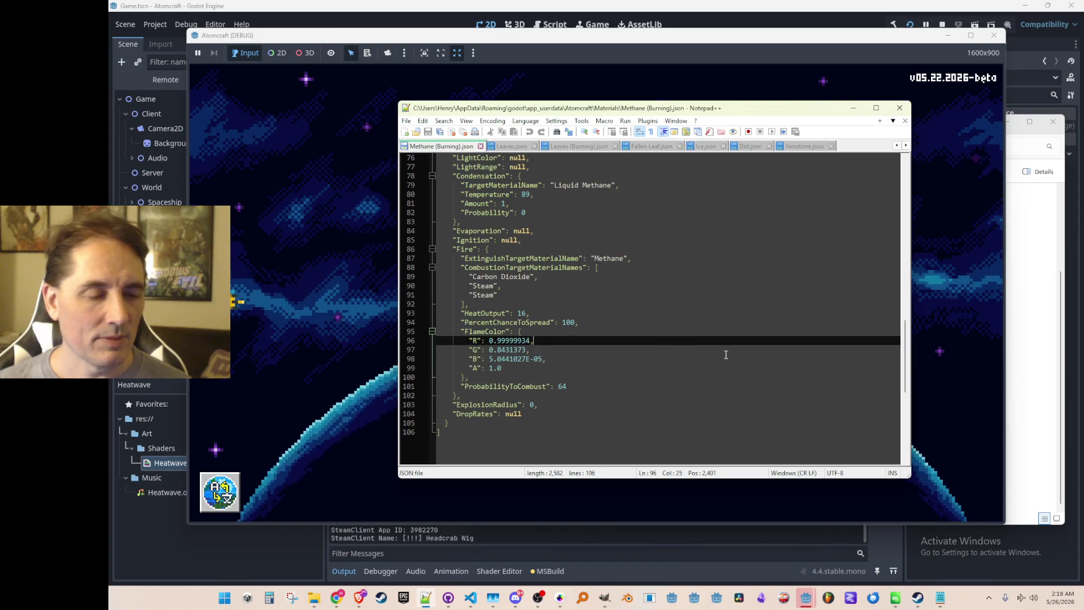
key(ctrl+shift+Left)
text(0)
key(Down)
key(End)
key(Left)
key(ctrl+shift+Left)
key(Left)
key(Down)
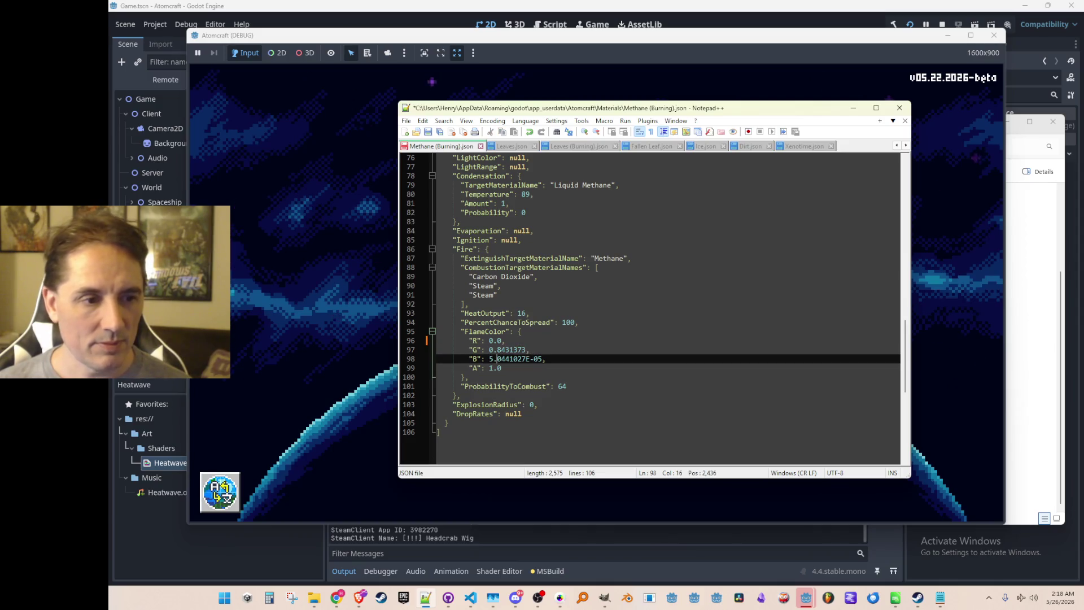
key(shift+End)
key(shift+Left)
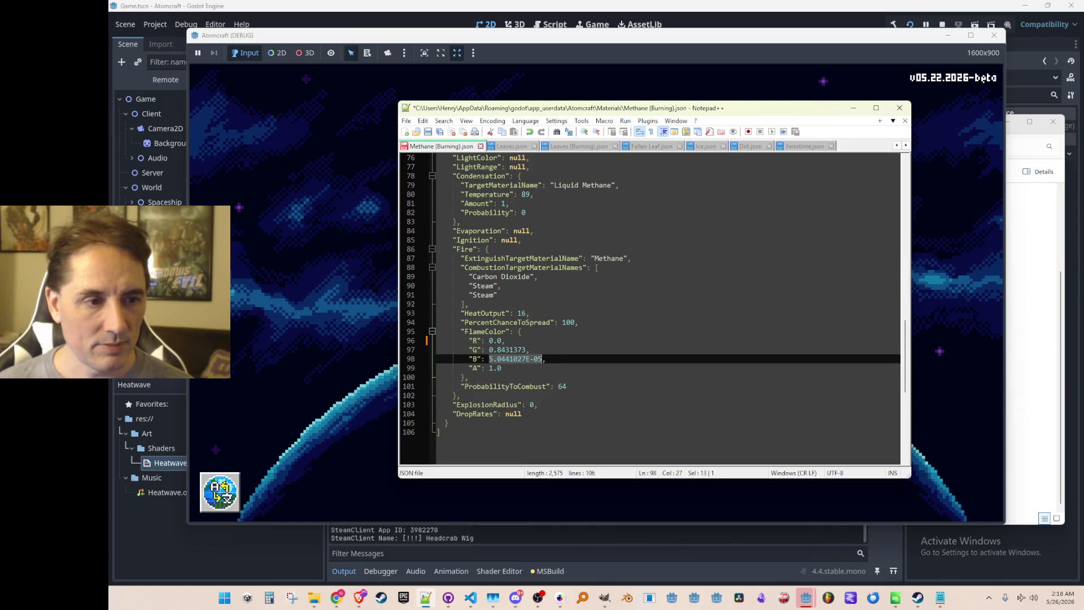
text(1.0)
Set the methane FlameColor R and G to 0.25 and save the file
key(Up)
key(Up)
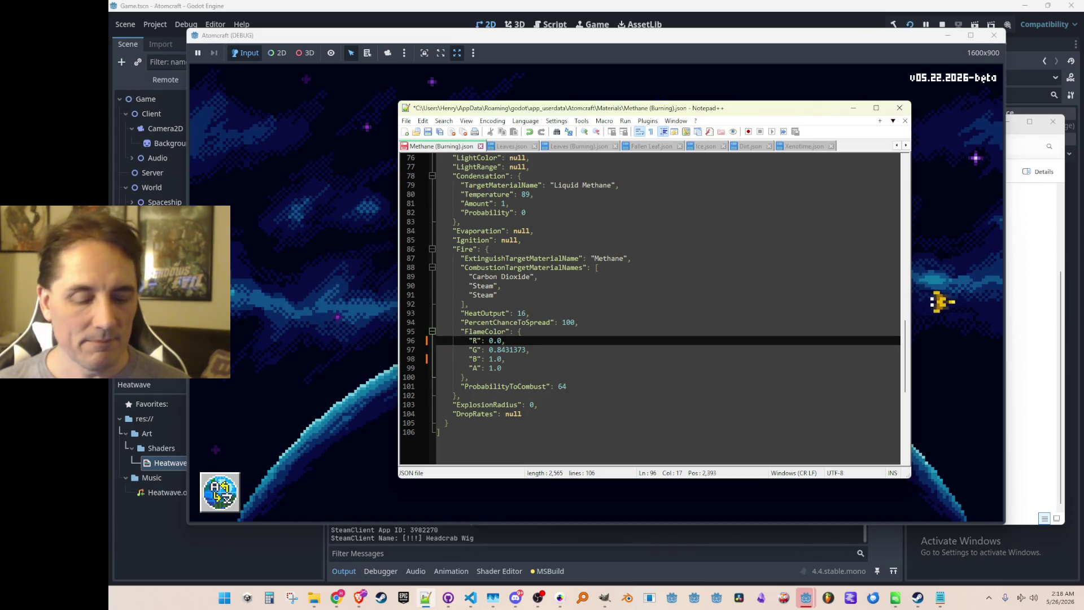
key(BackSpace)
text(25)
key(Down)
key(shift+End)
text(25)
key(End)
key(ctrl+s)
Open Hydrogen Gas (Burning).json in Notepad++ from the Materials folder
key(Up)
key(Up)
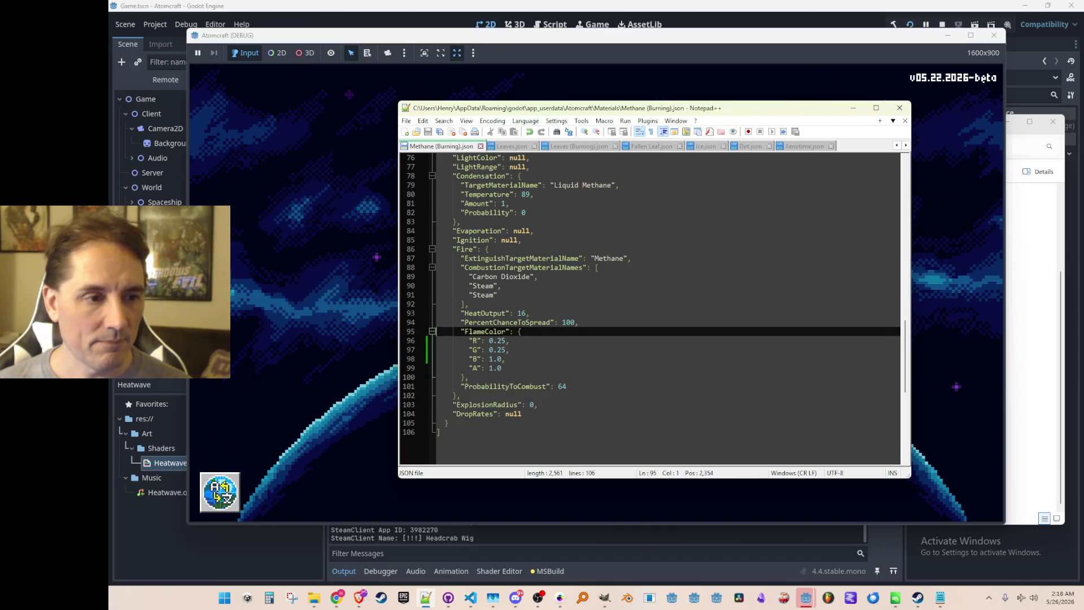
key(Down)
key(Down)
key(Down)
key(Up)
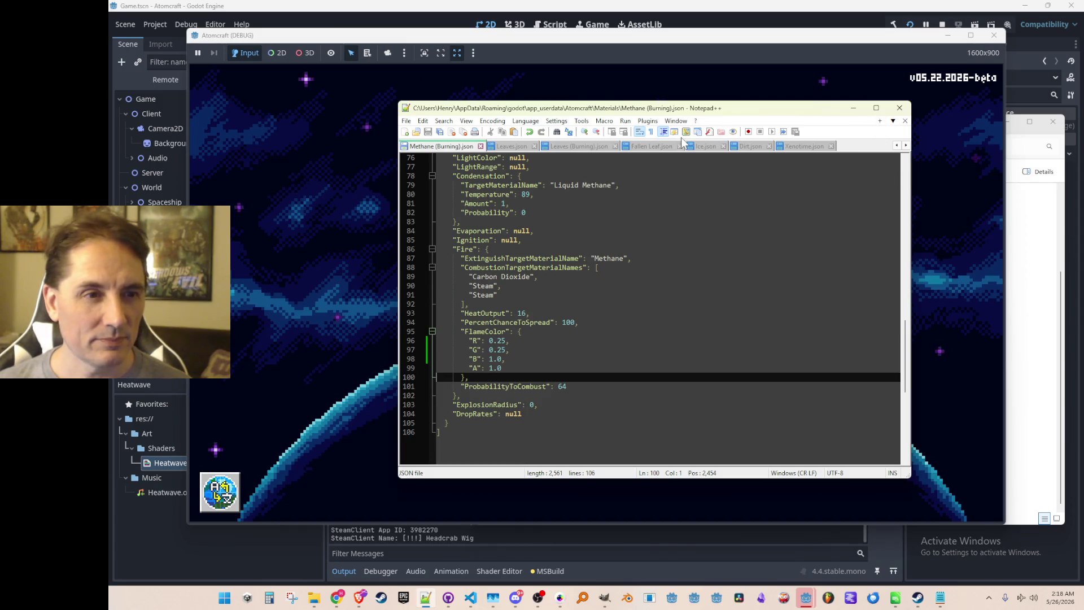
scroll(681, 148, up, 4)
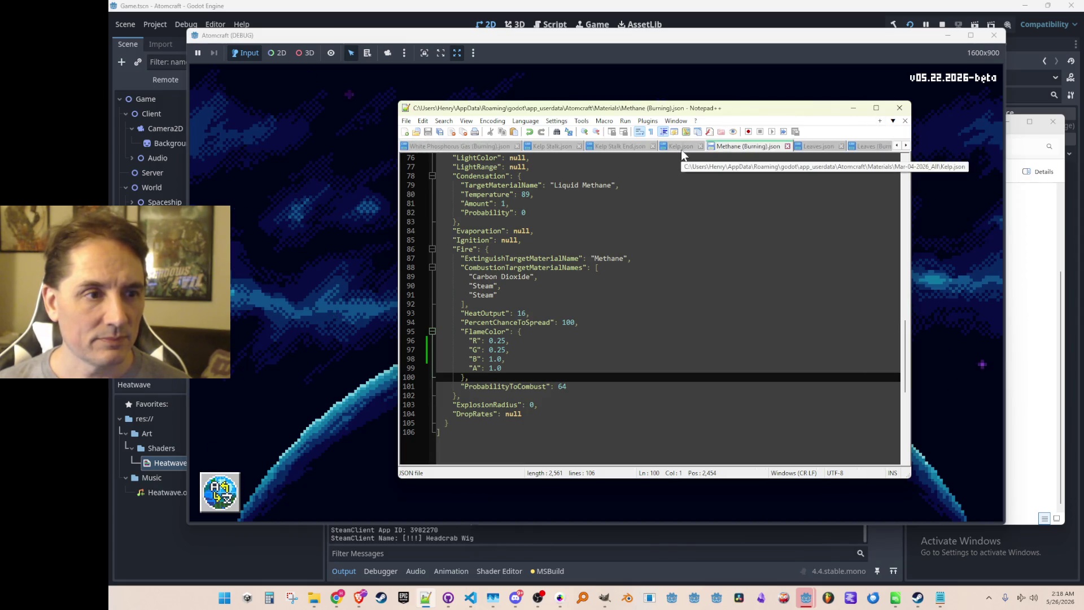
scroll(681, 150, up, 2)
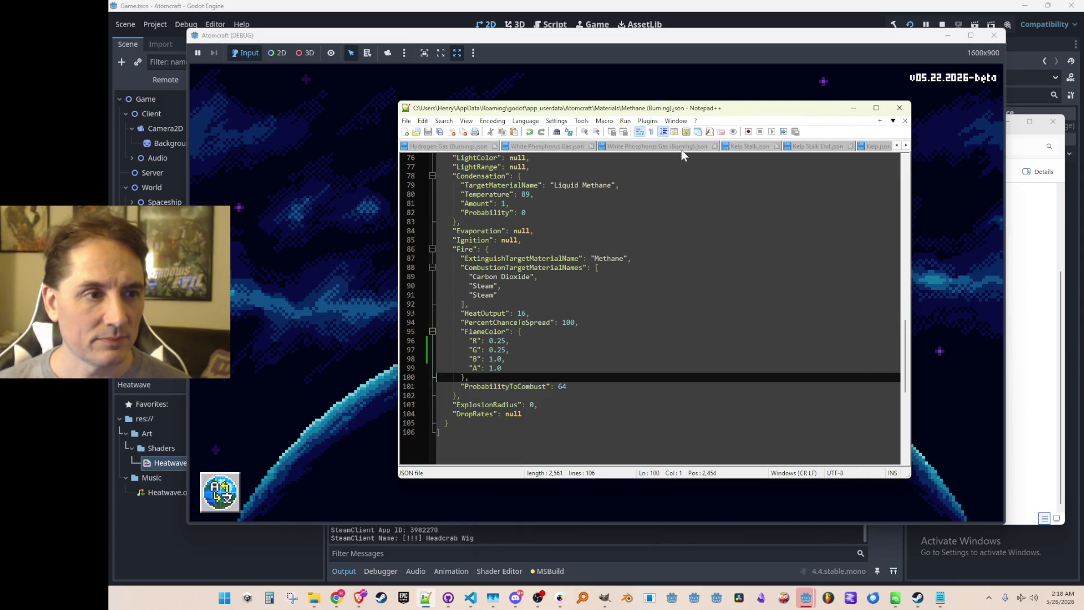
click(470, 147)
click(640, 341)
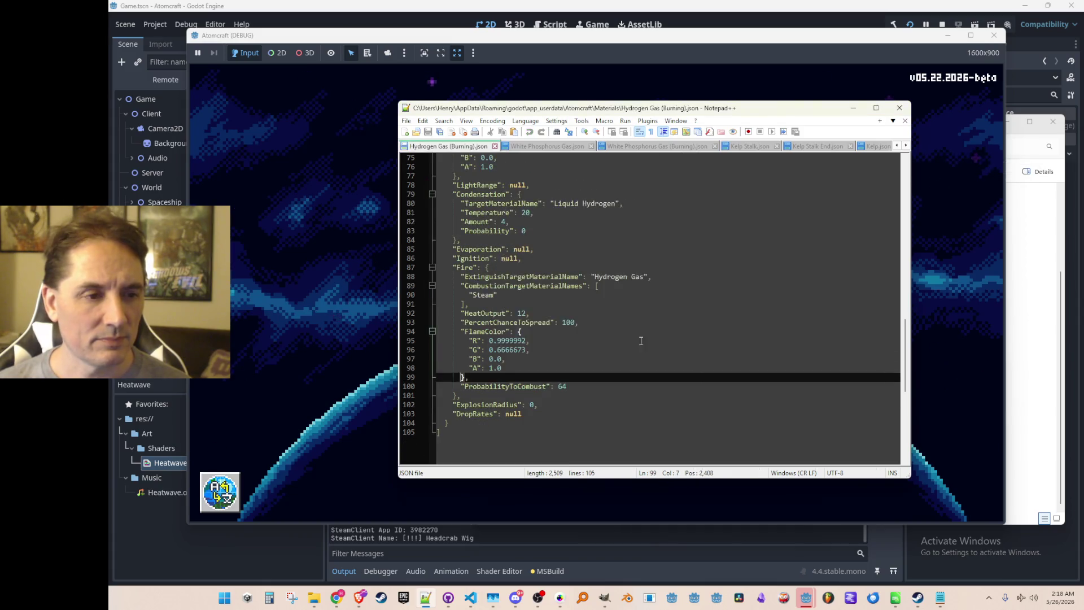
click(1026, 335)
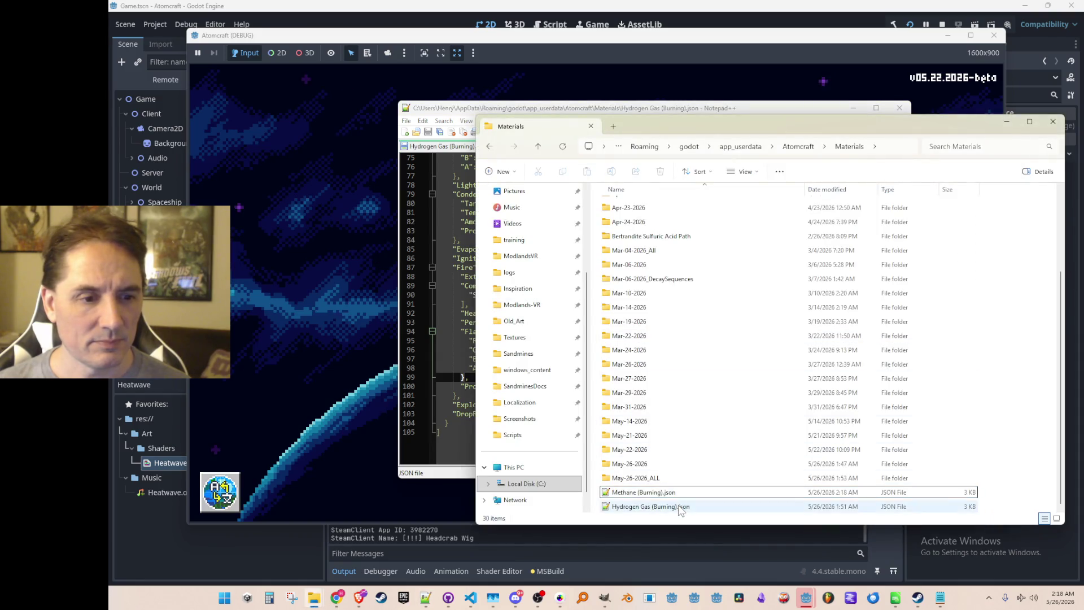
double_click(684, 506)
Paste the blue FlameColor values (0.25, 0.25, 1.0) into the hydrogen file and save
click(674, 341)
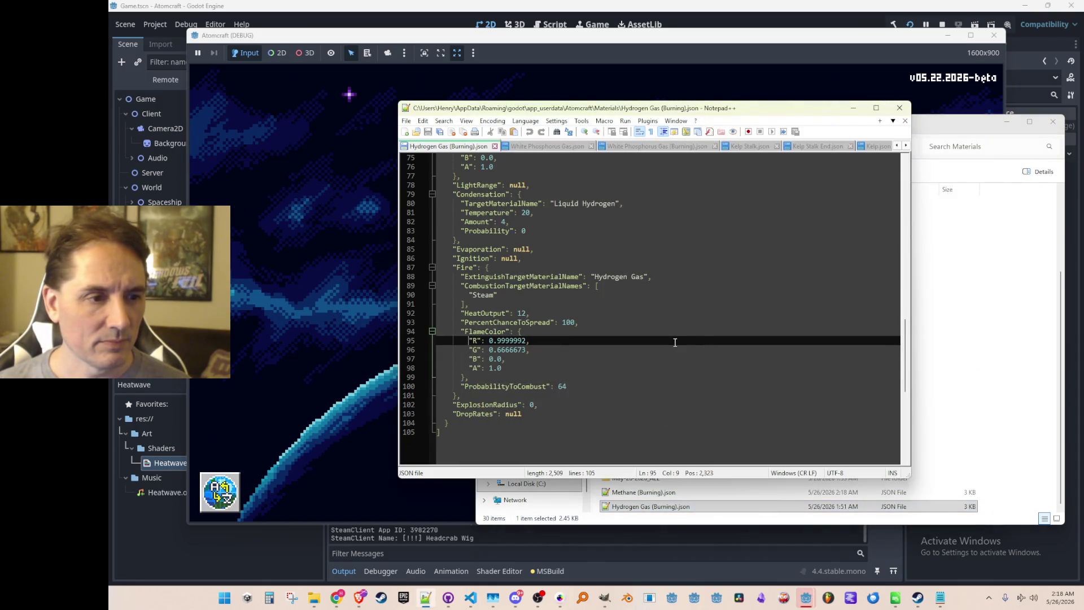
key(shift+Down)
key(shift+Down)
key(shift+Down)
text("FlameColor": {         "R": 0.25,         "G": 0.25,         "B": 1.0,         "A": 1.0)
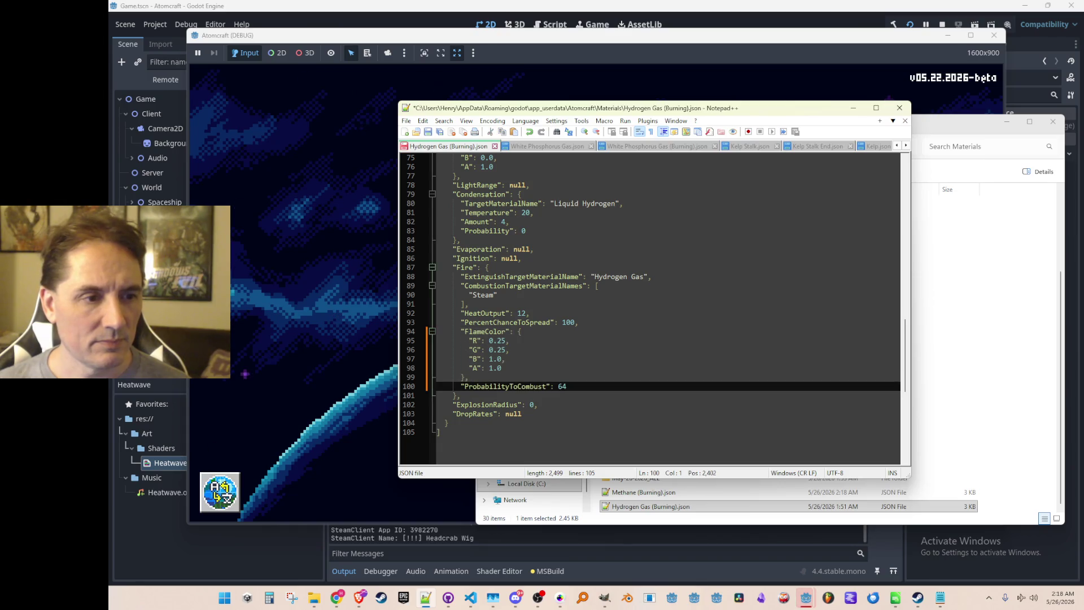
key(Up)
key(ctrl+s)
click(826, 66)
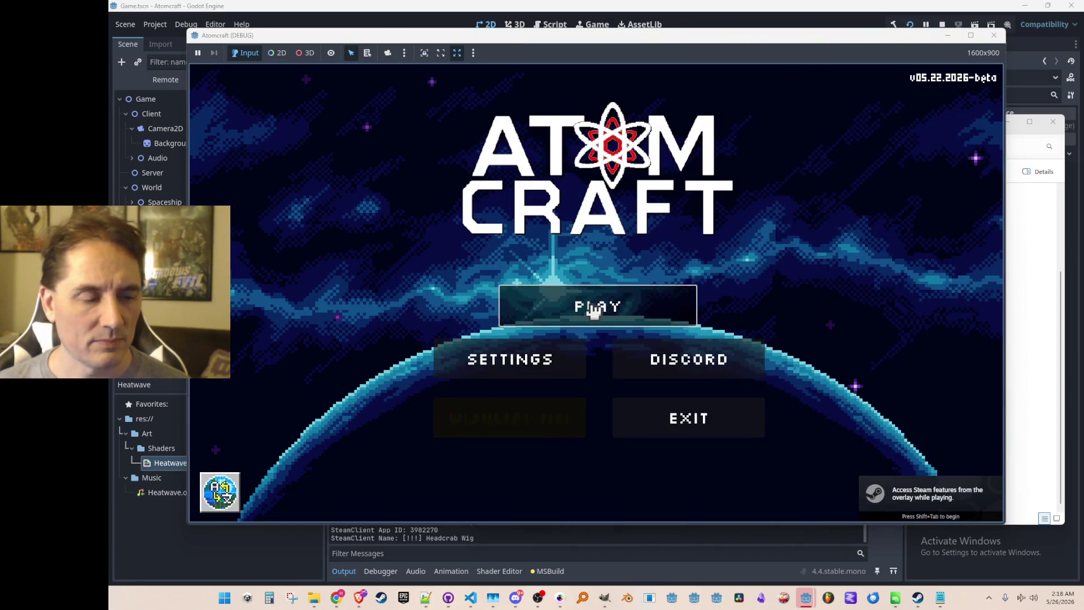
Start Atomcraft with the A TEST 6 profile and load the test world
click(591, 301)
scroll(581, 319, down, 2)
scroll(582, 319, down, 1)
click(597, 347)
scroll(602, 327, down, 5)
scroll(602, 320, down, 3)
click(632, 279)
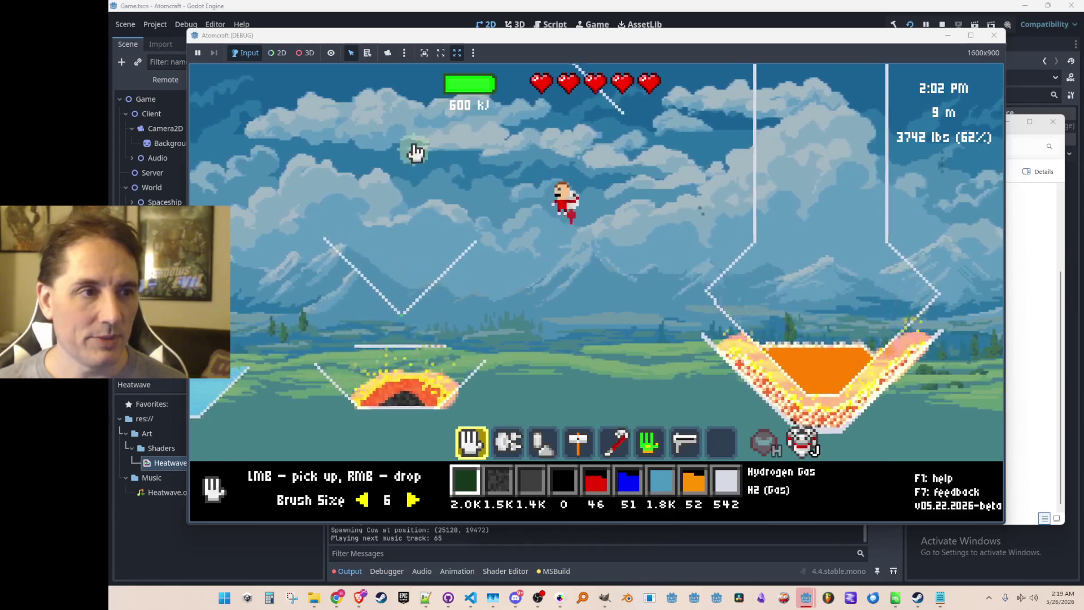
Pour hydrogen gas into the sky, ignite it, then stop the running game
mouse_move(455, 162)
mouse_down()
mouse_move(450, 127)
mouse_move(426, 271)
mouse_move(492, 310)
mouse_move(463, 325)
mouse_move(515, 358)
mouse_move(528, 343)
mouse_up()
key(3)
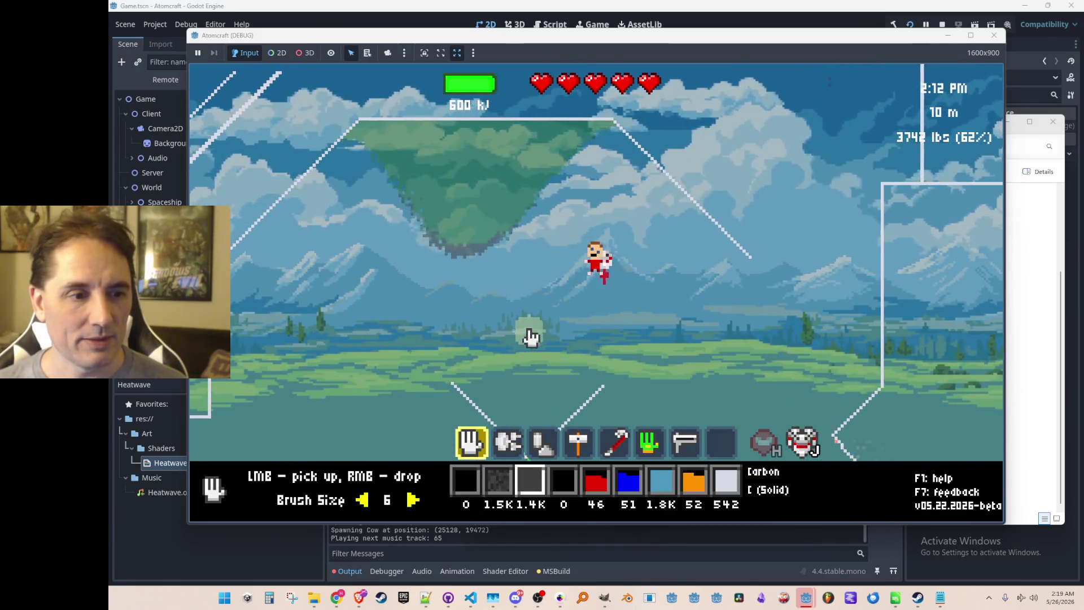
key(3)
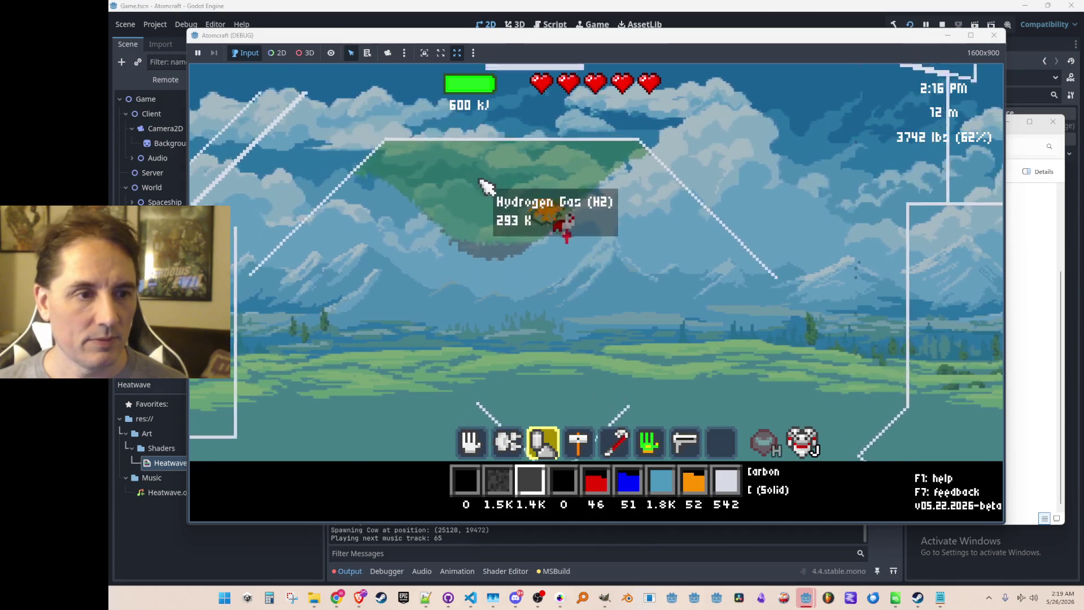
click(485, 187)
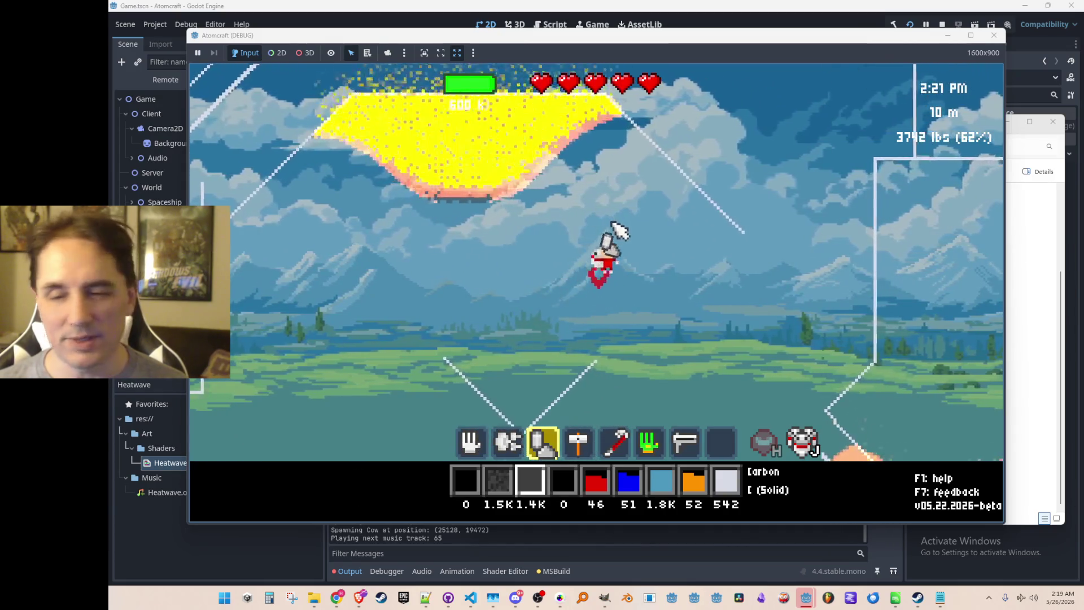
mouse_move(483, 189)
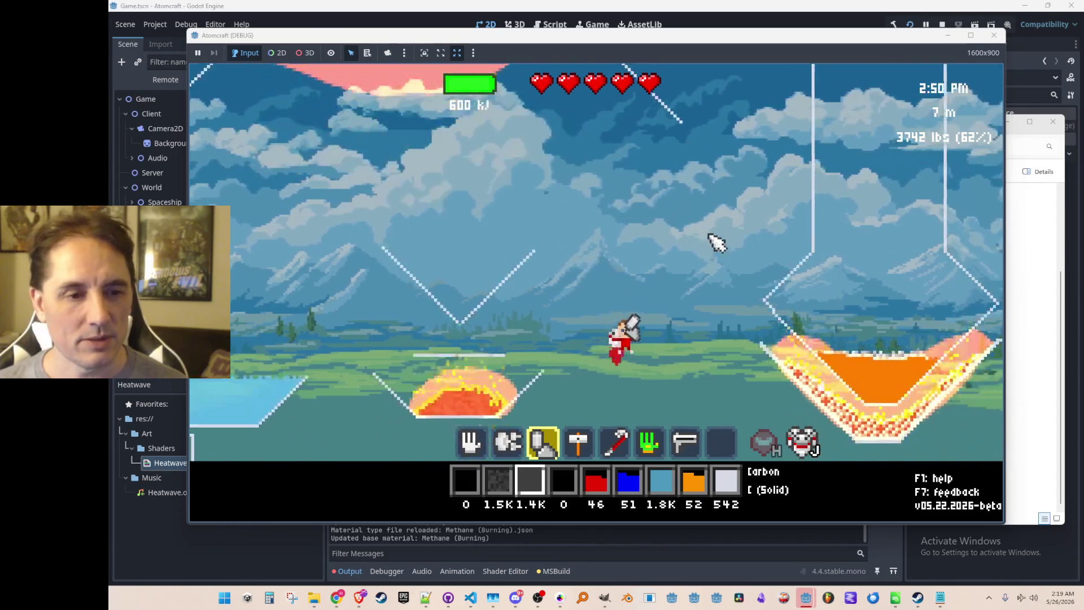
key(w)
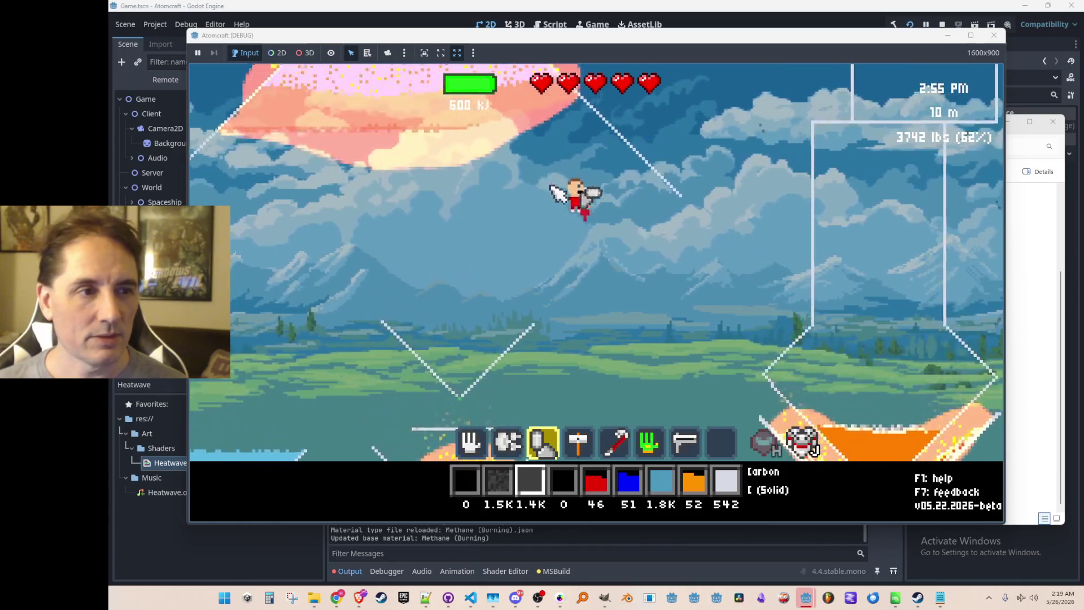
click(941, 24)
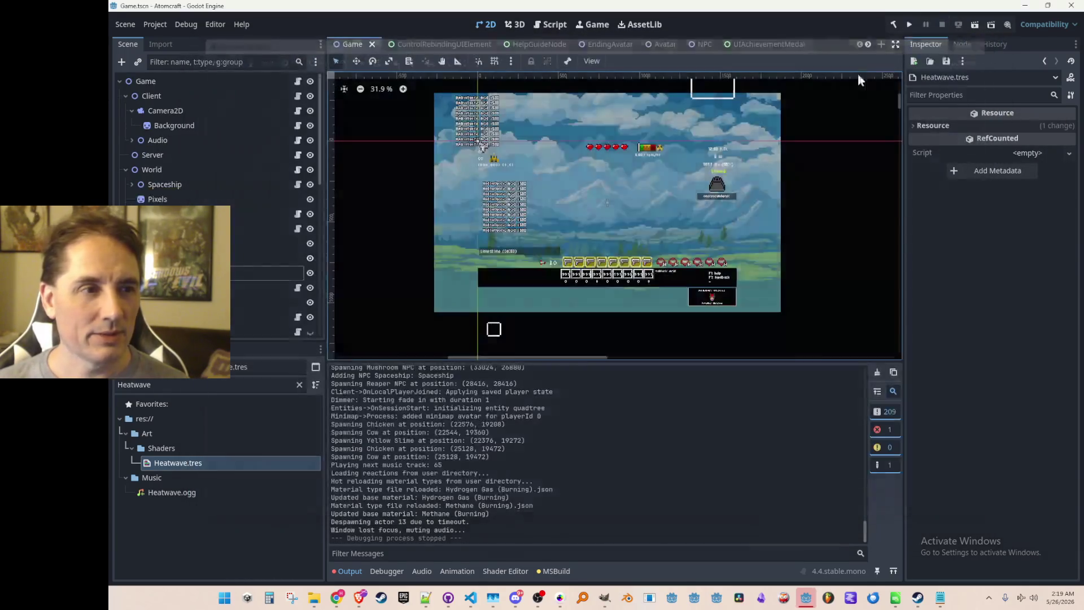
Change line 1516's fallback heat colour green from 0.23f to 0f in Gameplay.cs
click(470, 598)
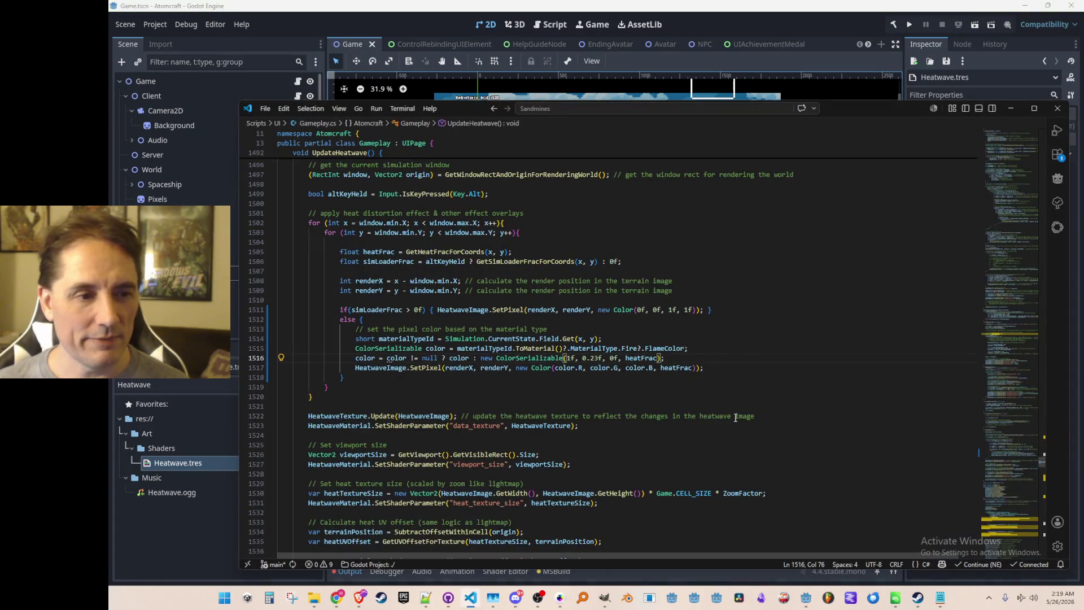
click(784, 25)
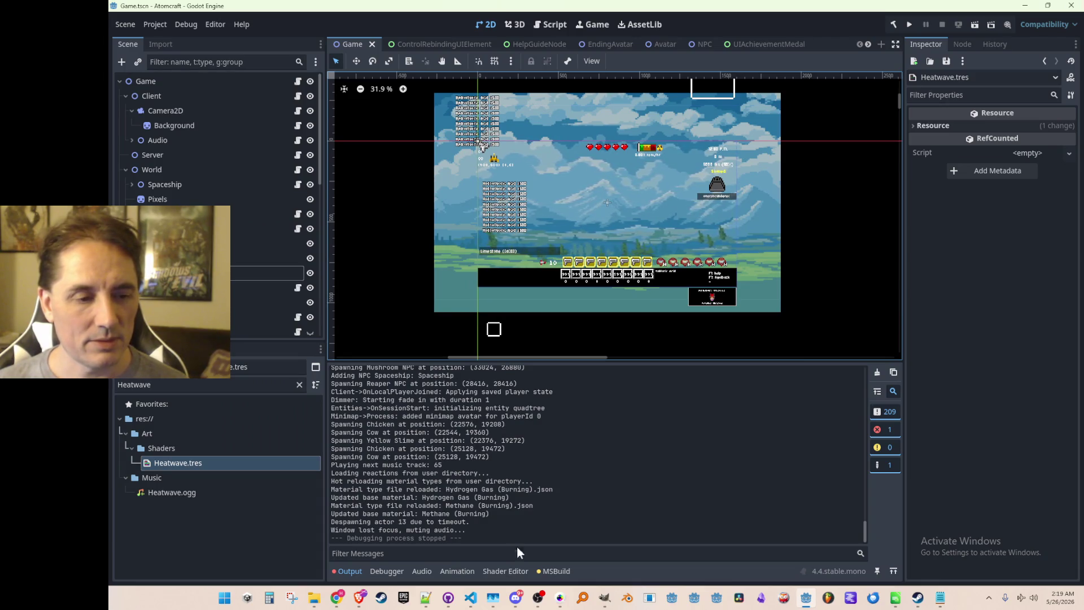
click(472, 598)
click(582, 359)
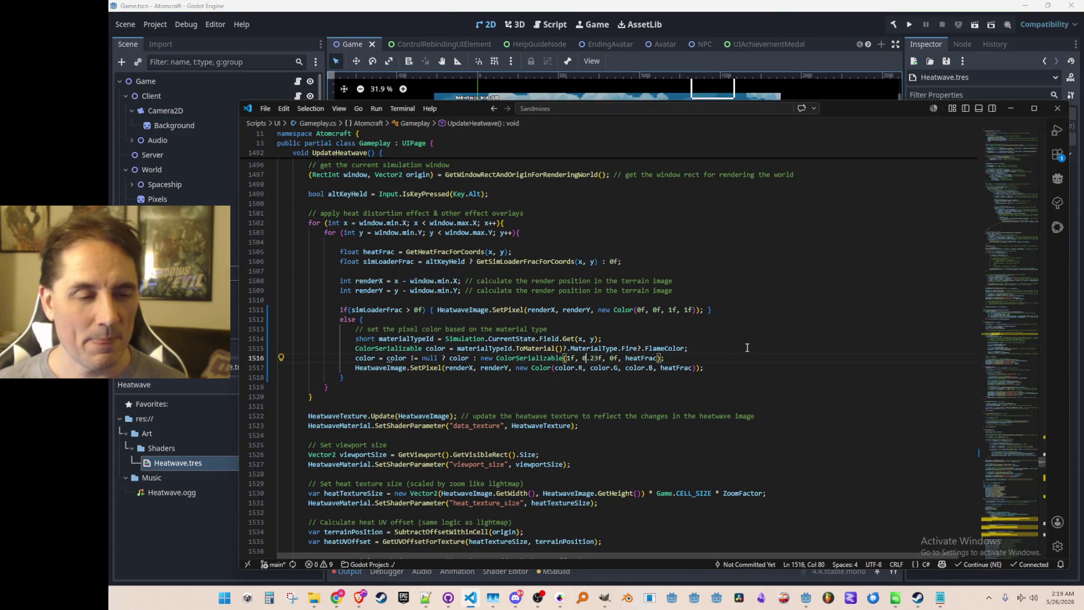
key(BackSpace)
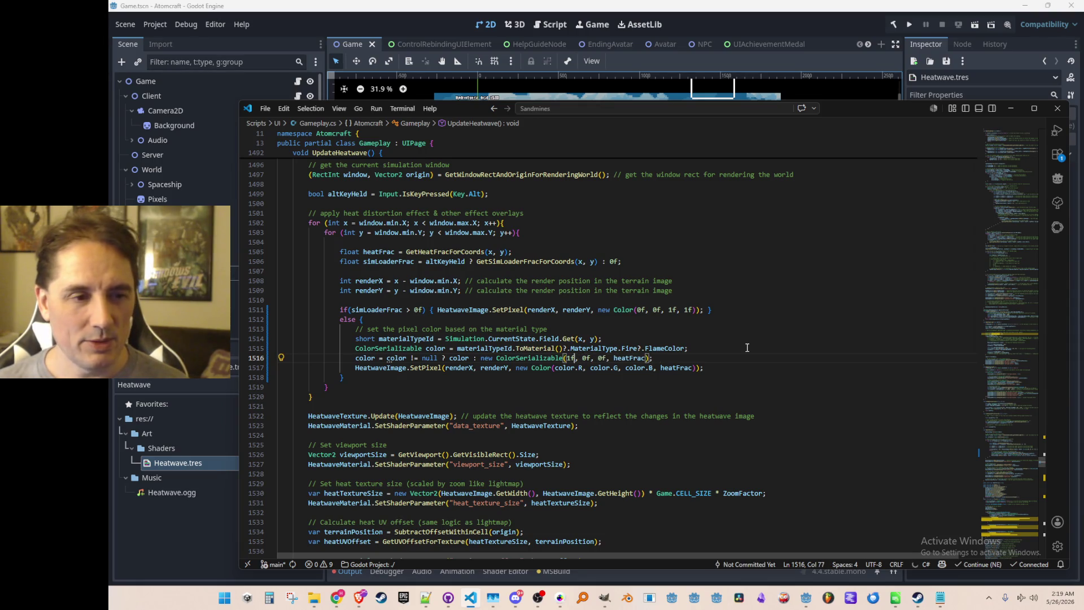
key(Home)
key(Home)
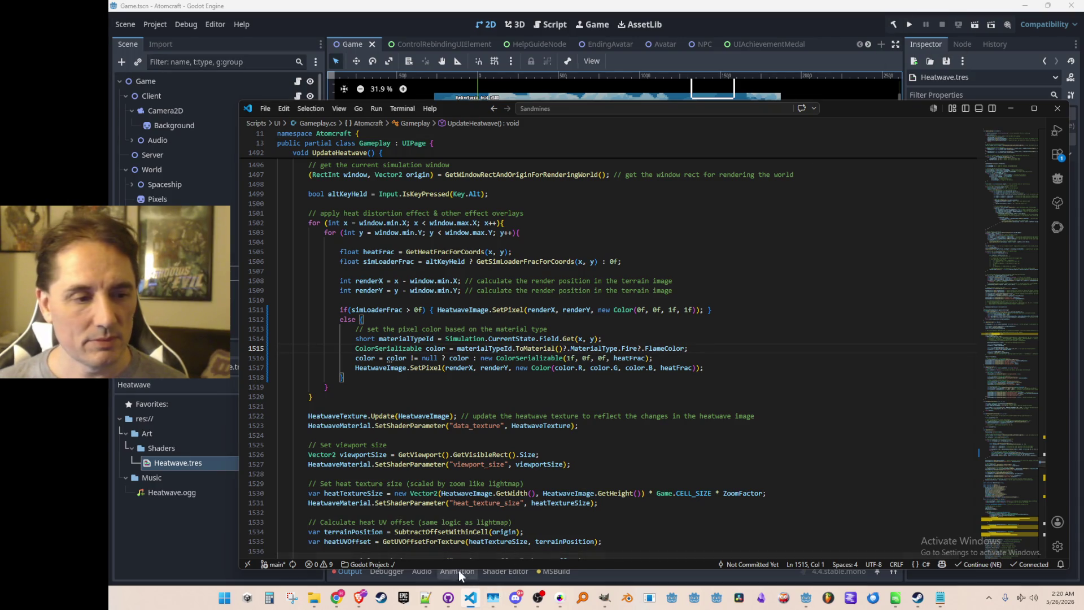
Set the Hydrogen Gas (Burning) FlameColor R and G to 0.0 and save the file
mouse_move(318, 603)
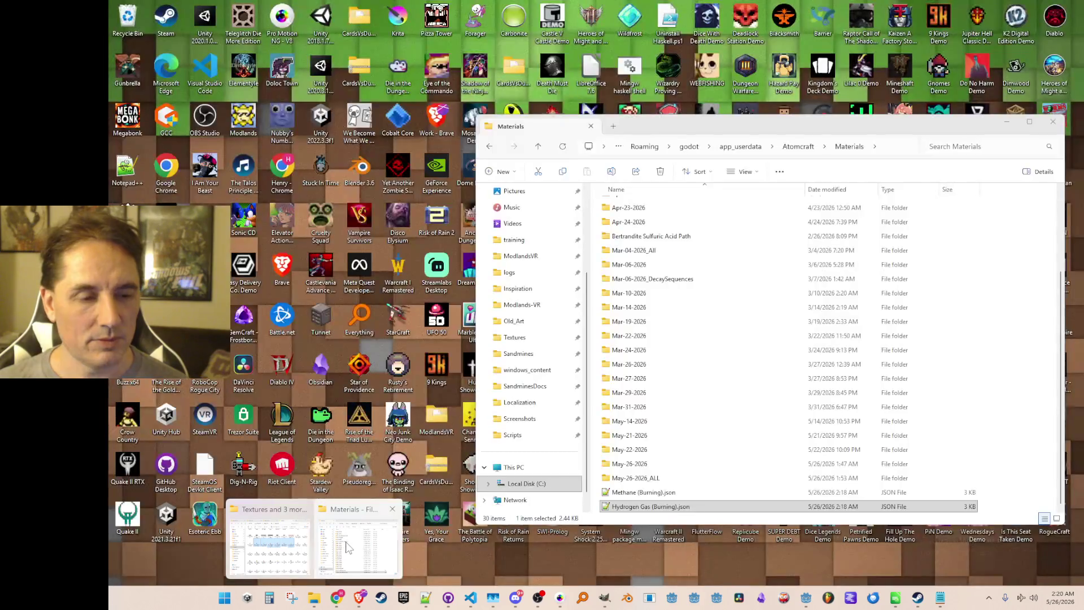
click(349, 545)
double_click(655, 506)
click(642, 348)
key(BackSpace)
key(BackSpace)
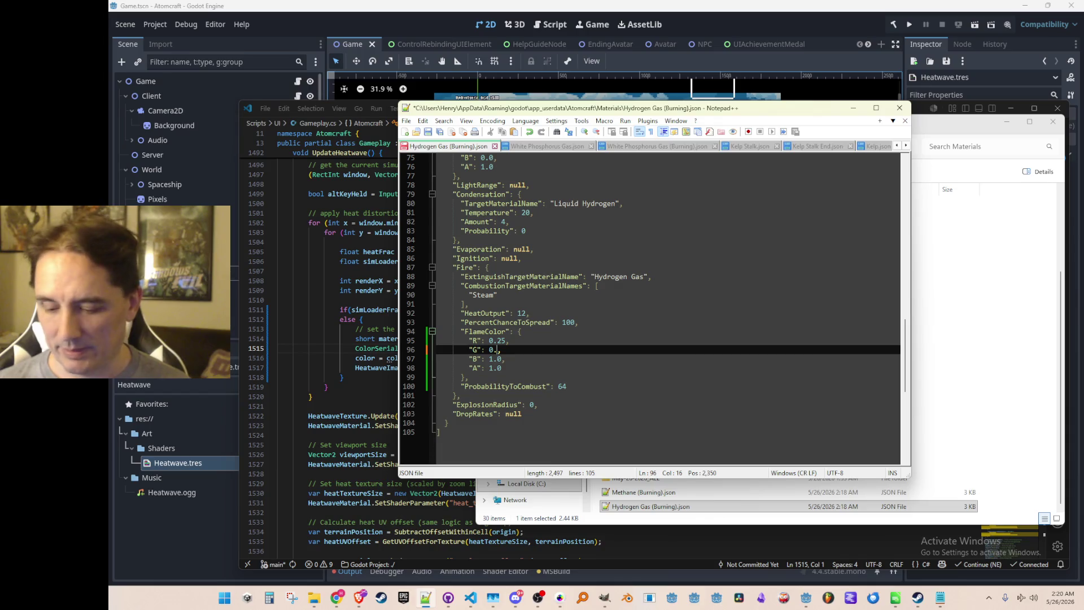
text(0)
key(Up)
text(0)
key(ctrl+s)
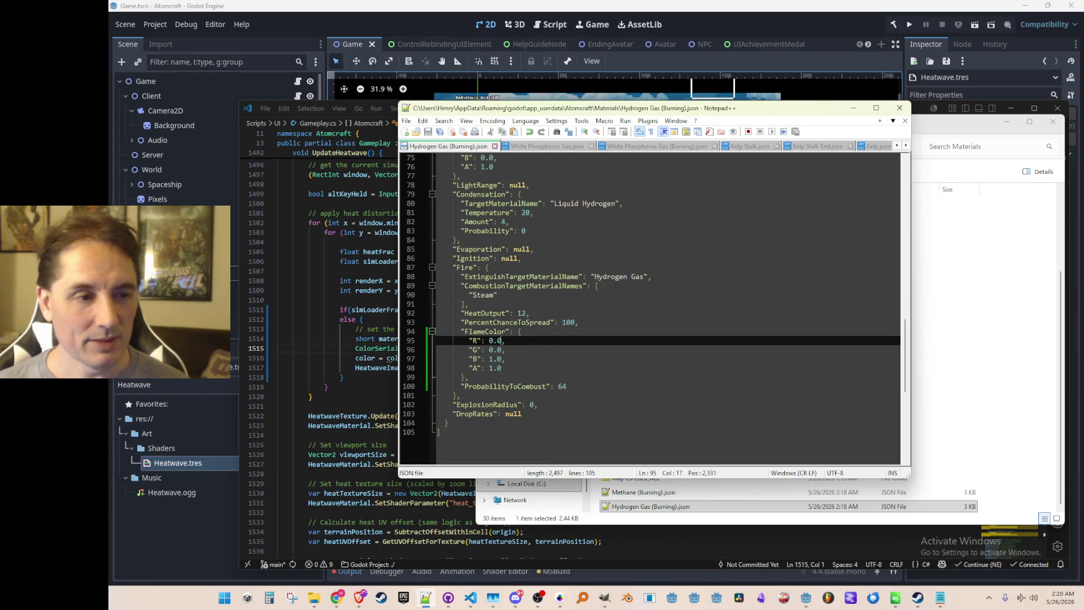
key(Down)
key(Down)
key(Home)
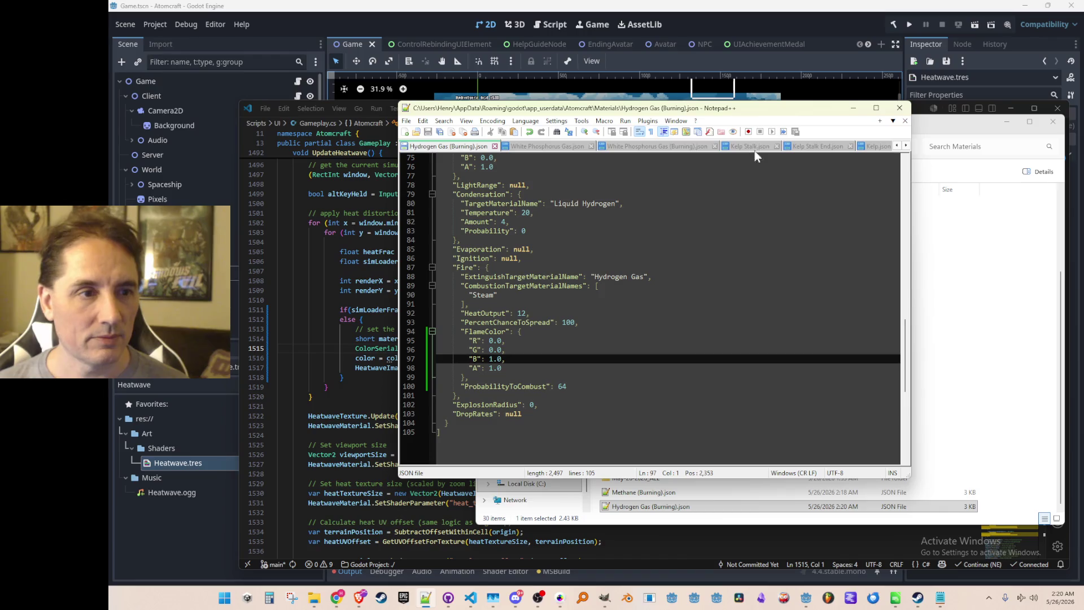
Zero the Methane (Burning) FlameColor red and green values, then relaunch the game
click(943, 314)
double_click(644, 492)
click(713, 340)
key(ctrl+shift+p)
key(ctrl+shift+p)
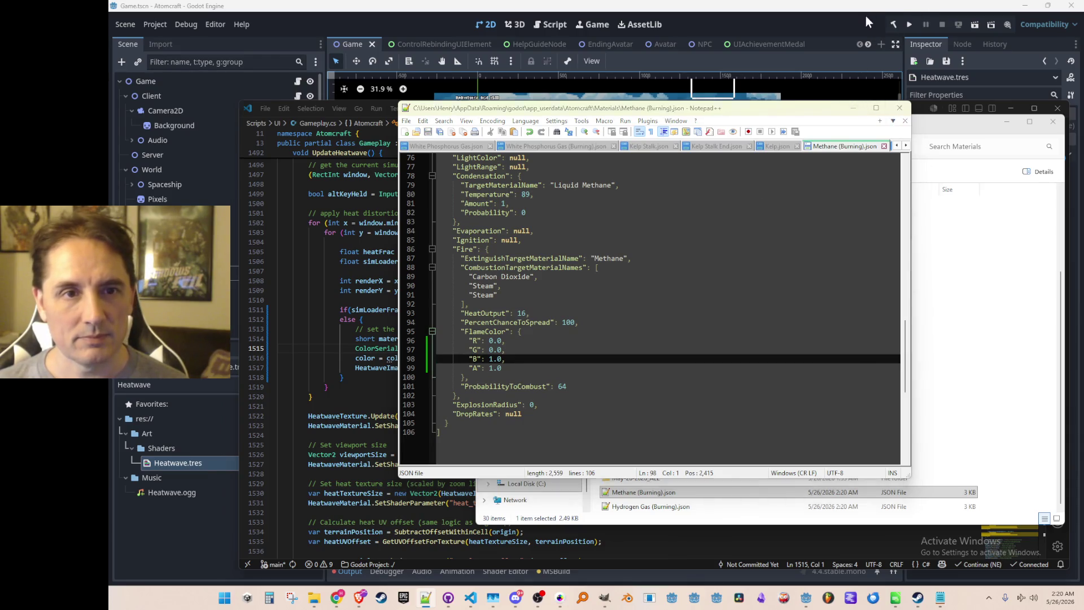
click(909, 24)
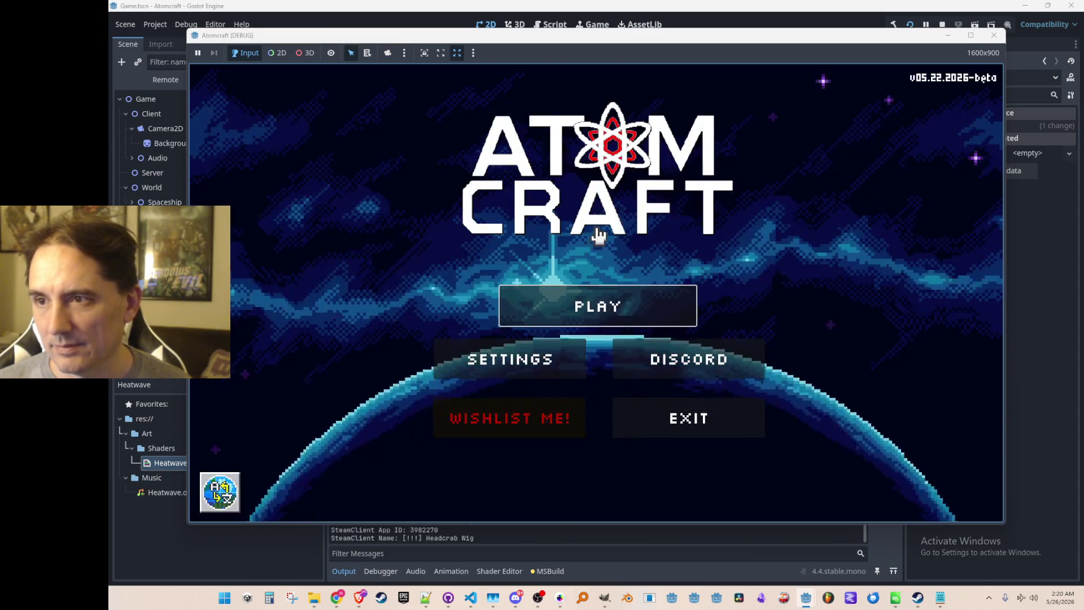
From the game's main menu pick profile A Test 6 and load NPC Test H
click(605, 293)
scroll(637, 310, down, 3)
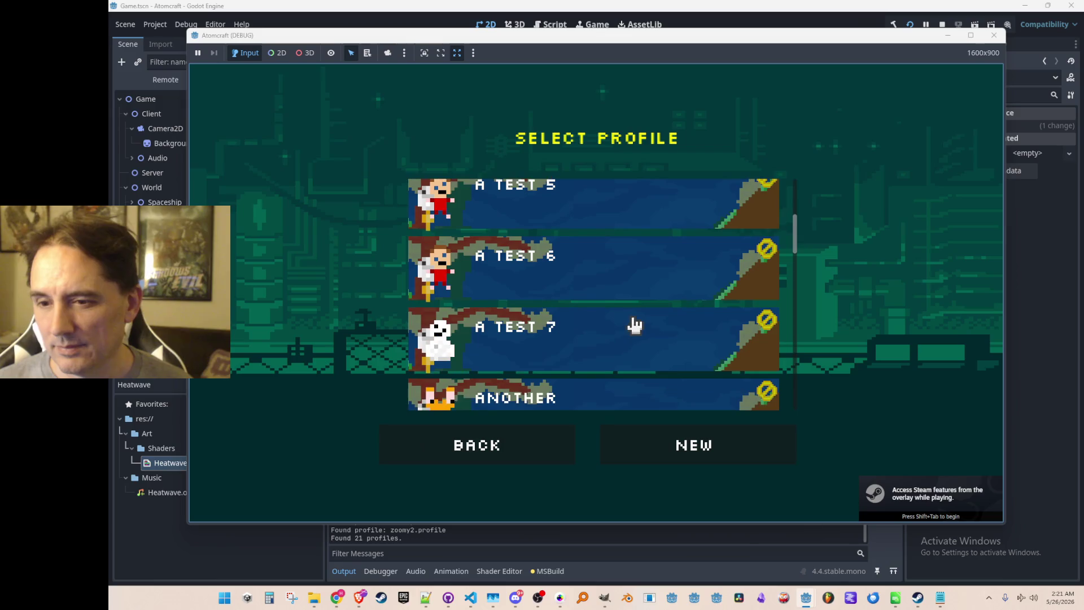
click(635, 264)
scroll(631, 271, down, 15)
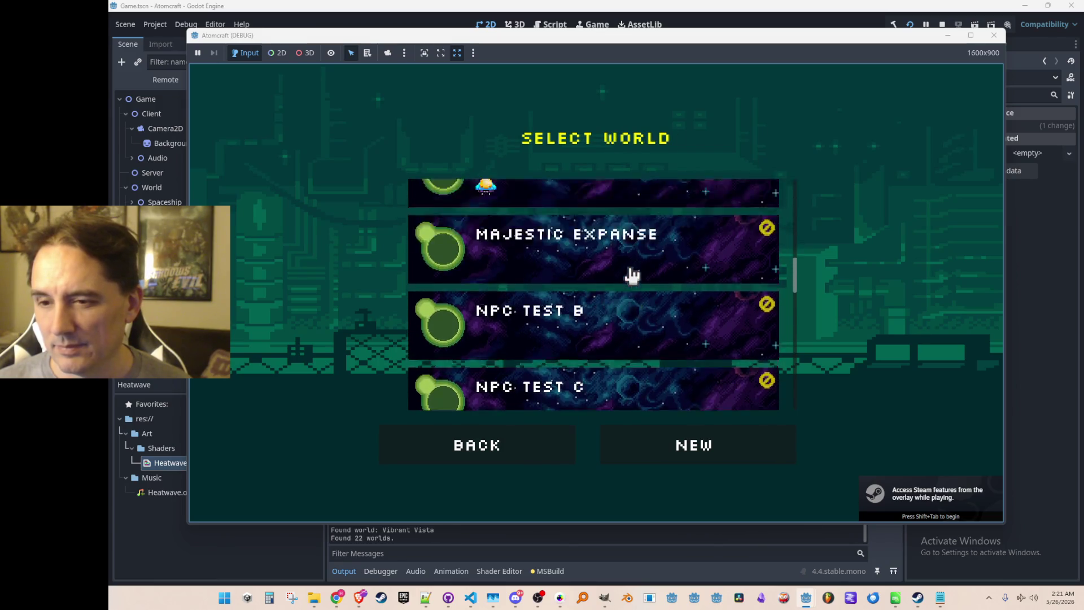
scroll(626, 317, down, 5)
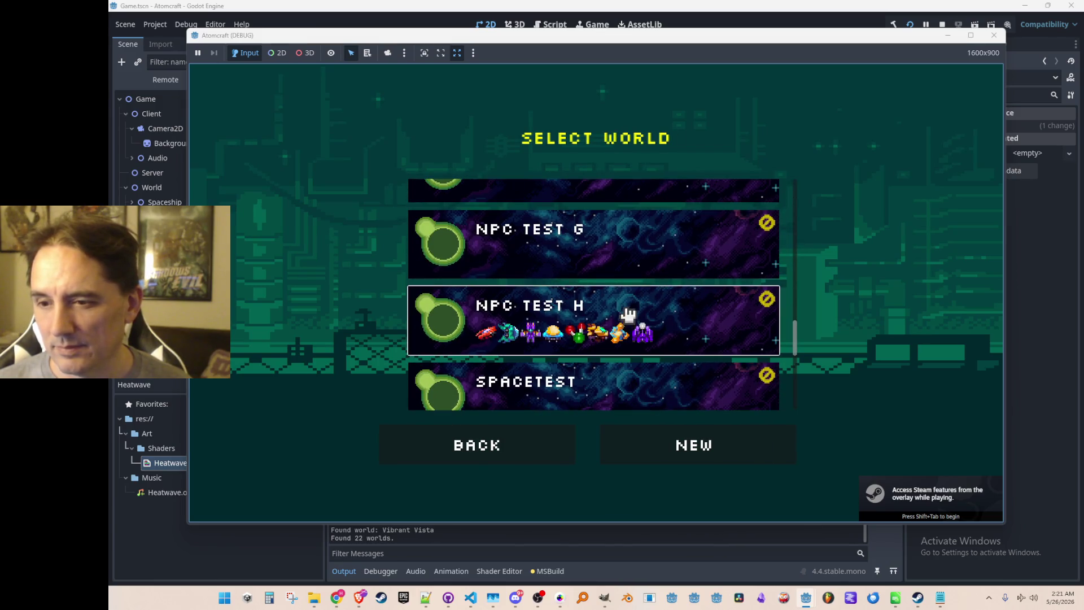
click(634, 312)
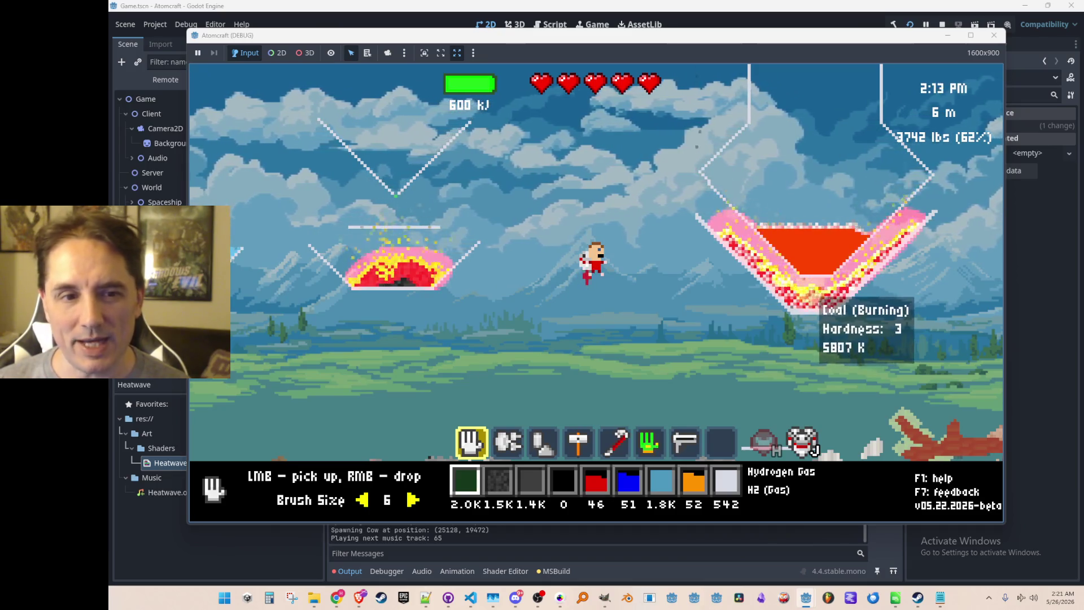
Release three bursts of pink hydrogen gas into the sky and fly the character around
right_click(464, 169)
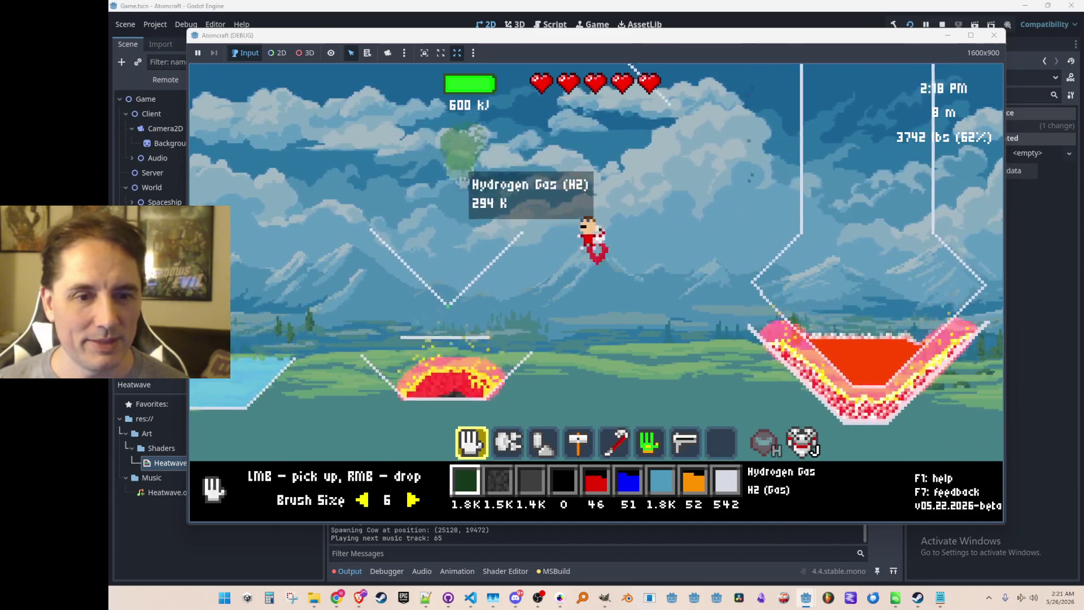
right_click(464, 249)
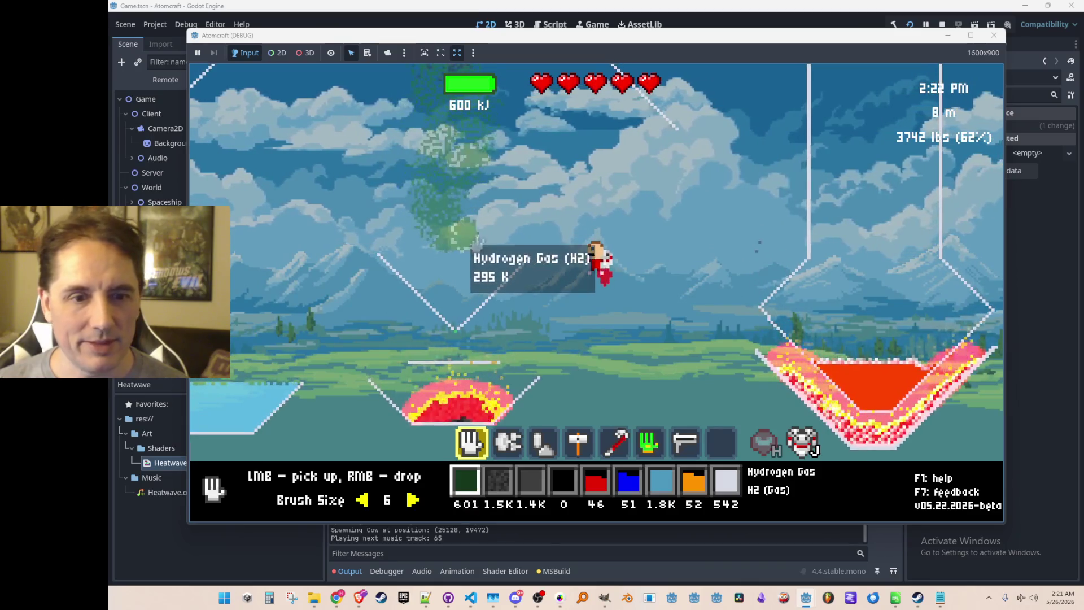
right_click(476, 244)
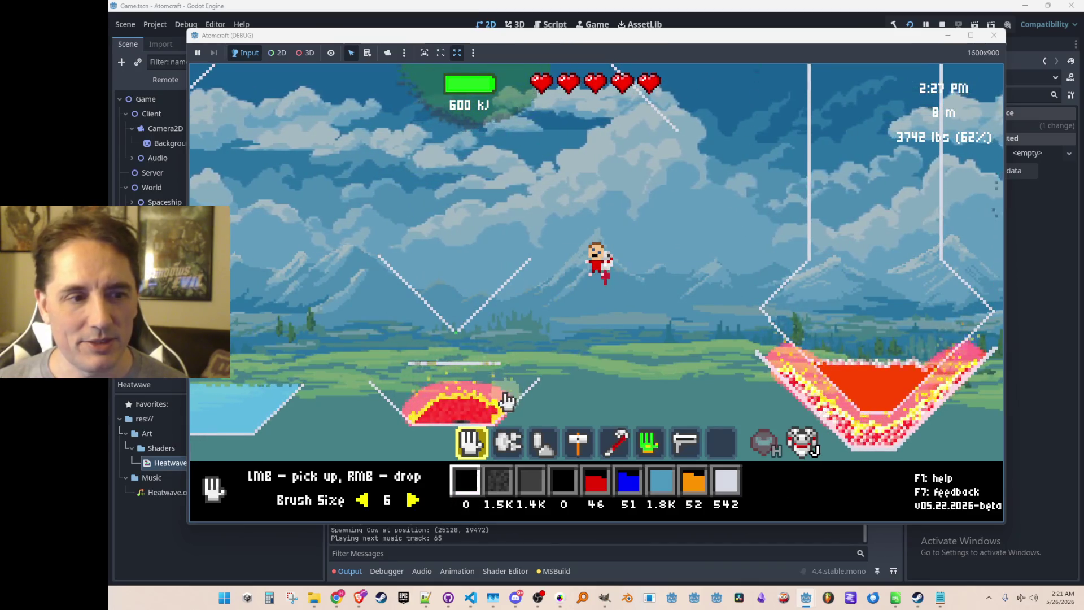
key(d)
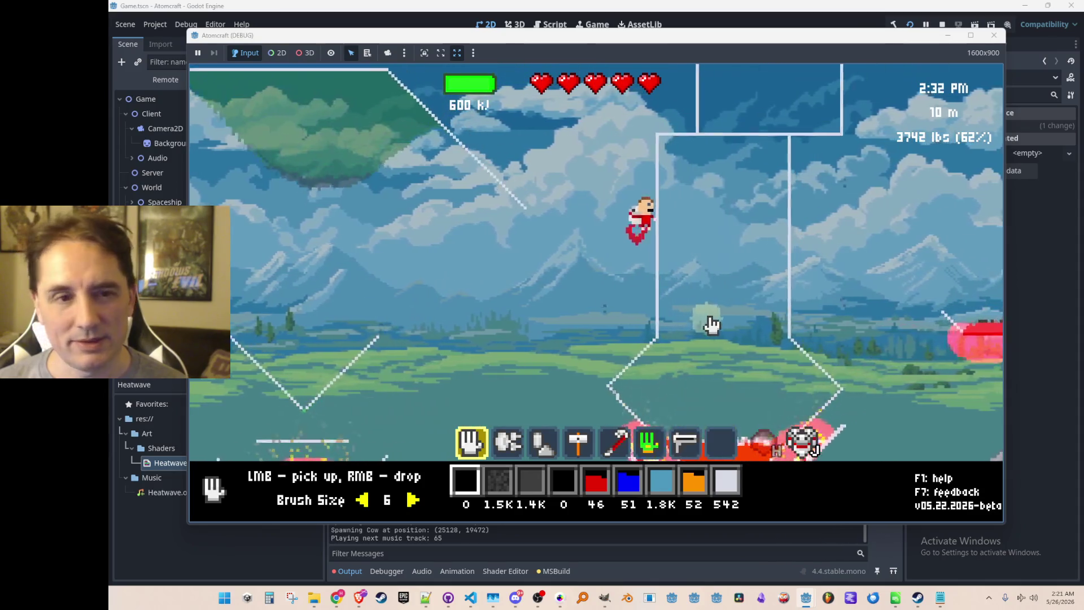
key(a)
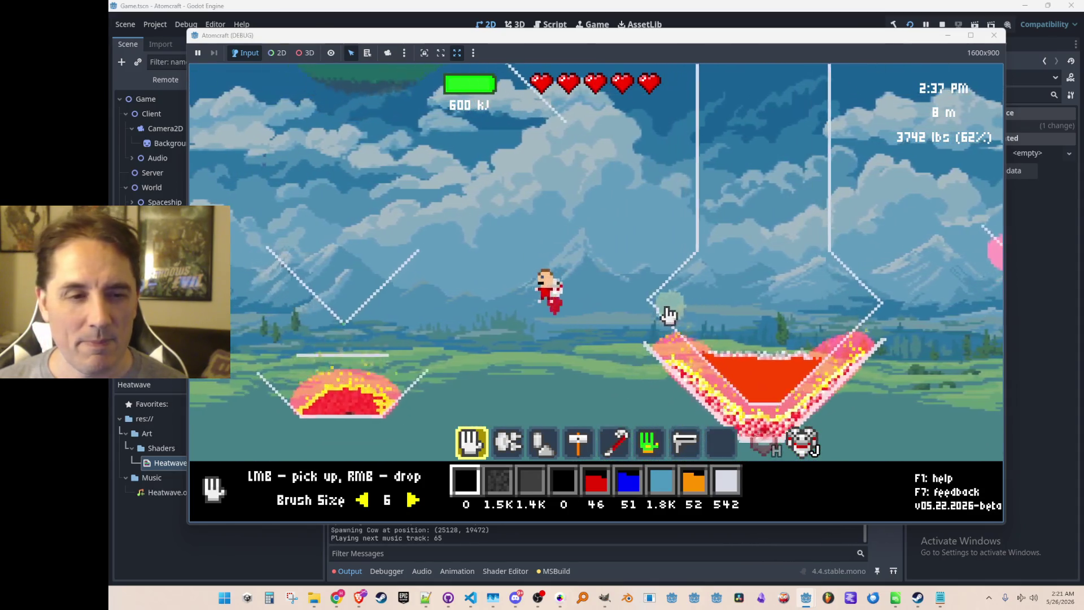
key(a)
Switch to the third tool, release a gas burst onto the floating island, then stop the game with F8
key(2)
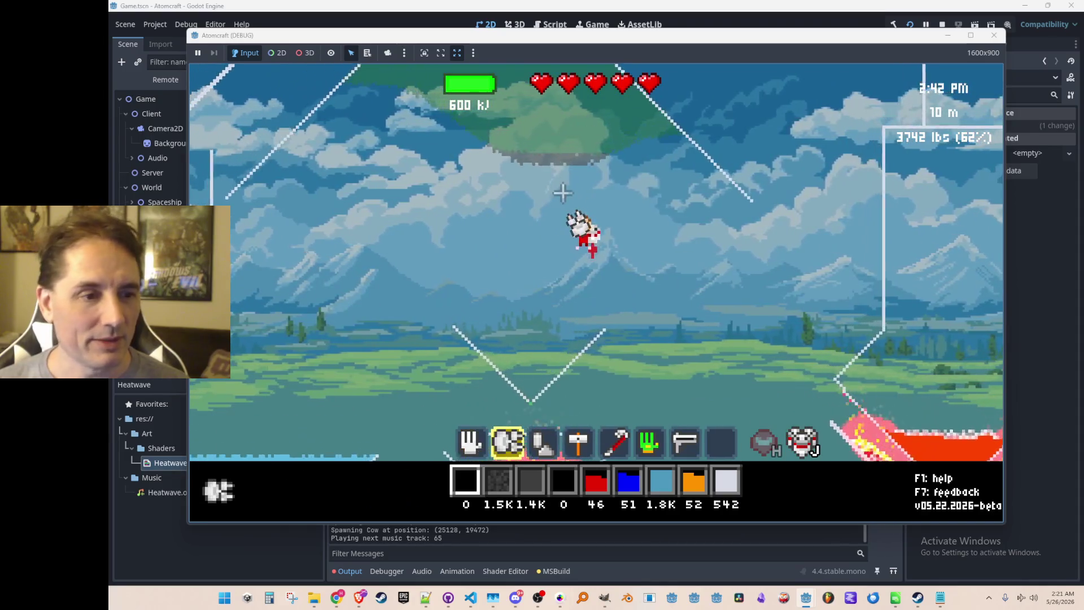
key(3)
click(574, 175)
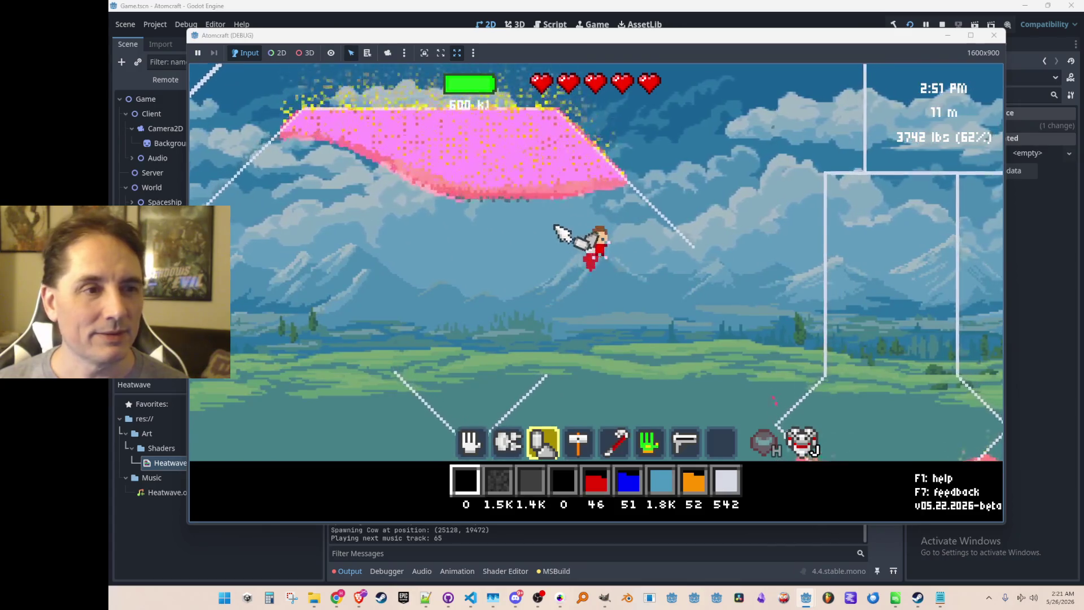
key(d)
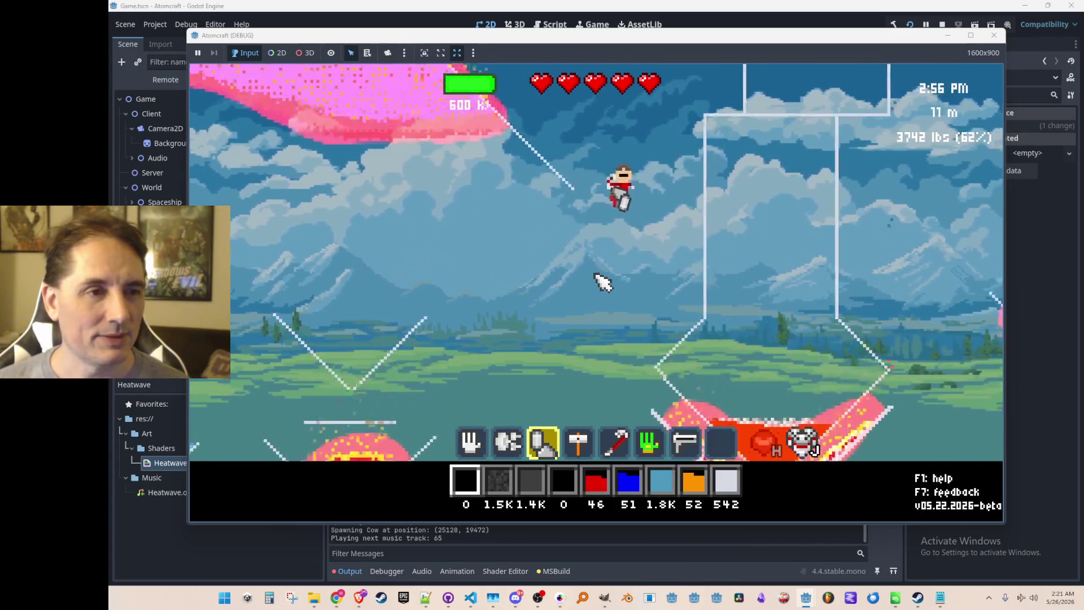
mouse_move(449, 211)
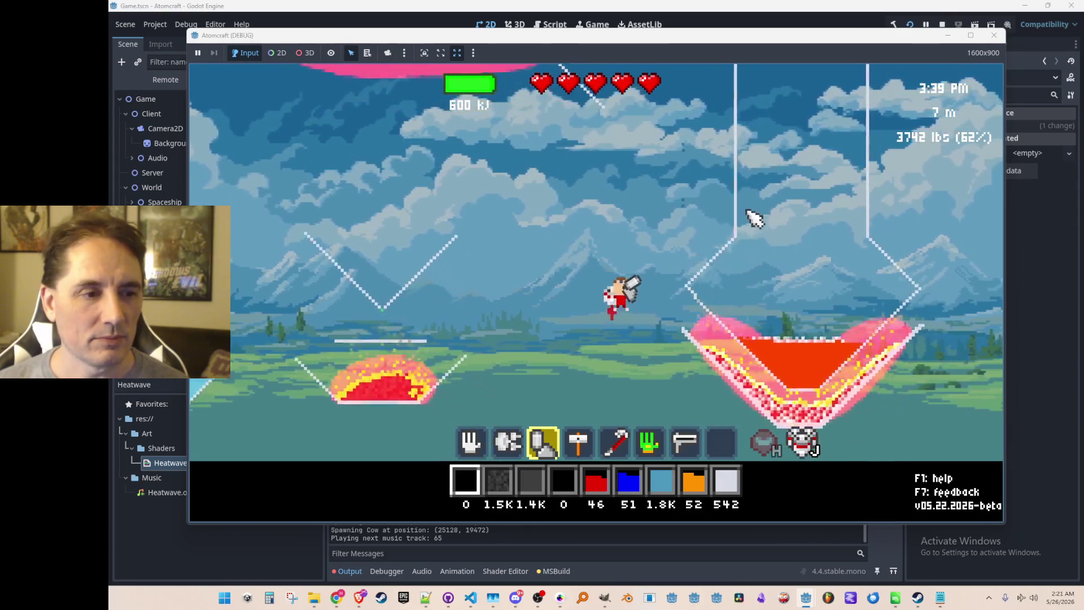
key(F8)
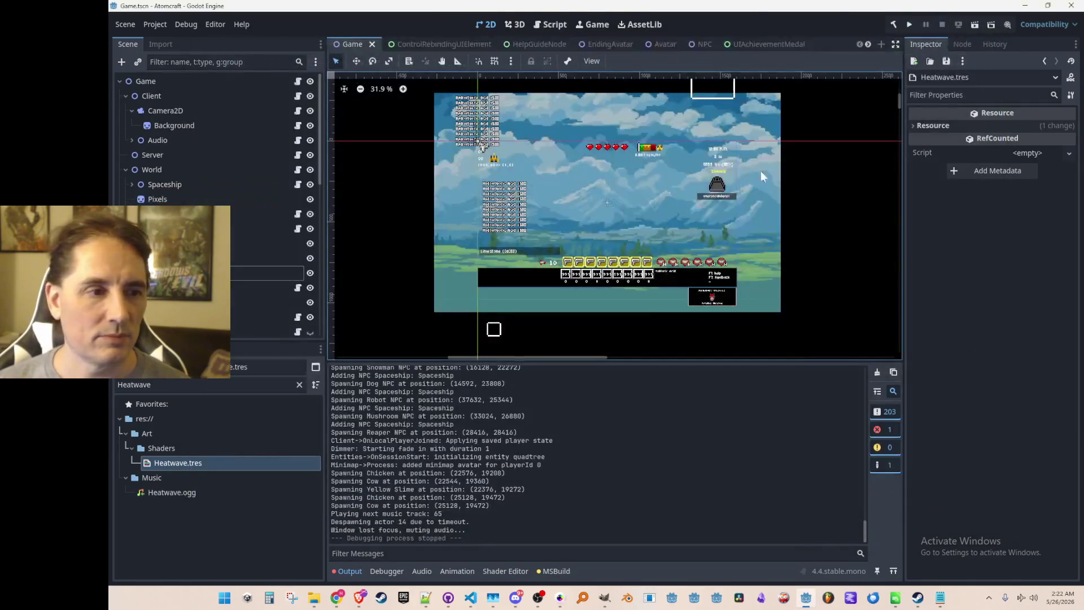
click(471, 597)
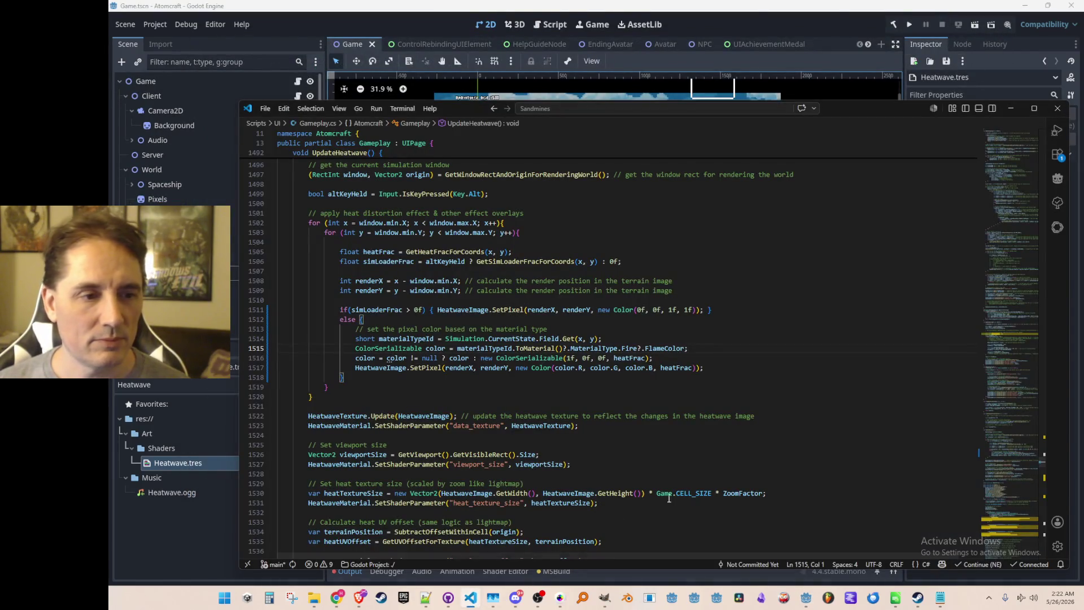
click(778, 350)
click(766, 360)
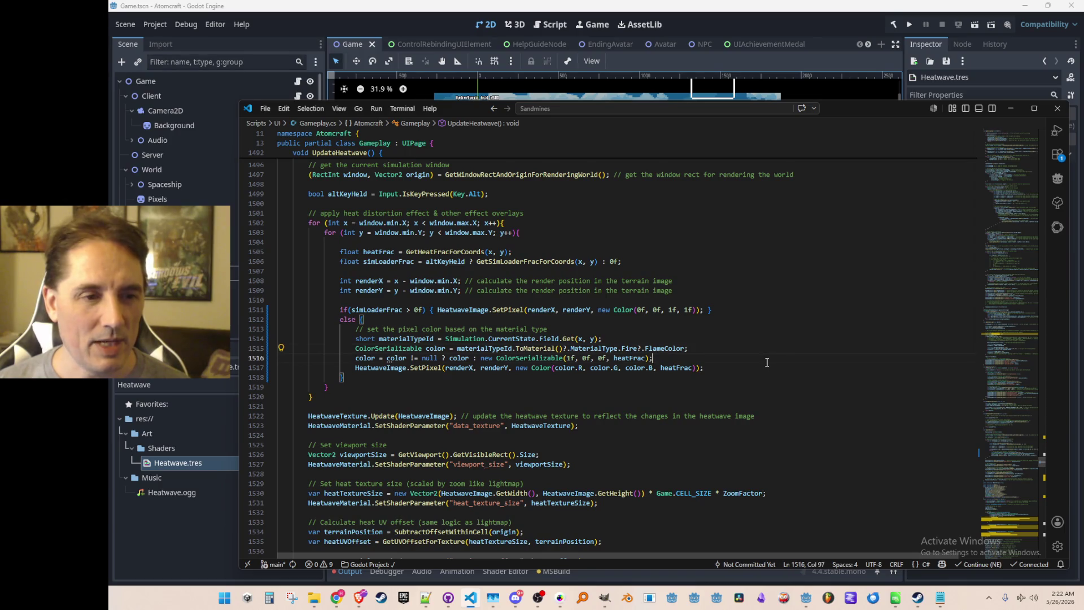
click(762, 369)
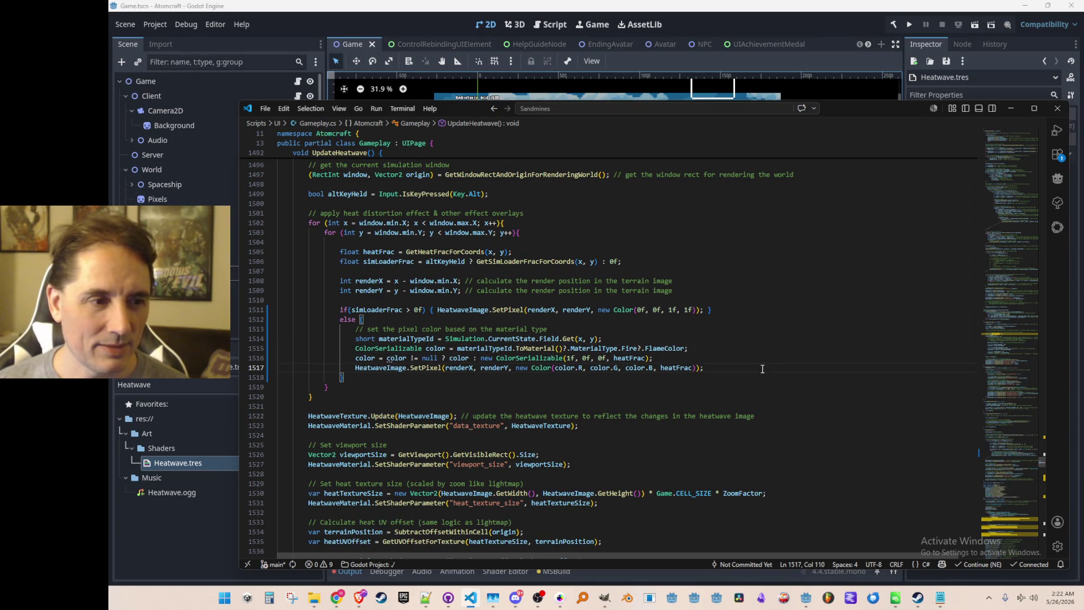
click(839, 48)
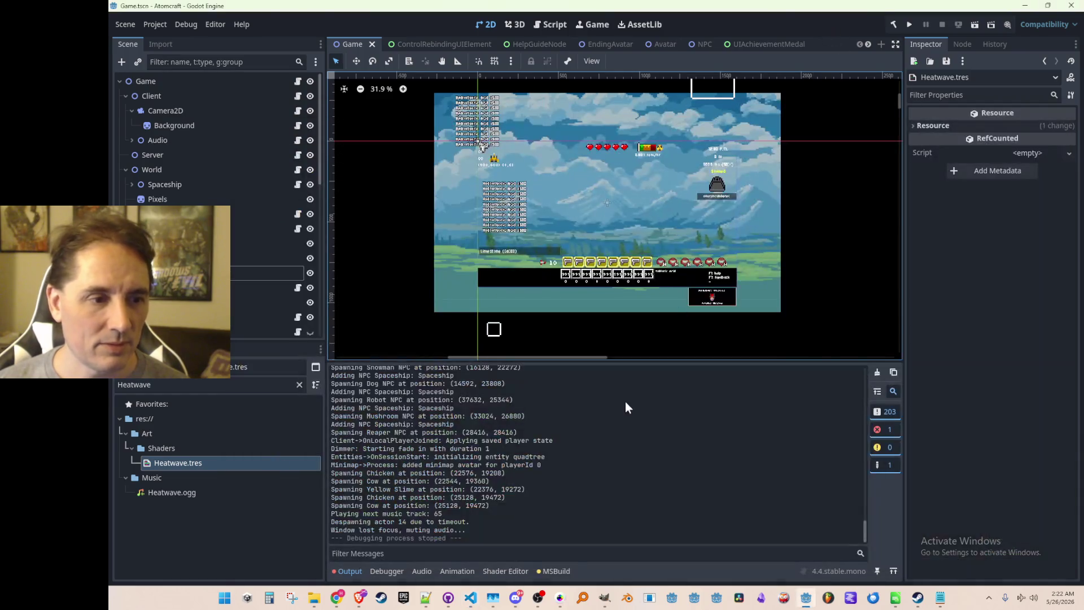
Open Heatwave.tres in the Shader Editor and inspect the heat colour code around lines 60–61
double_click(206, 462)
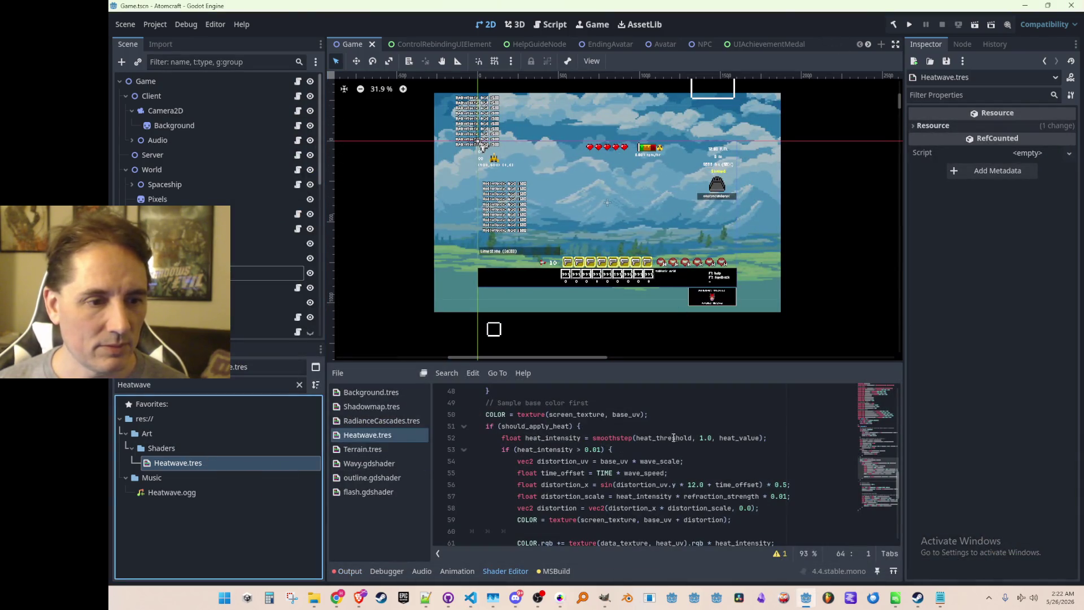
scroll(720, 458, down, 1)
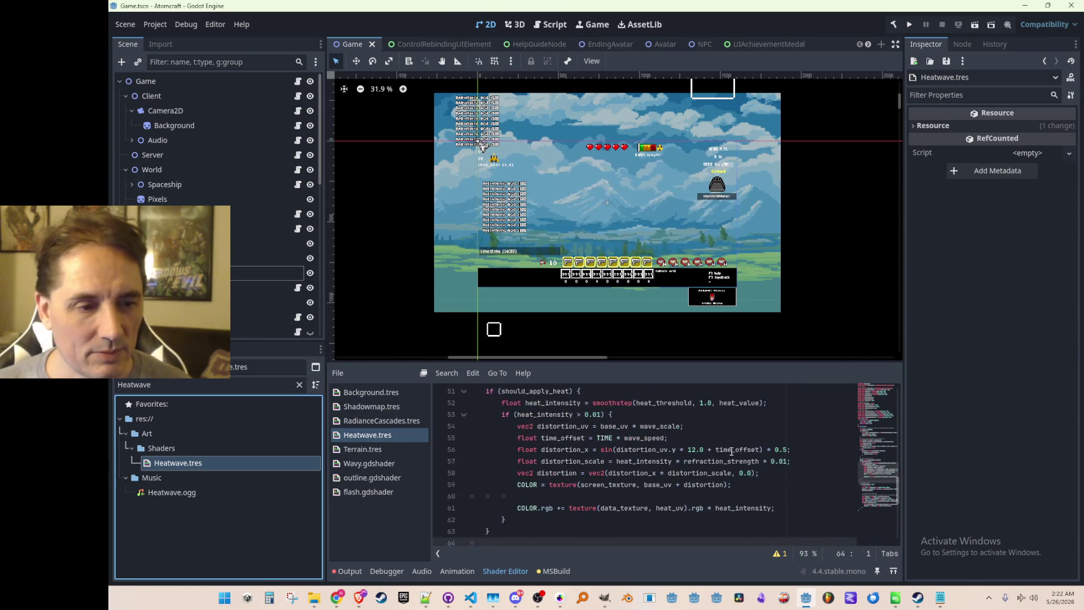
click(805, 511)
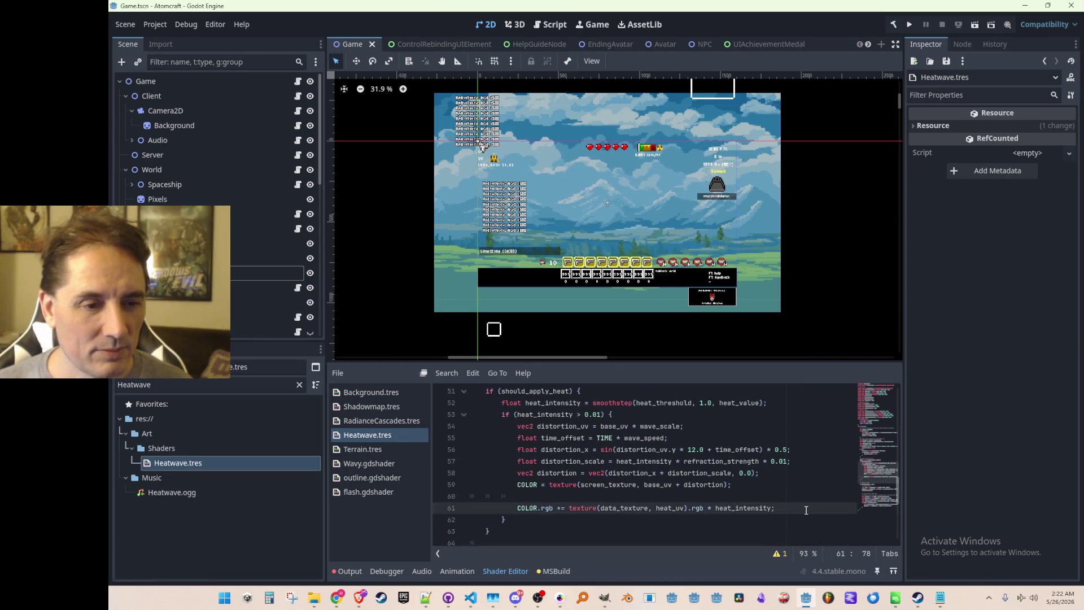
click(800, 498)
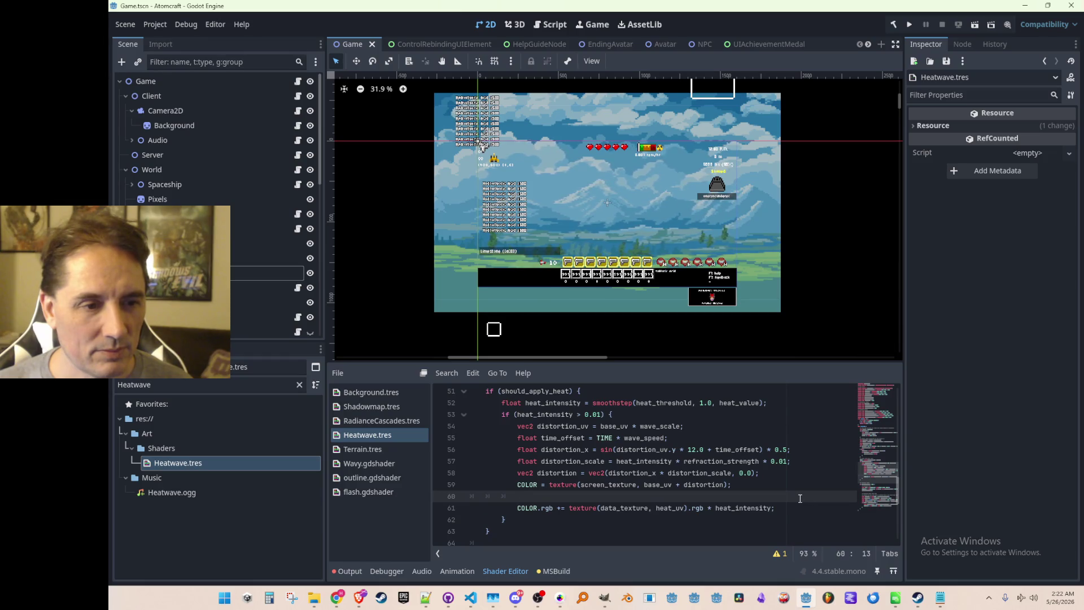
scroll(800, 498, down, 4)
scroll(800, 498, up, 6)
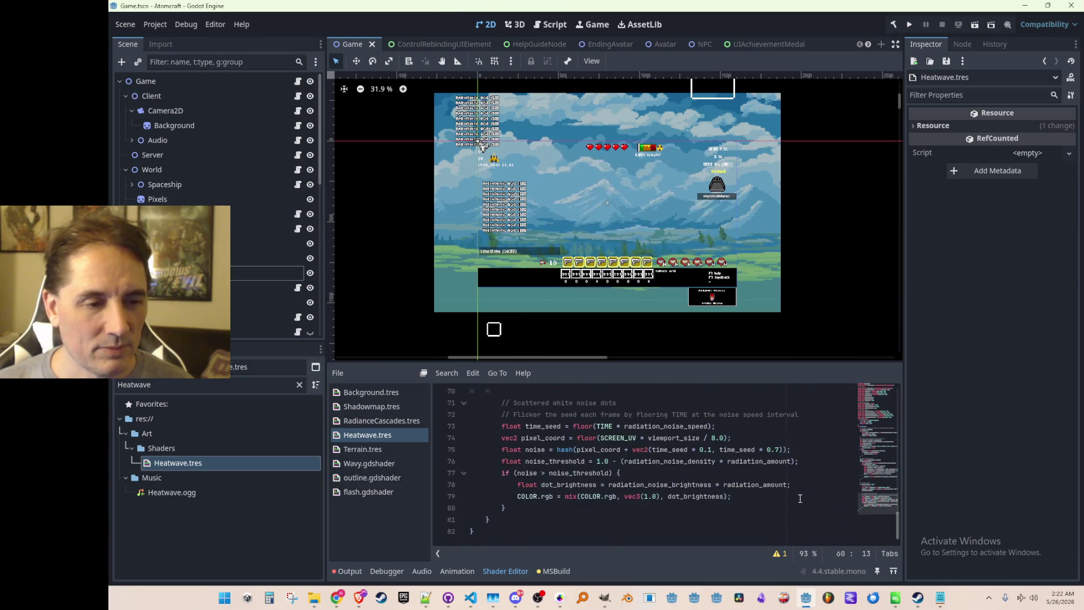
scroll(779, 487, up, 4)
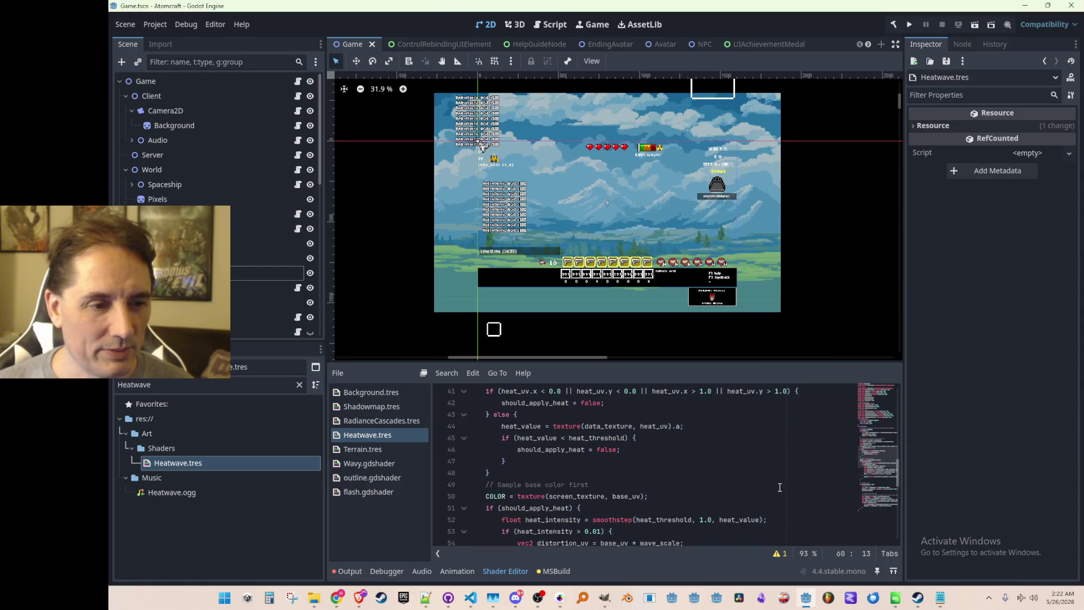
Scroll through the shader code and select COLOR on line 59
scroll(713, 476, down, 5)
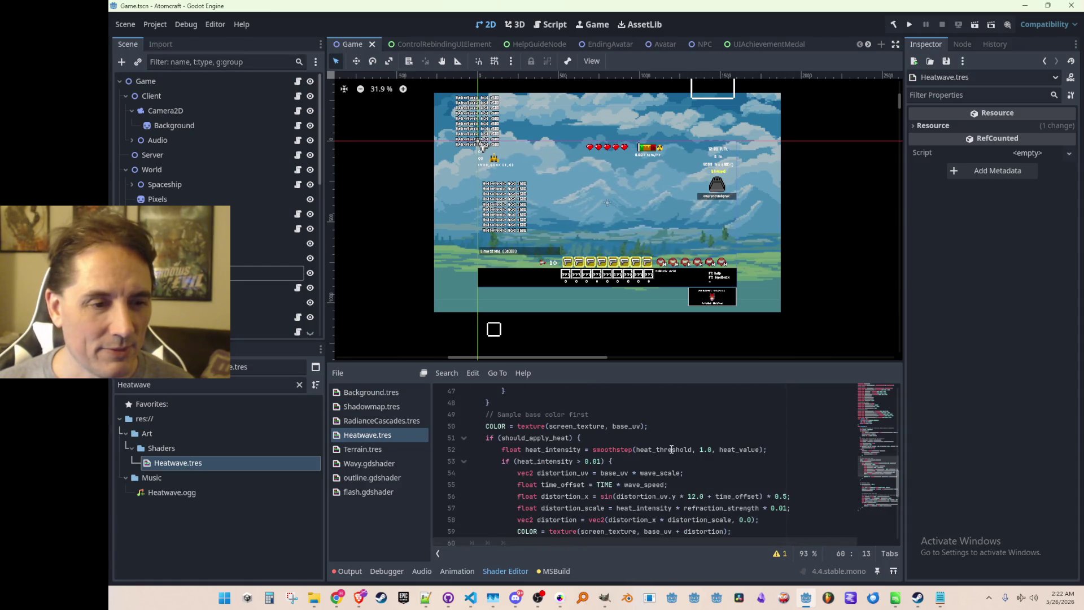
scroll(672, 449, down, 1)
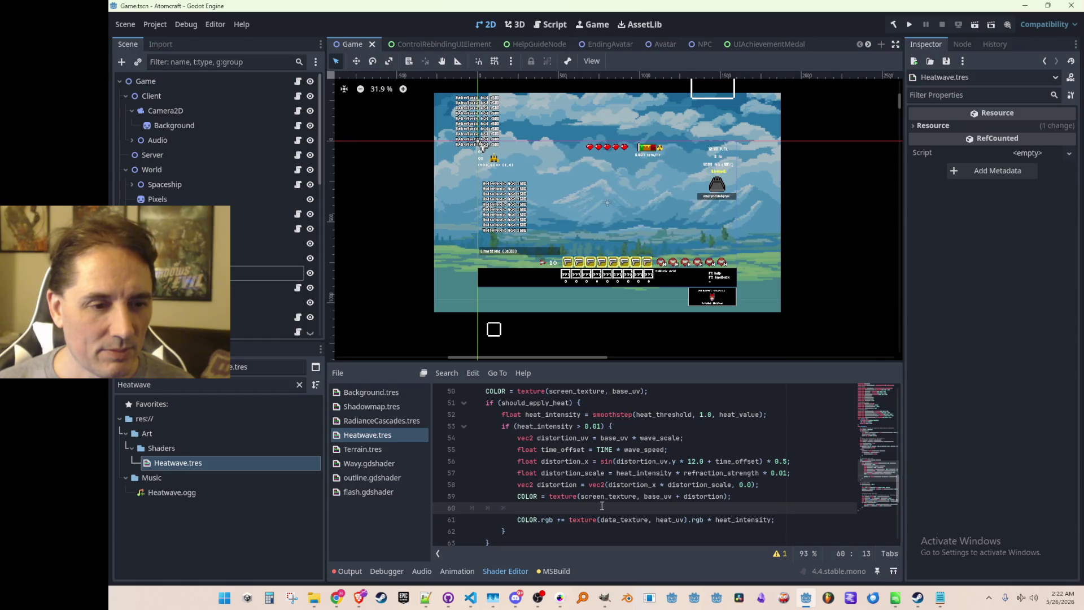
scroll(601, 506, down, 1)
double_click(530, 463)
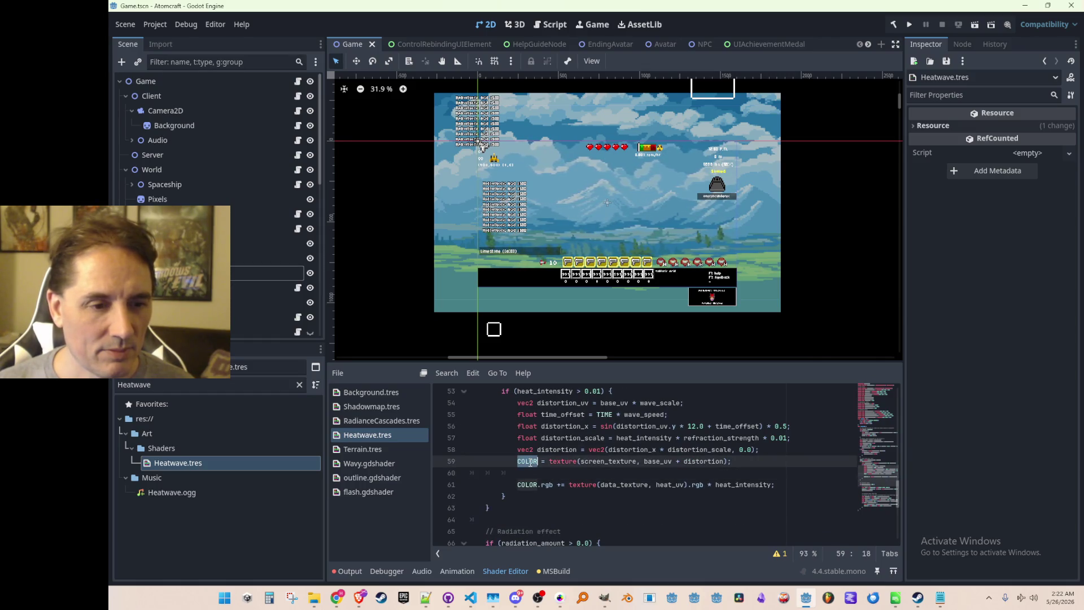
scroll(659, 493, down, 3)
scroll(659, 493, up, 2)
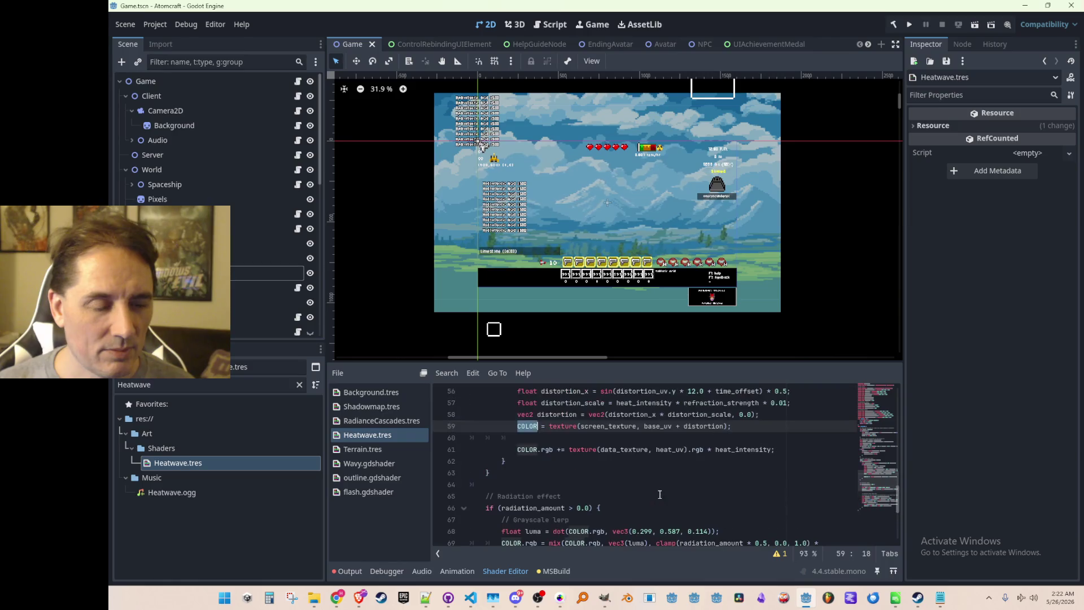
scroll(660, 495, up, 1)
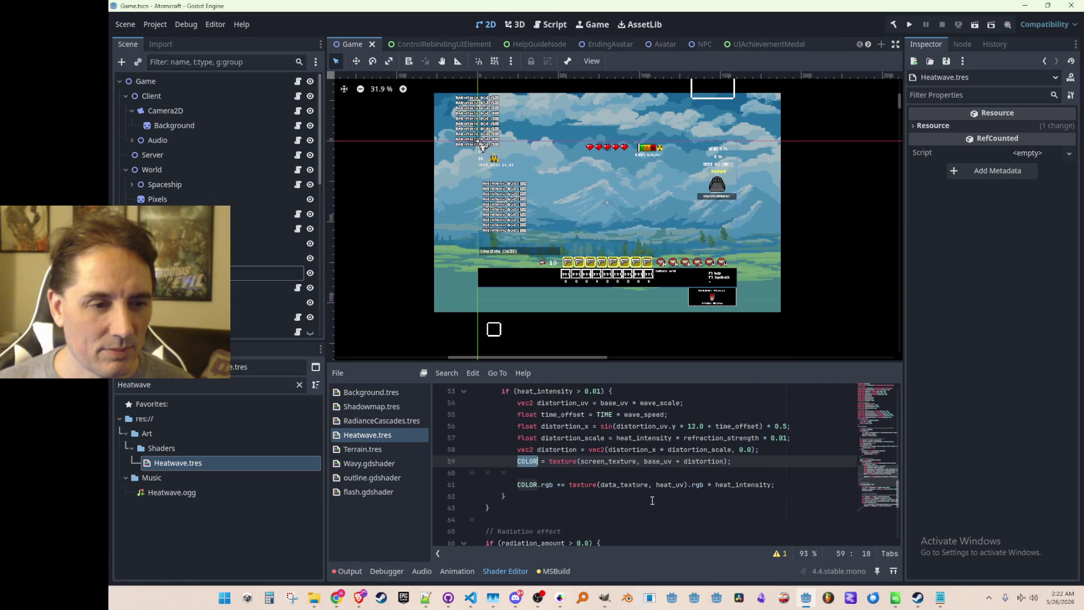
Comment out line 59's screen_texture distortion sampling with Ctrl+K and save the shader
key(Left)
key(ctrl+k)
key(ctrl+s)
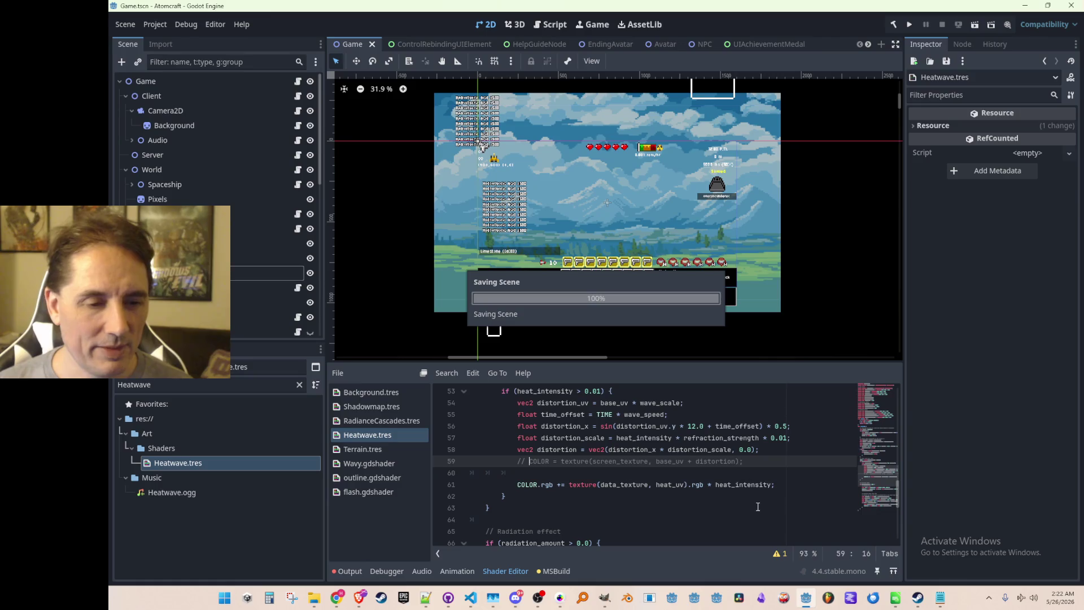
key(End)
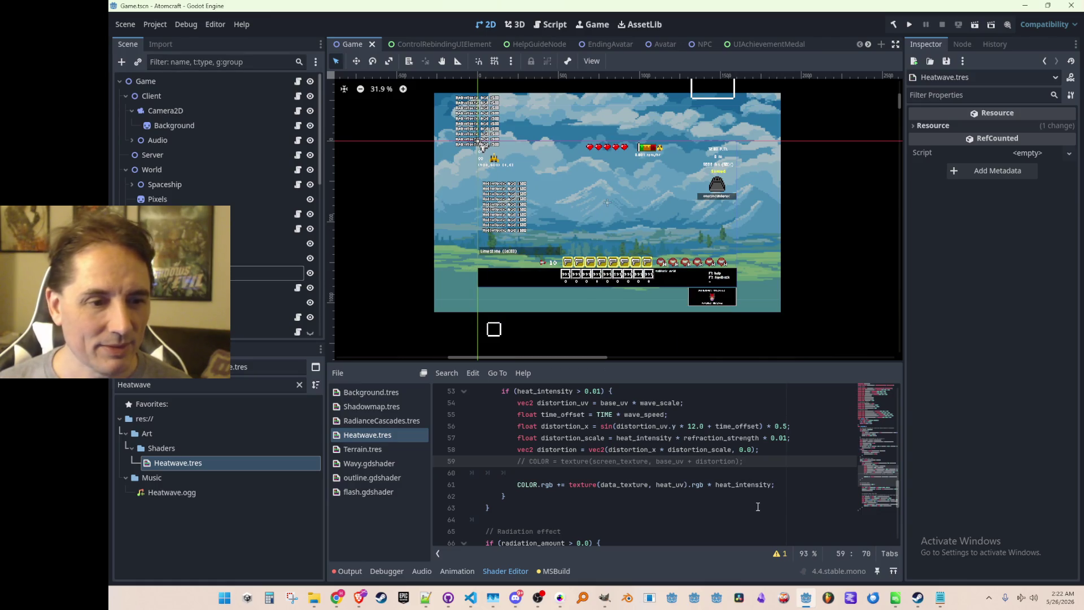
scroll(778, 508, down, 1)
scroll(802, 510, up, 1)
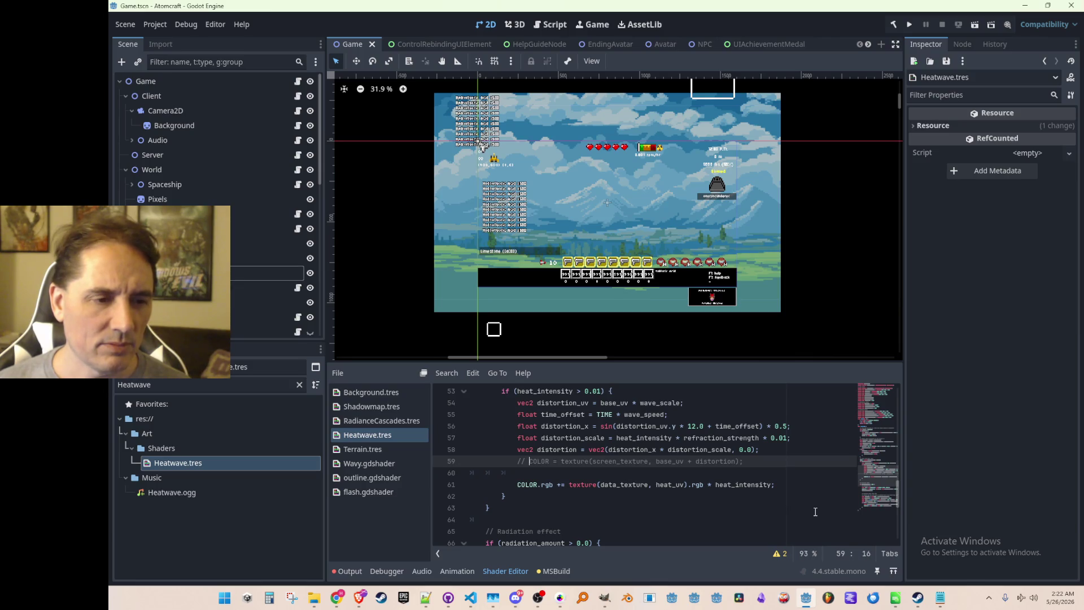
scroll(813, 509, down, 2)
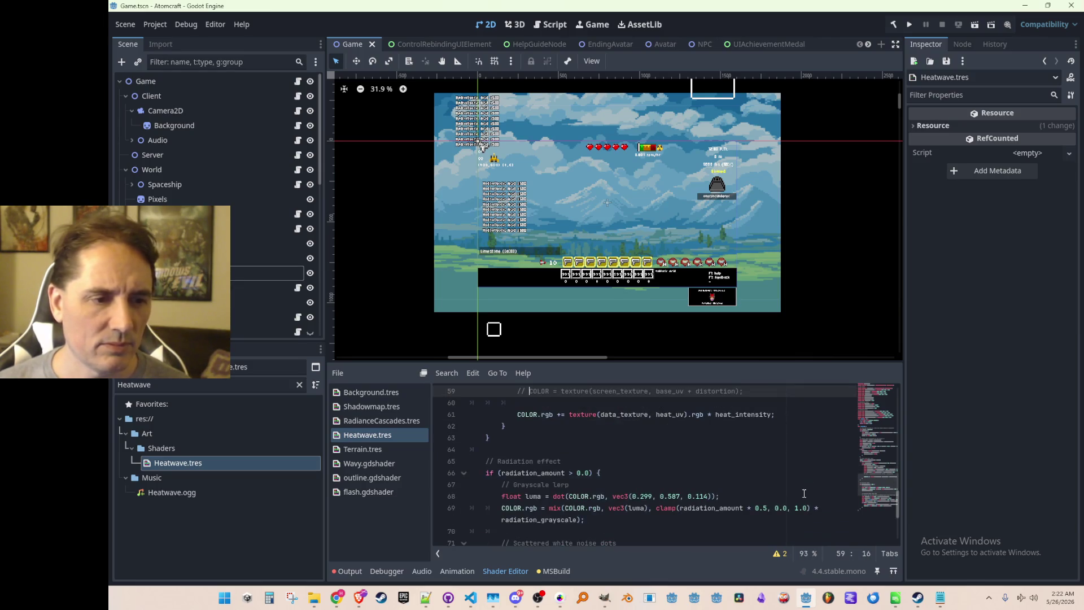
scroll(779, 469, up, 1)
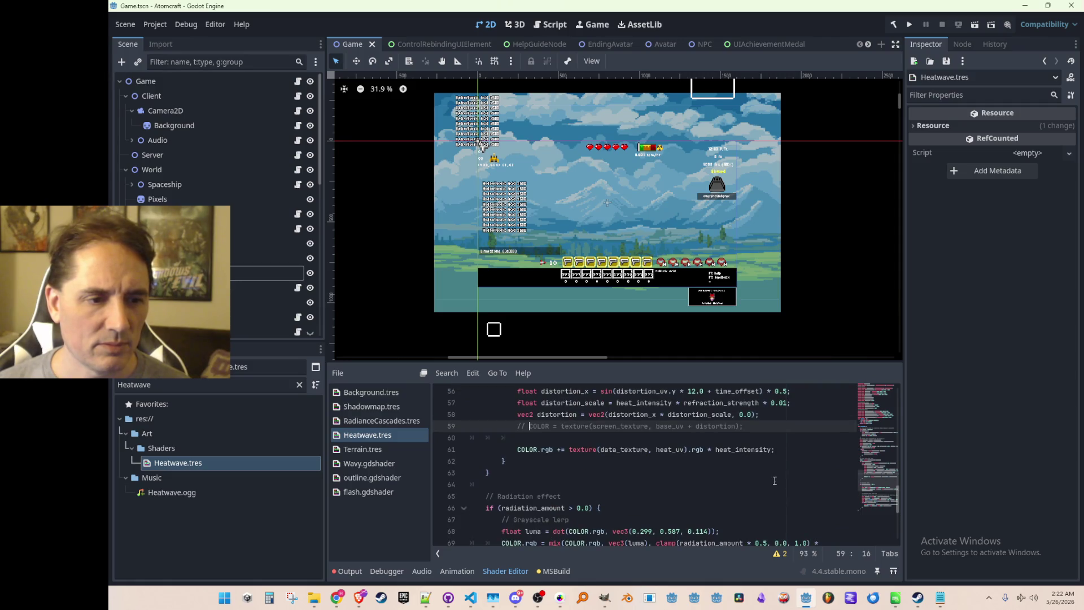
scroll(777, 487, up, 1)
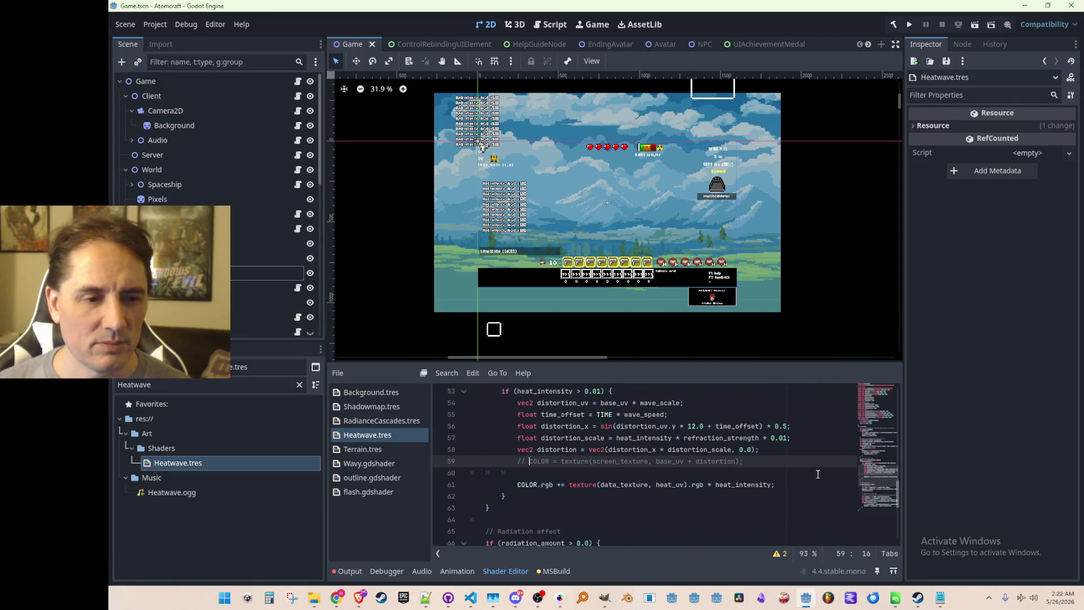
Uncomment line 59 in Heatwave.tres to restore the distortion, then save the shader again
key(BackSpace)
key(BackSpace)
key(BackSpace)
key(ctrl+s)
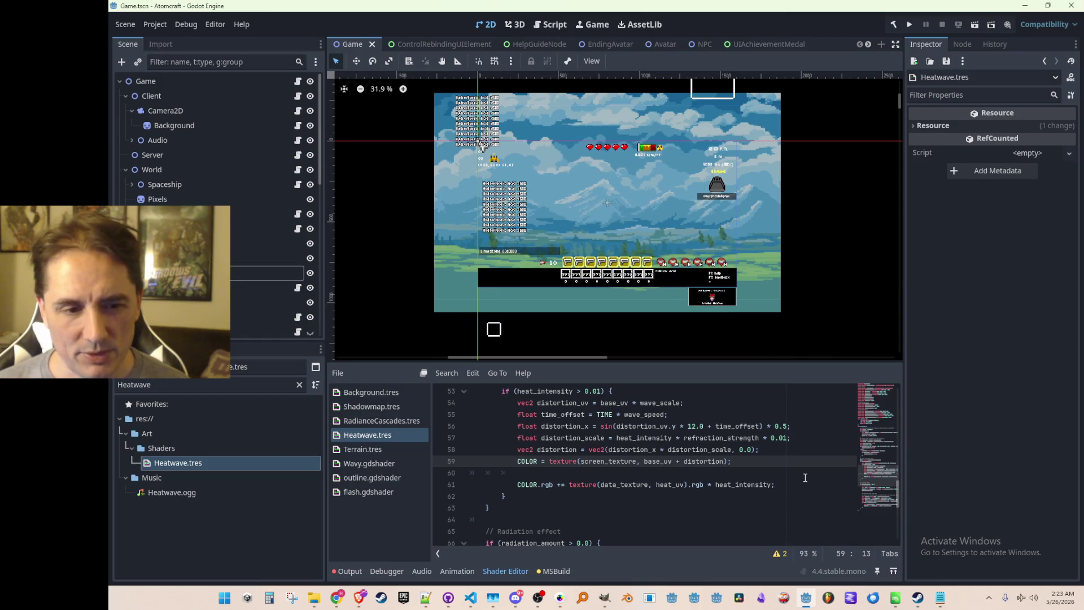
key(Down)
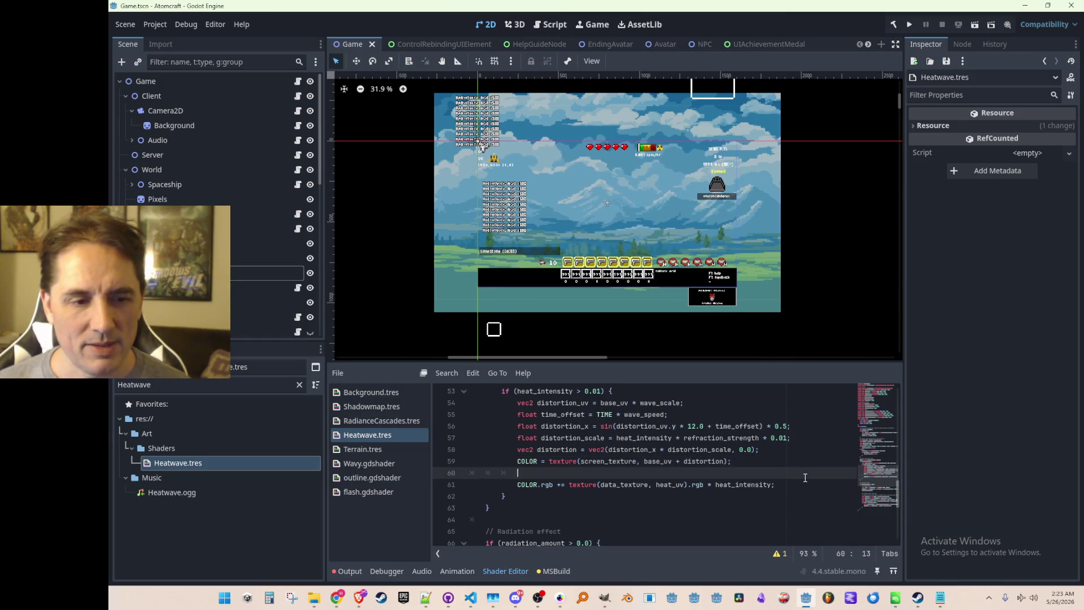
key(Down)
key(End)
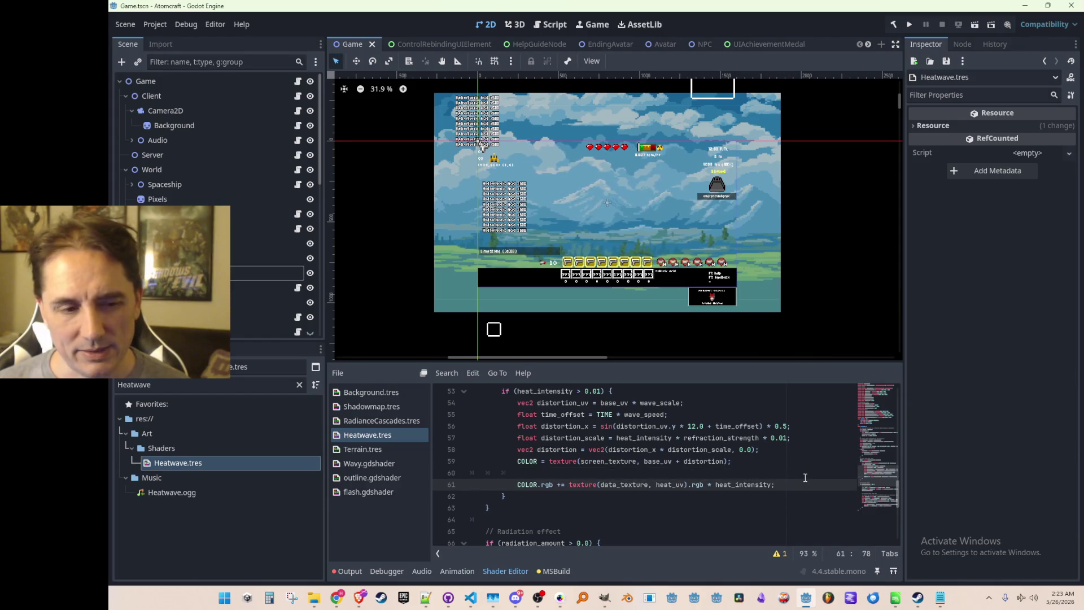
key(Up)
key(Home)
key(ctrl+s)
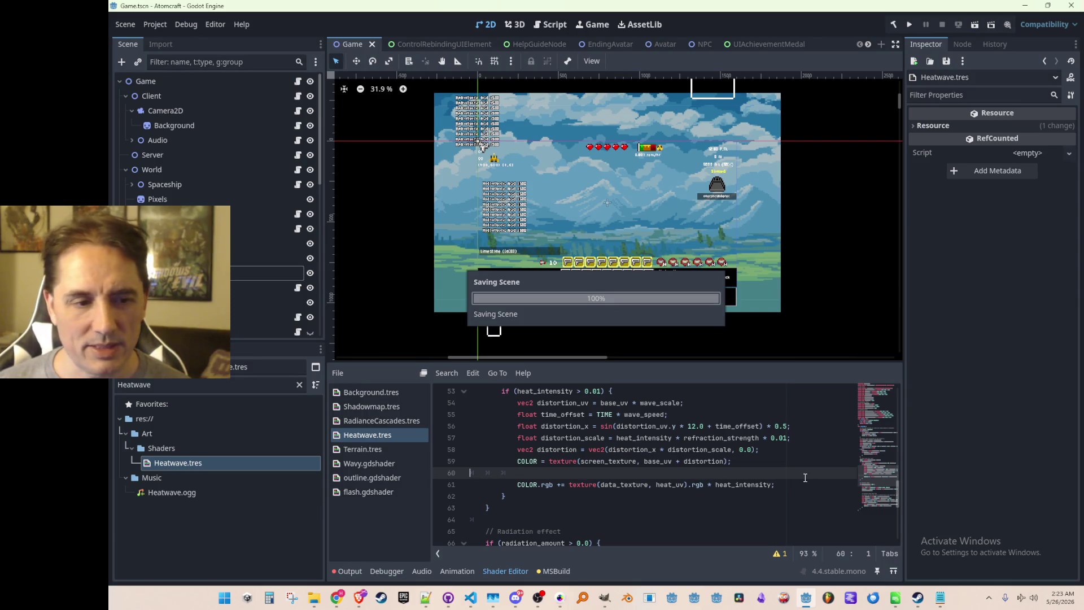
scroll(732, 491, up, 6)
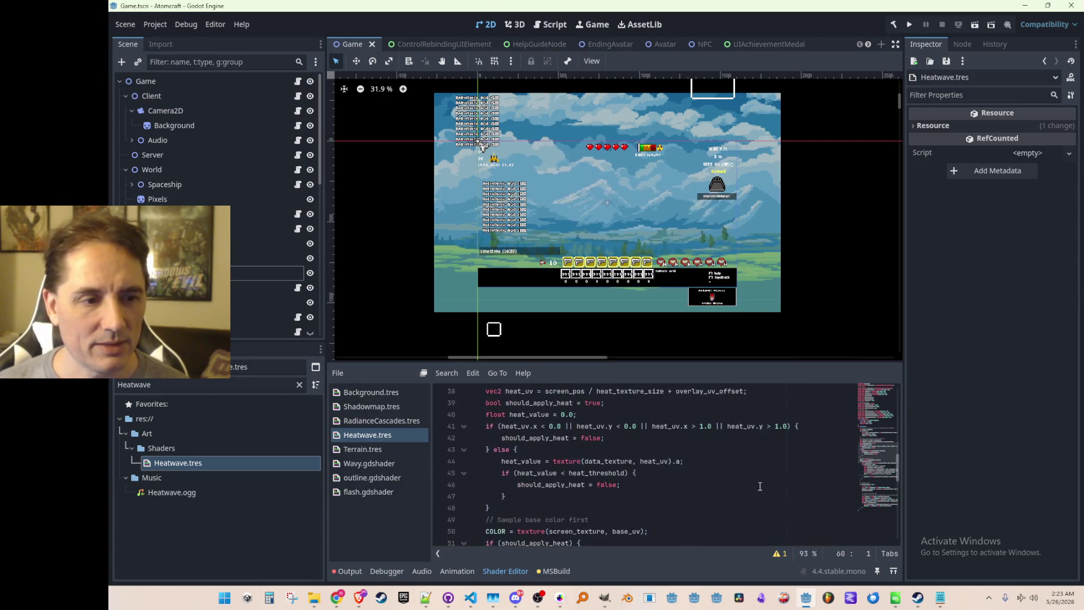
scroll(725, 493, up, 2)
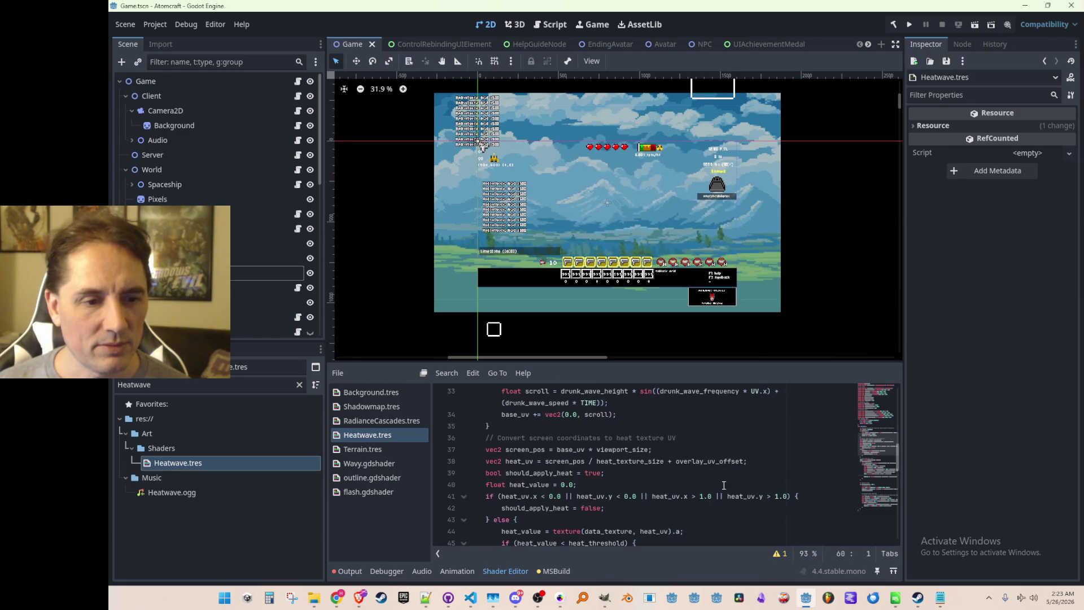
scroll(641, 484, down, 2)
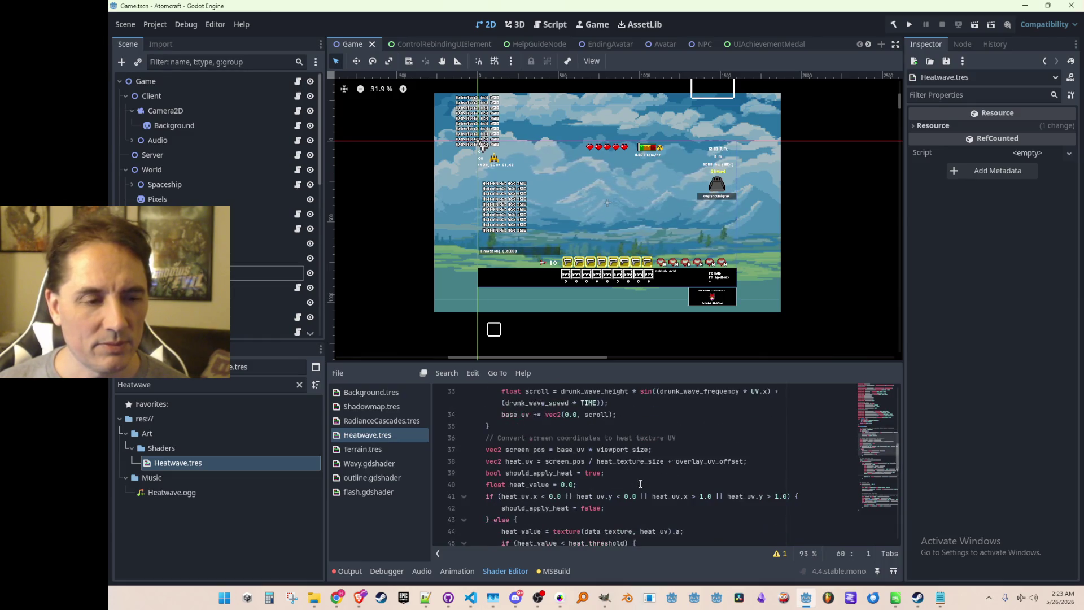
scroll(641, 483, up, 4)
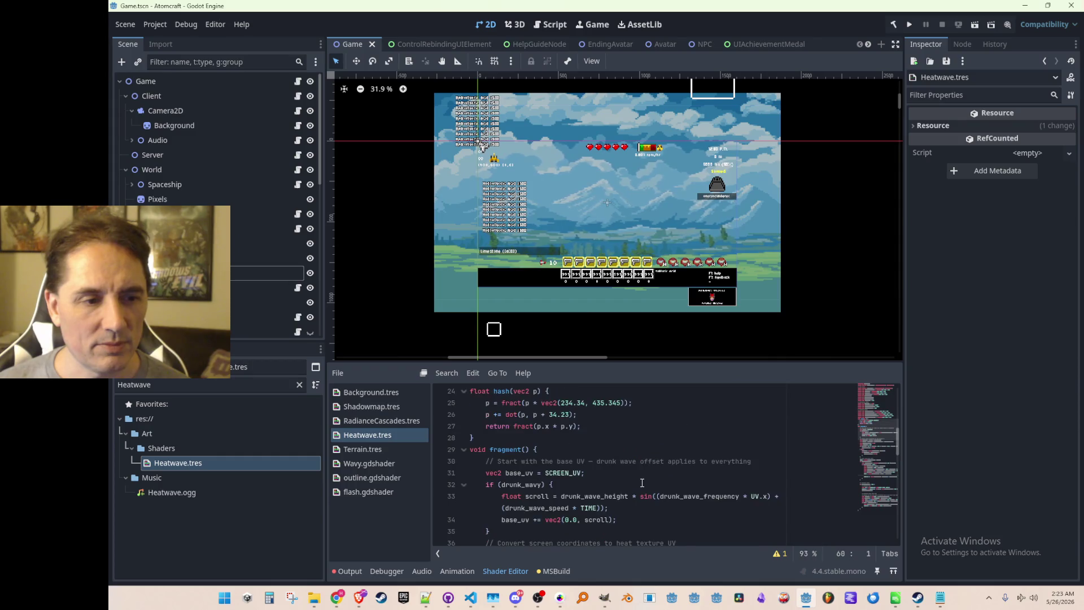
scroll(642, 482, down, 8)
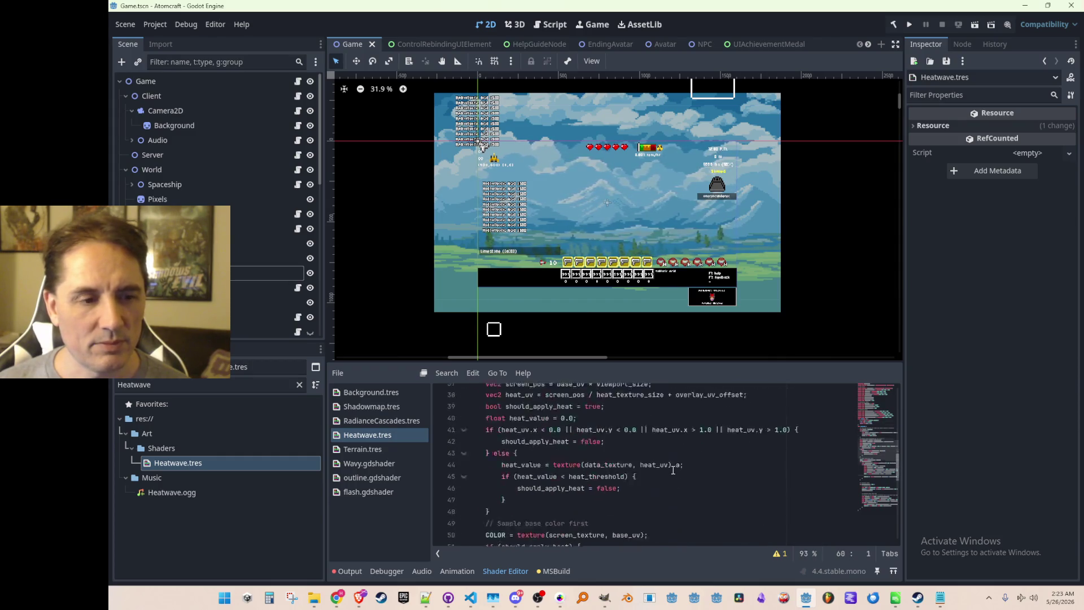
scroll(704, 477, down, 6)
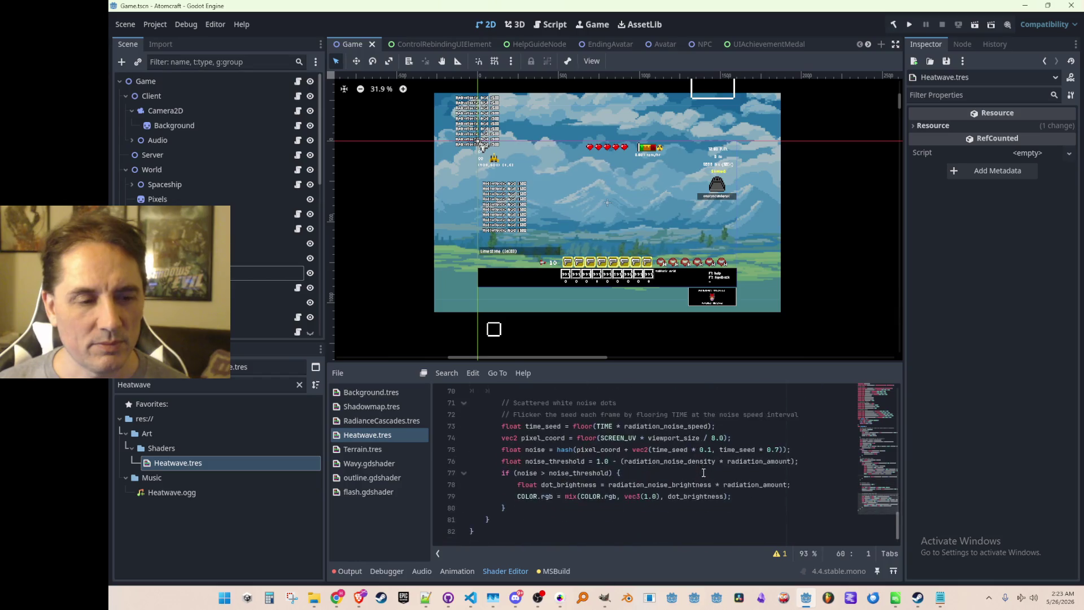
scroll(703, 472, down, 2)
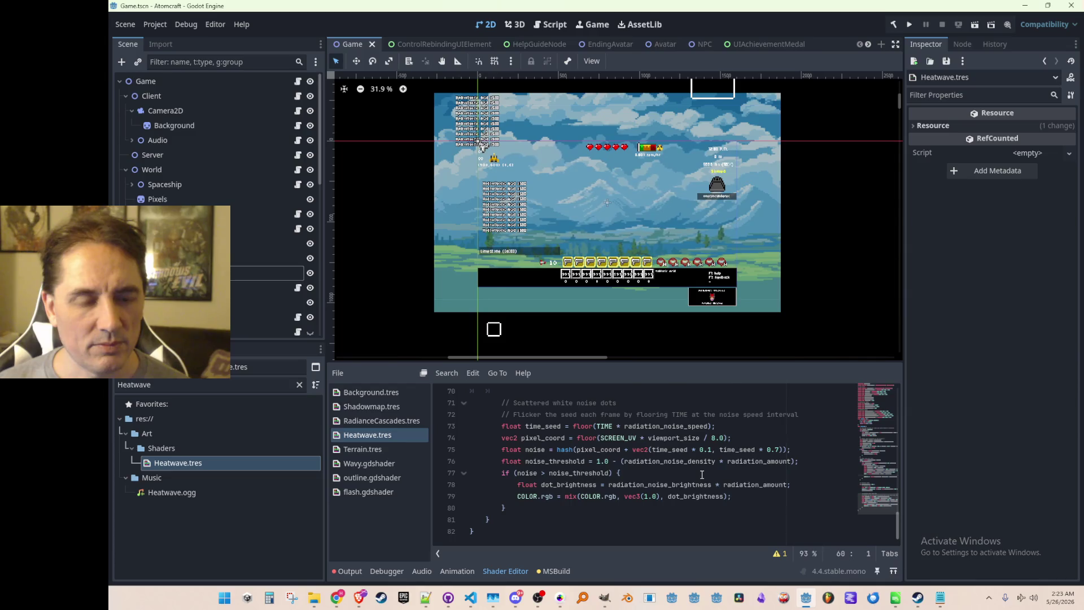
scroll(701, 475, up, 3)
scroll(702, 475, up, 4)
scroll(702, 474, down, 1)
scroll(701, 474, up, 1)
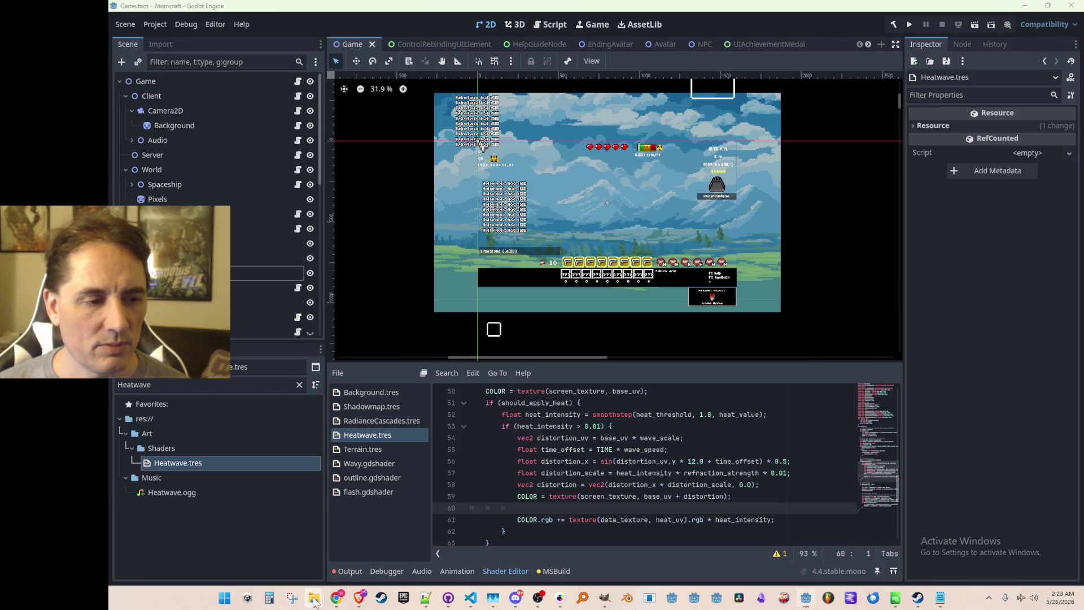
click(325, 576)
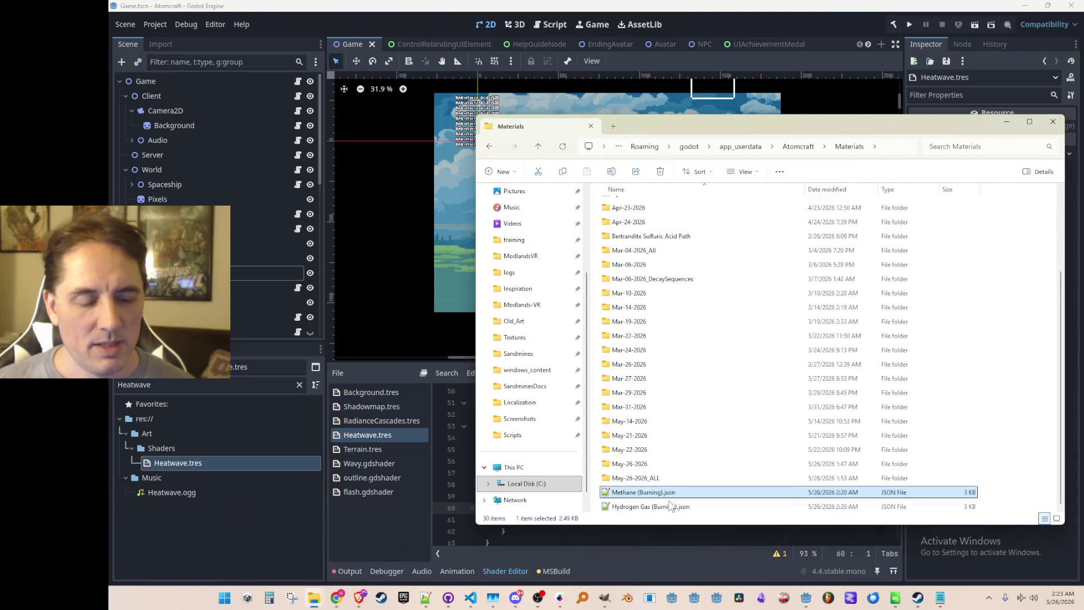
Open Hydrogen Gas (Burning).json and change the FlameColor blue value on line 97 from 1.0 to 0.5
double_click(668, 506)
click(748, 351)
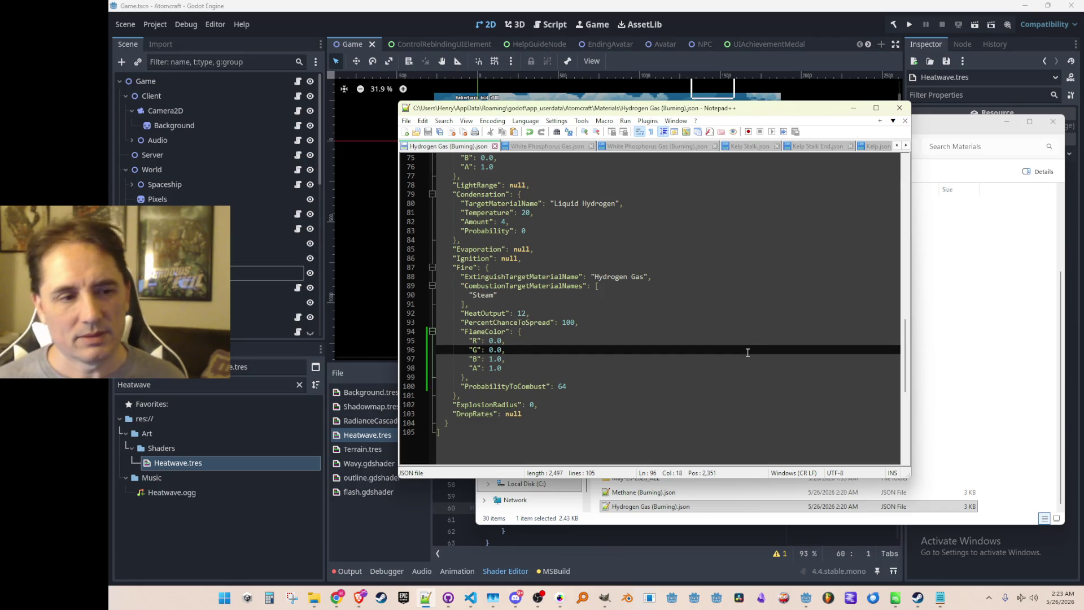
key(Down)
key(Left)
key(BackSpace)
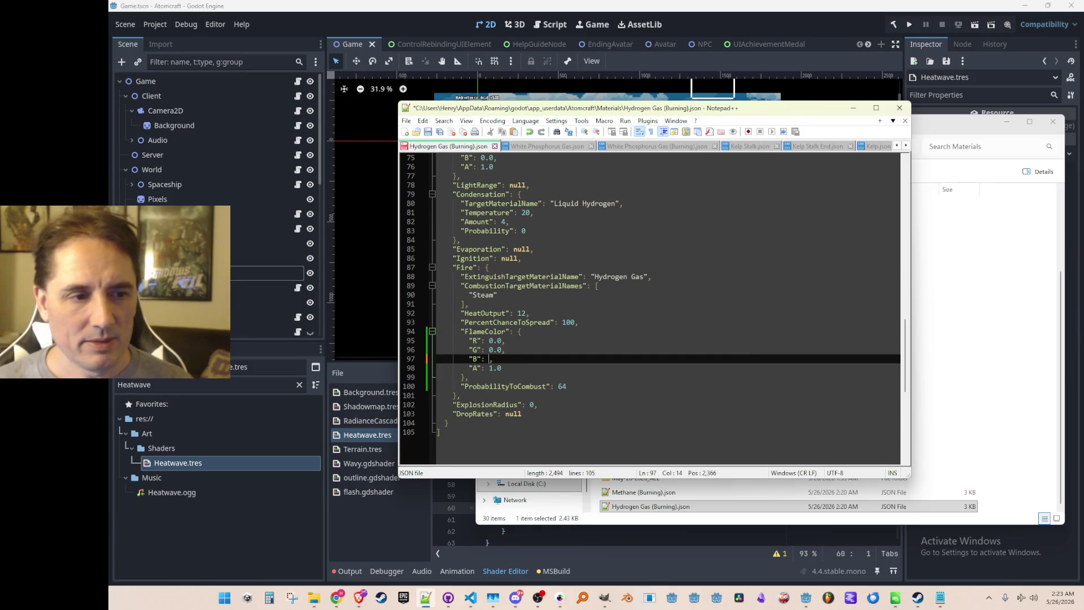
Save the material file and run the game project from the Godot editor
key(ctrl+s)
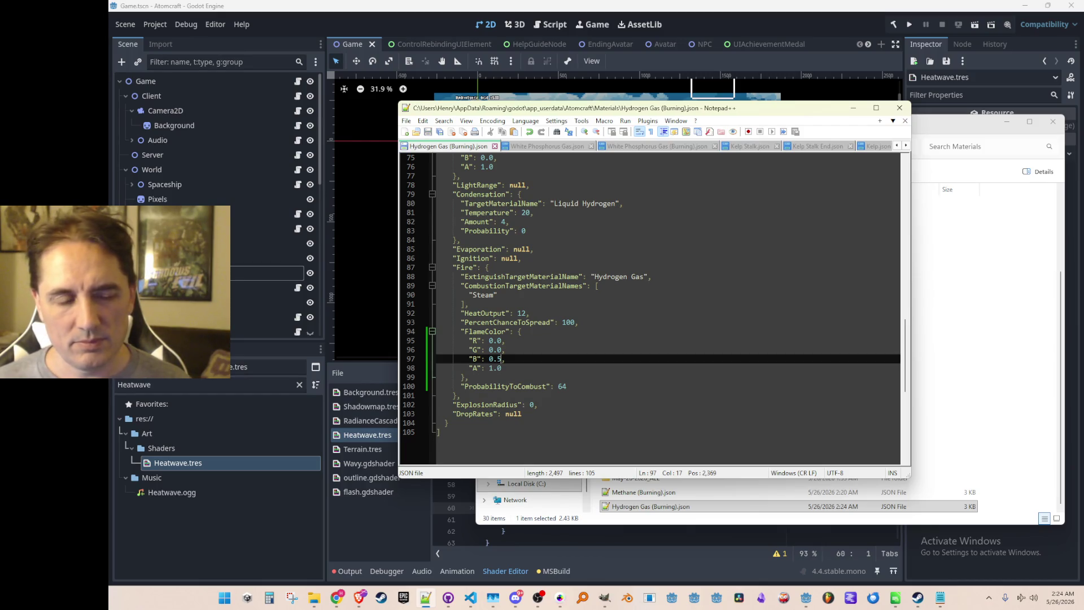
click(751, 5)
click(909, 24)
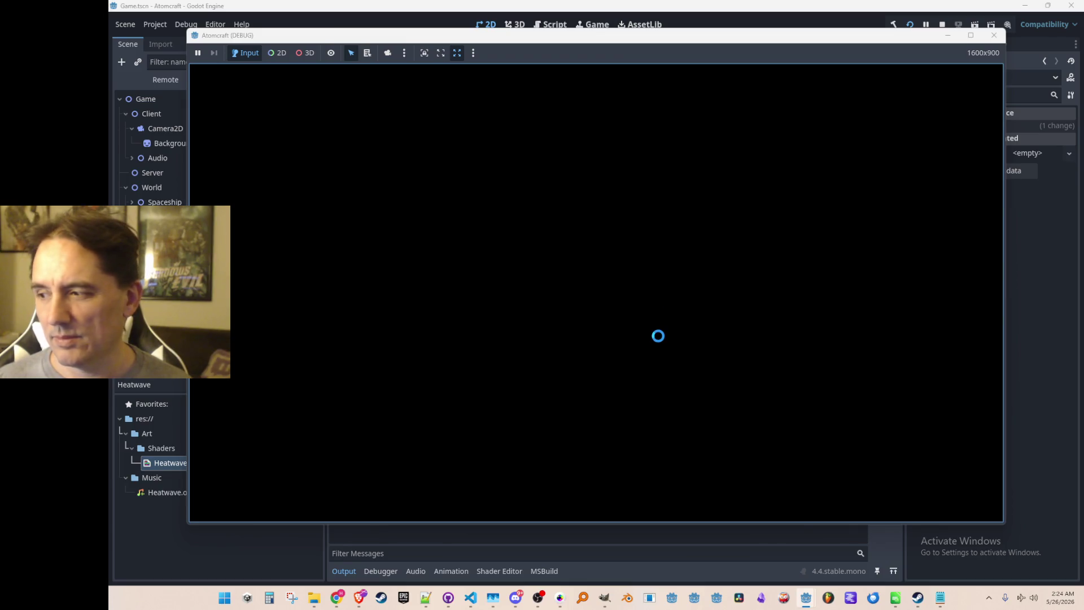
Choose the A TEST 6 profile, load the NPC TEST H world, and start flying up-left
click(654, 308)
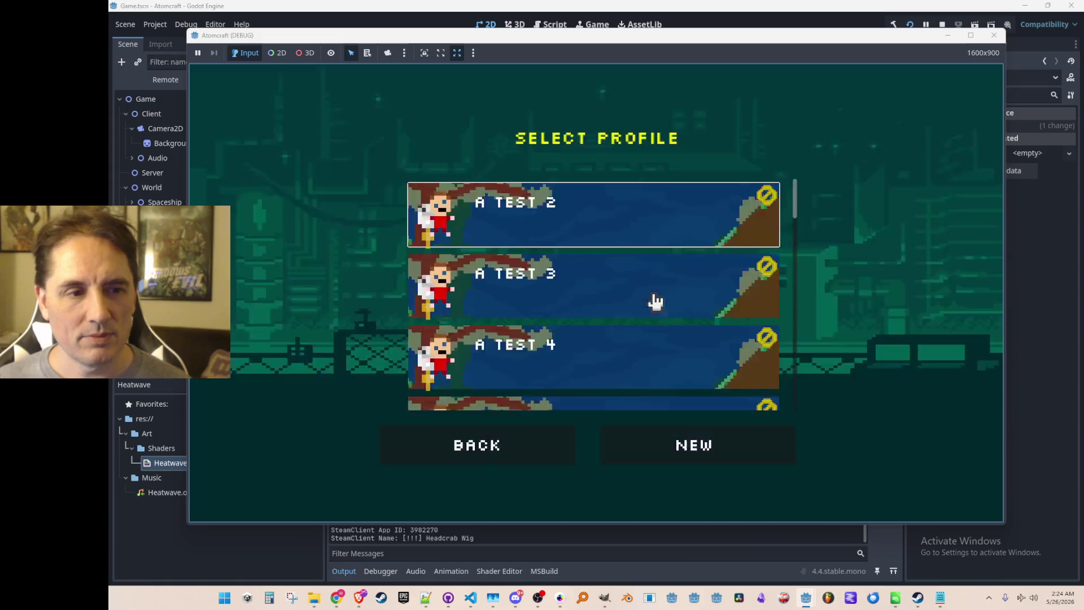
scroll(643, 308, down, 3)
click(640, 310)
scroll(640, 309, down, 10)
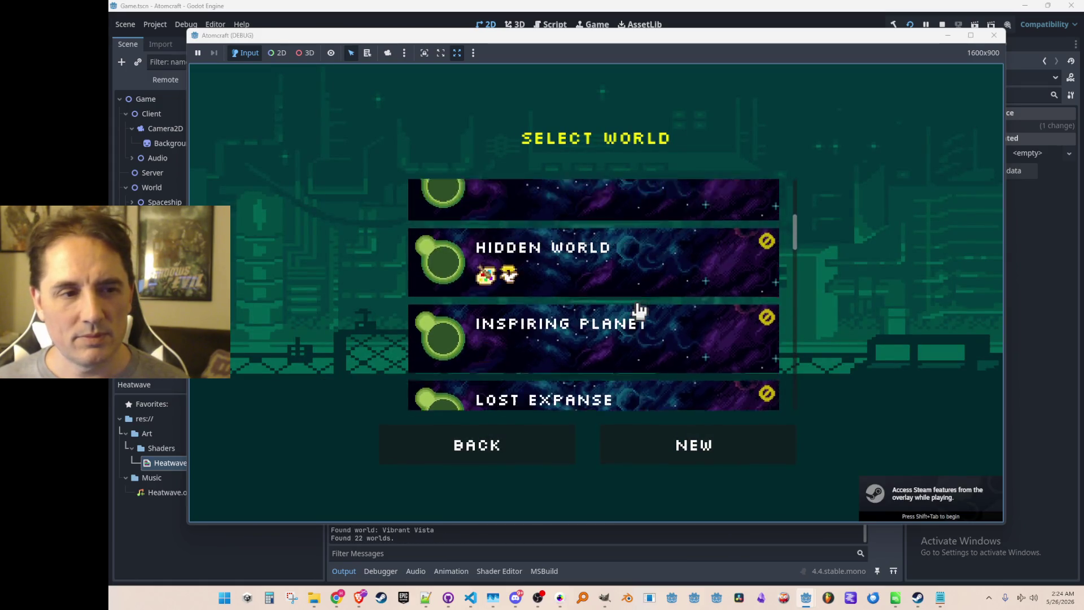
scroll(639, 309, down, 5)
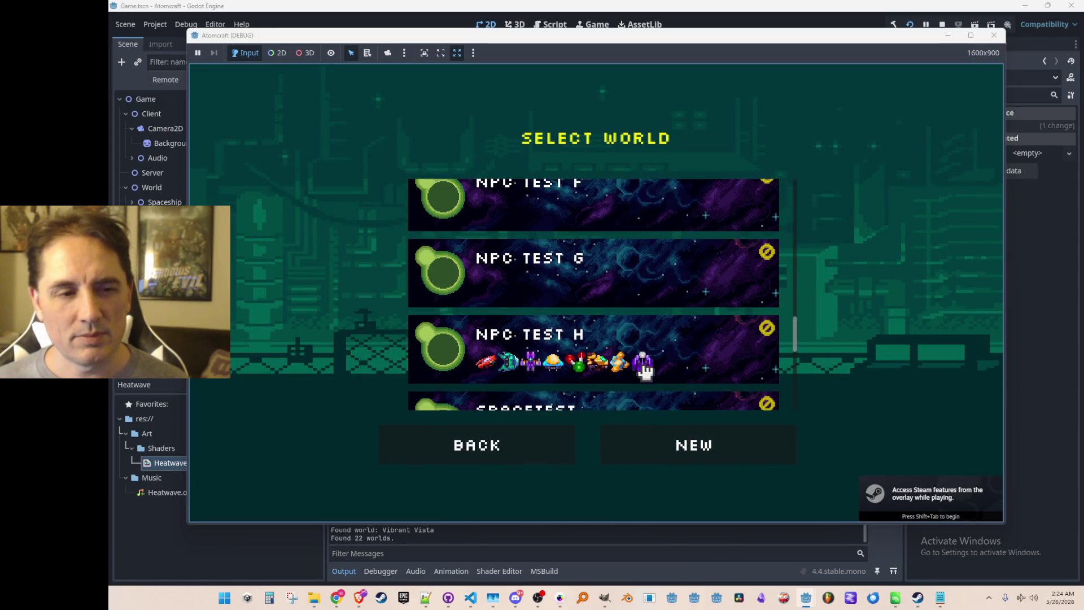
click(645, 373)
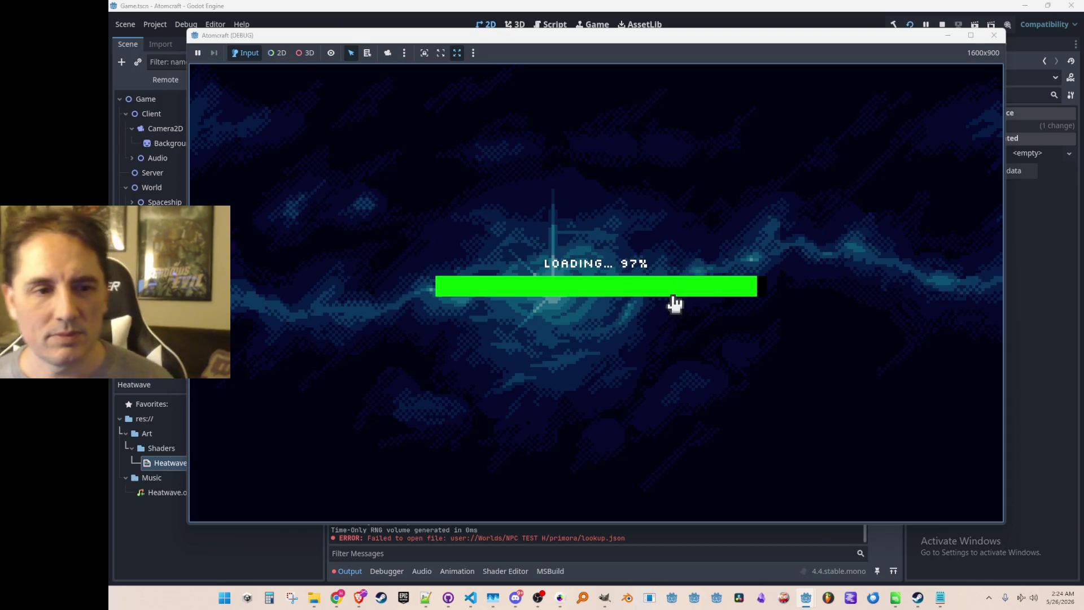
key(w)
key(a)
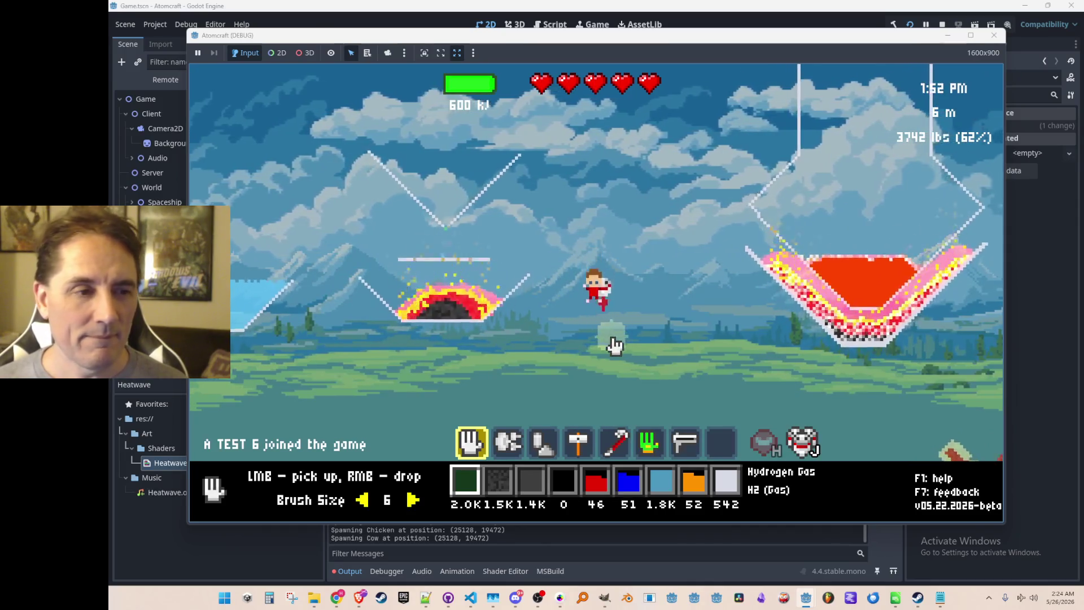
Equip the material-spraying tool (3) and fly the character right and upward
key(3)
key(d)
key(w)
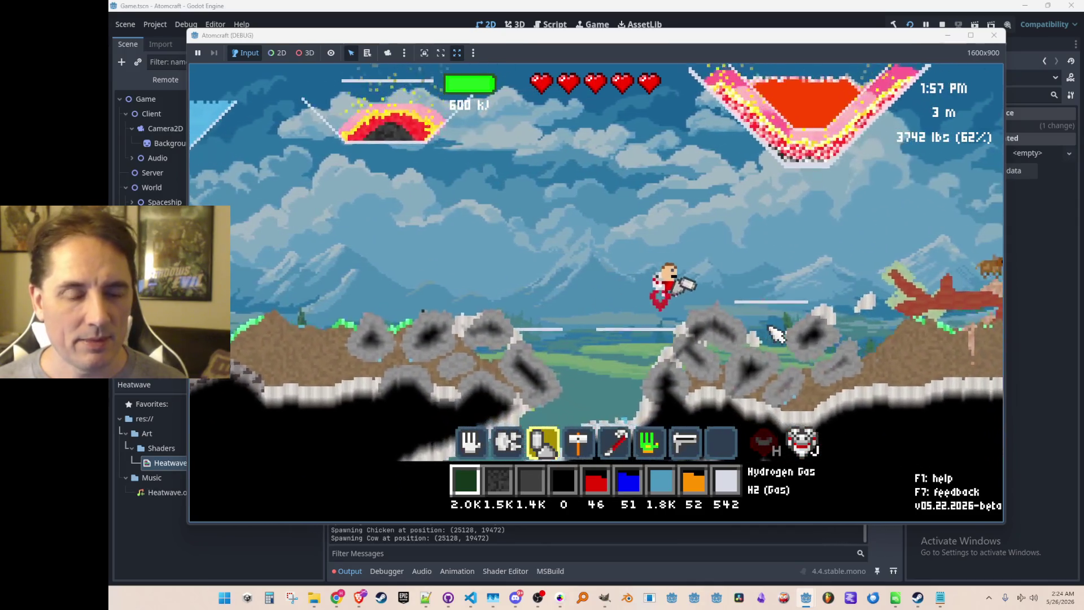
key(d)
key(w)
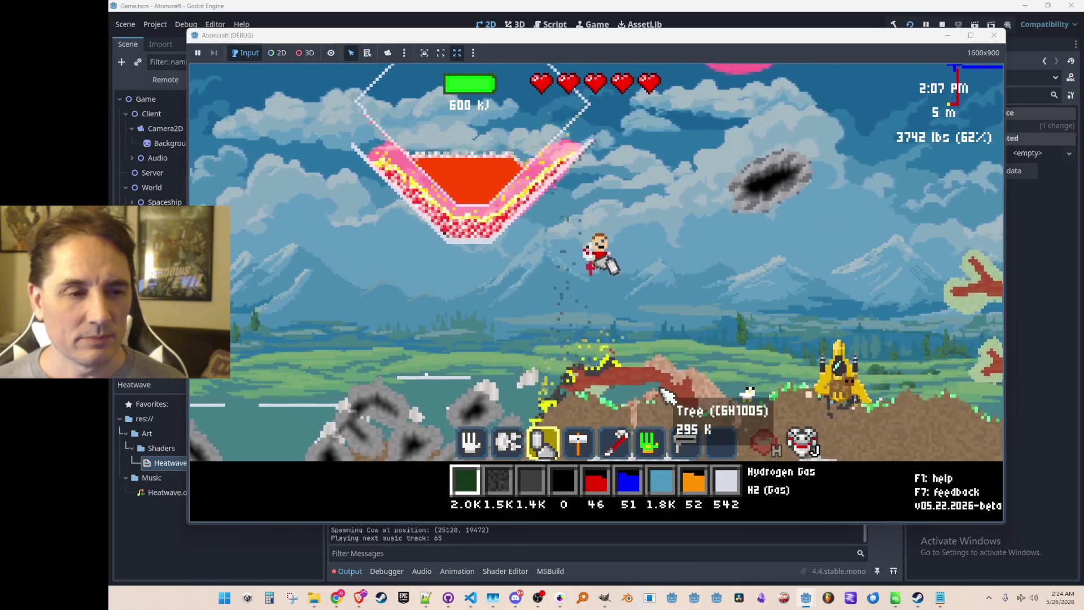
key(d)
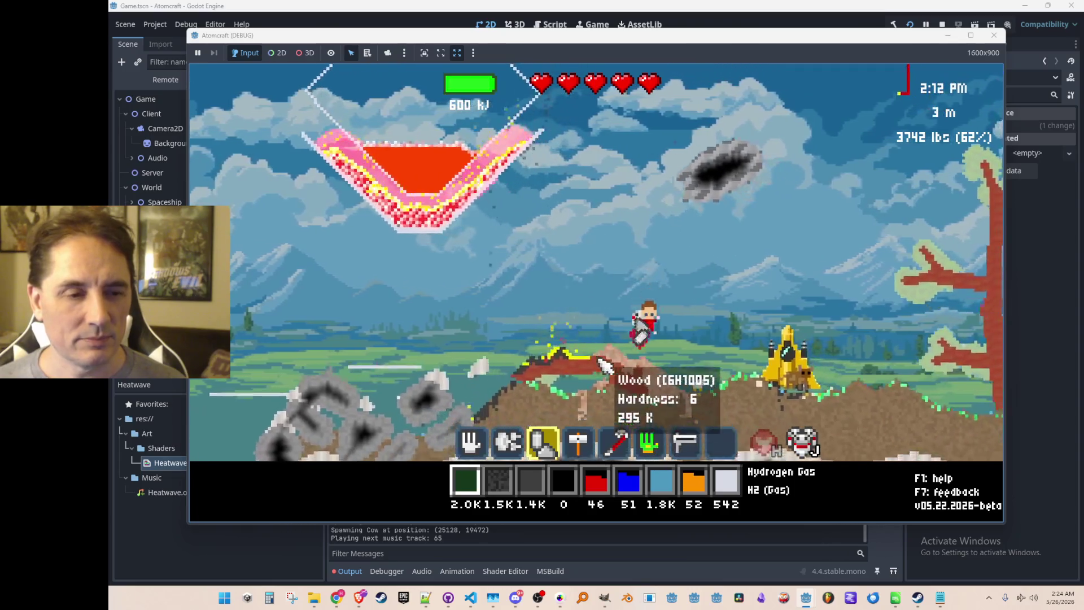
key(d)
key(w)
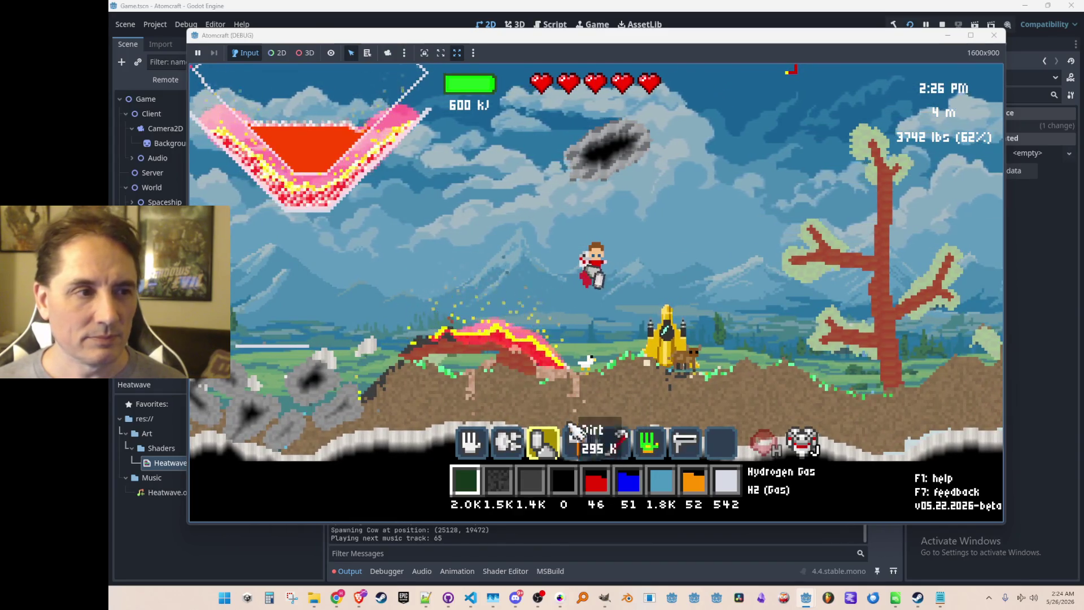
Climb into the open sky and spray a trail of Hydrogen Gas across it
key(a)
key(w)
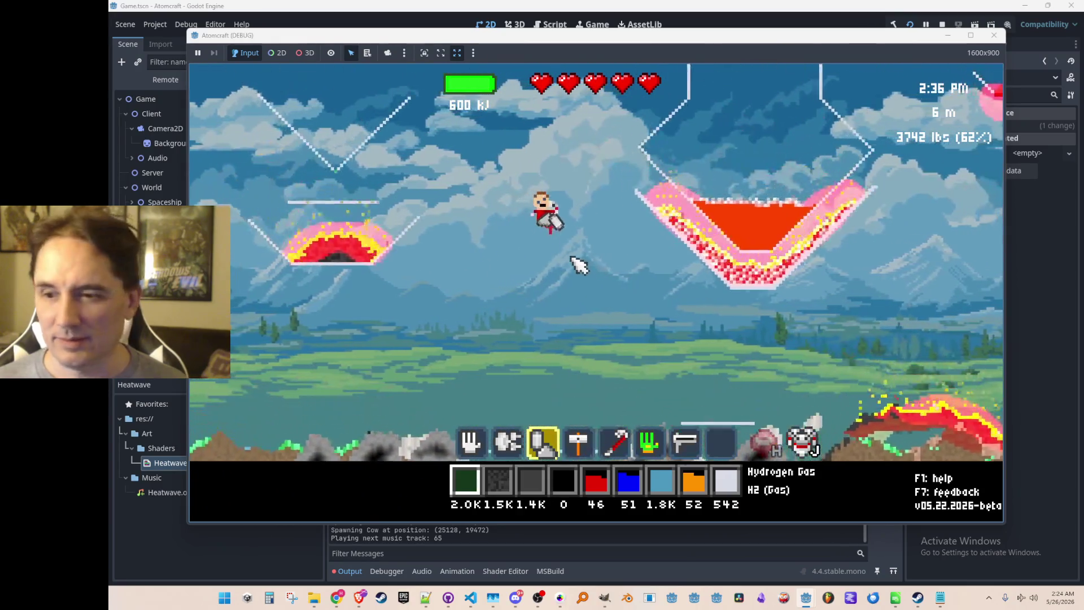
key(w)
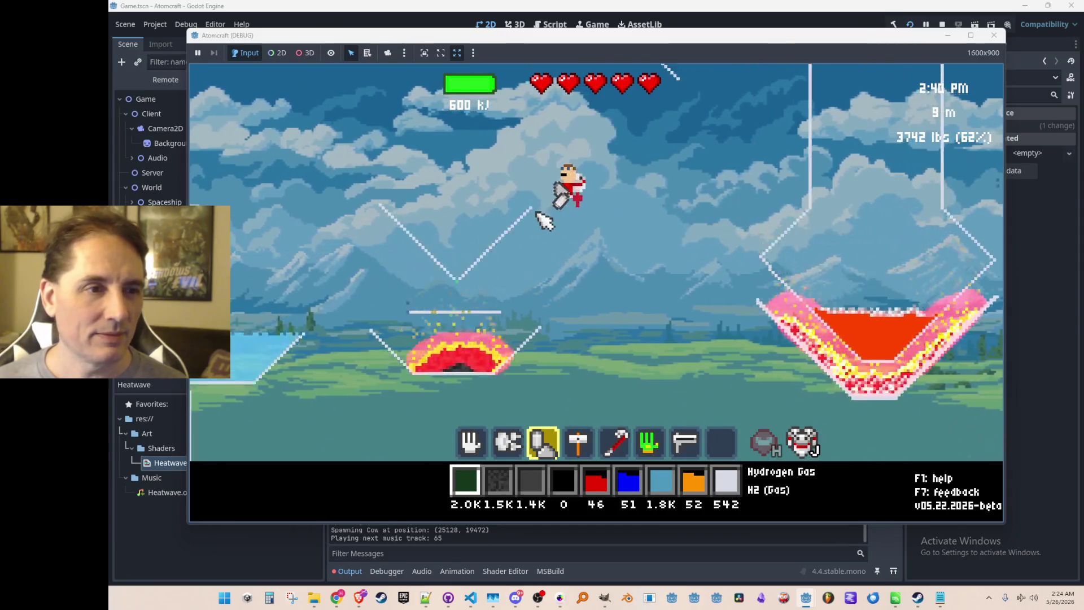
click(514, 181)
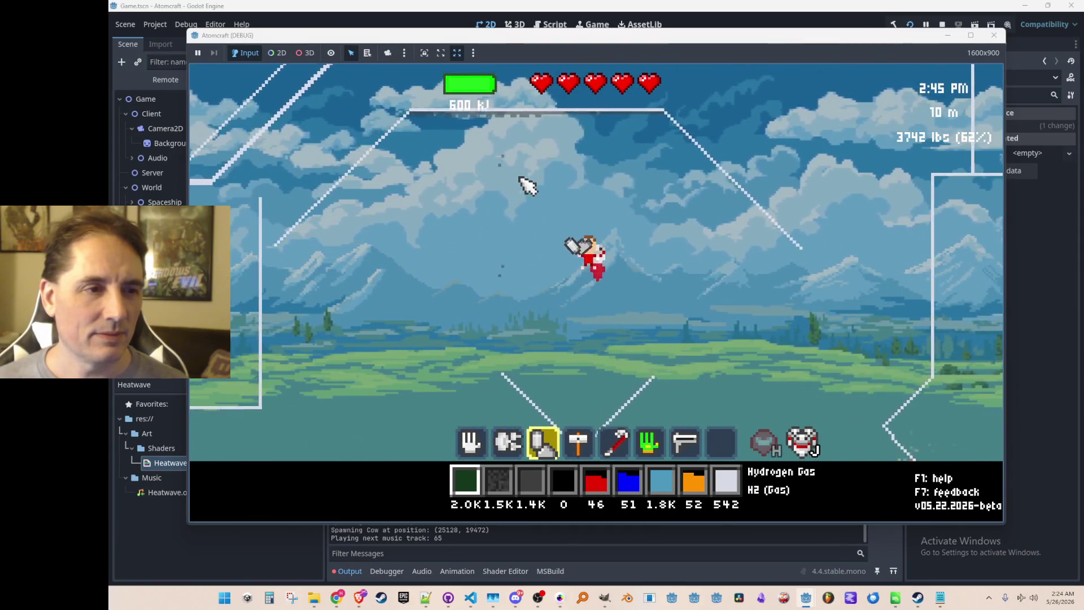
mouse_move(497, 270)
mouse_down()
mouse_move(423, 316)
mouse_move(395, 384)
mouse_move(524, 293)
mouse_move(452, 308)
mouse_move(425, 363)
mouse_move(423, 412)
mouse_up()
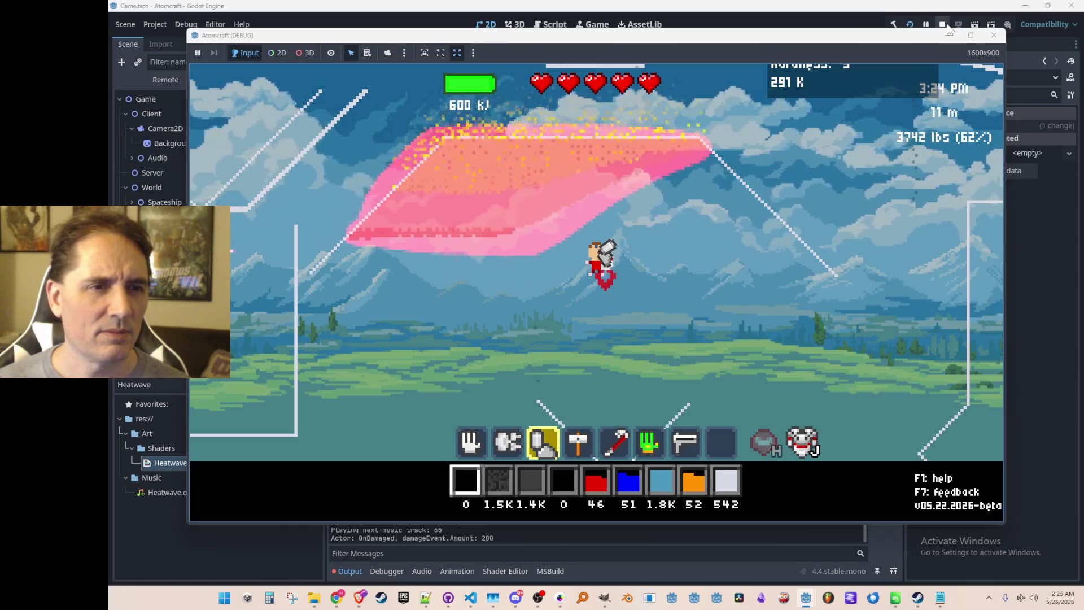
Stop the running game and replace the 0.5 FlameColor blue value in the material file
click(943, 25)
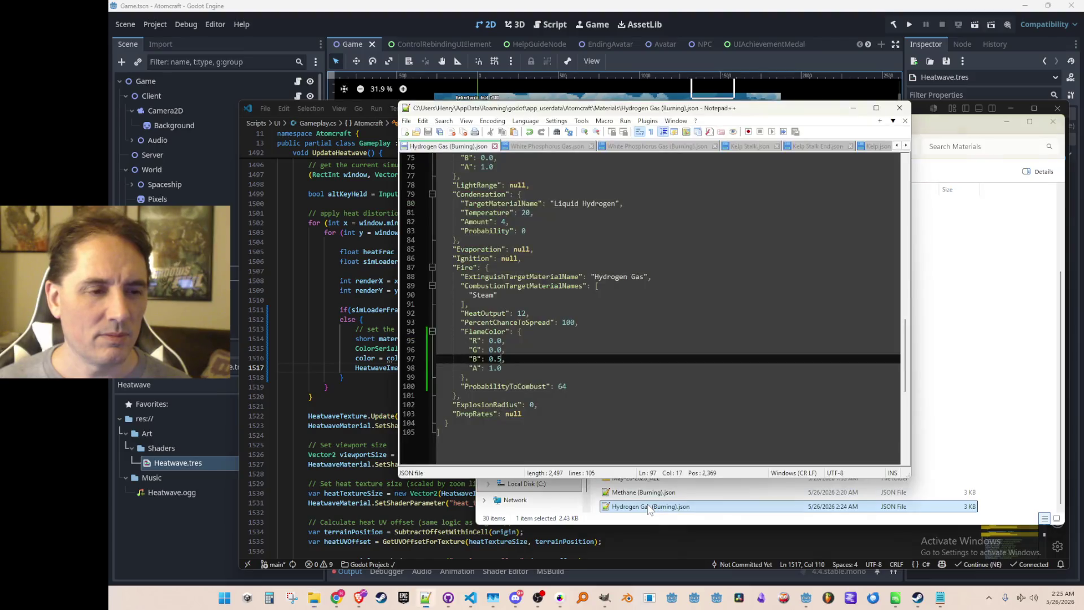
key(BackSpace)
key(BackSpace)
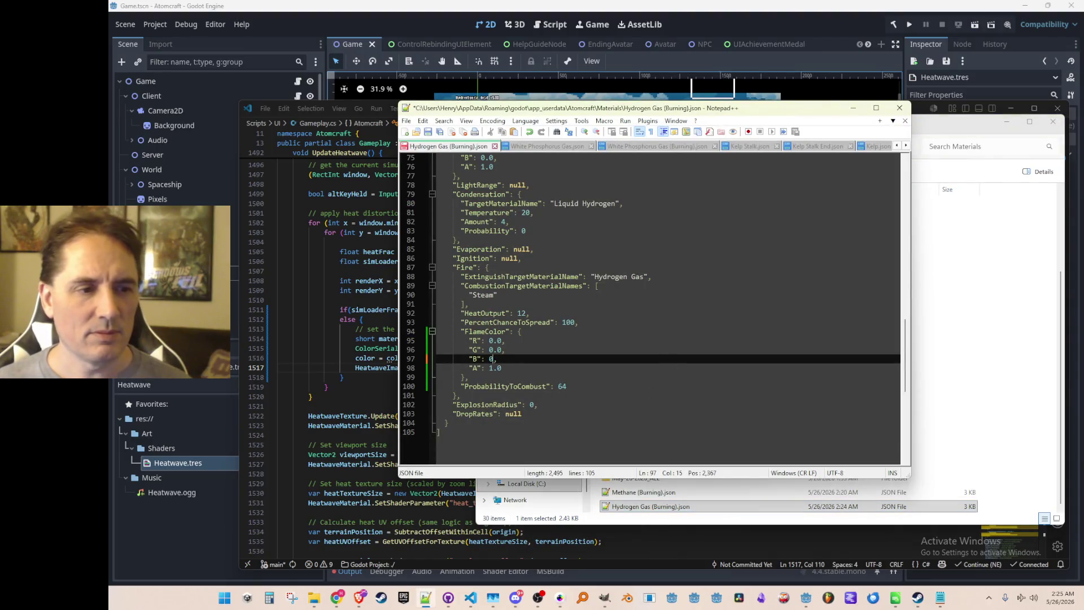
text(1.0)
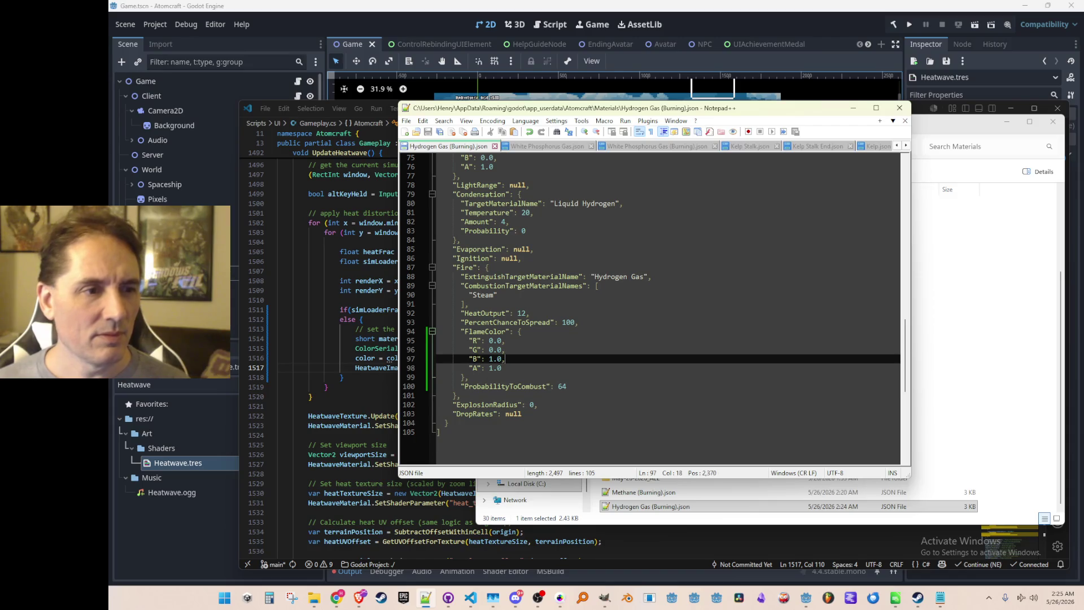
scroll(709, 298, up, 5)
scroll(717, 308, down, 5)
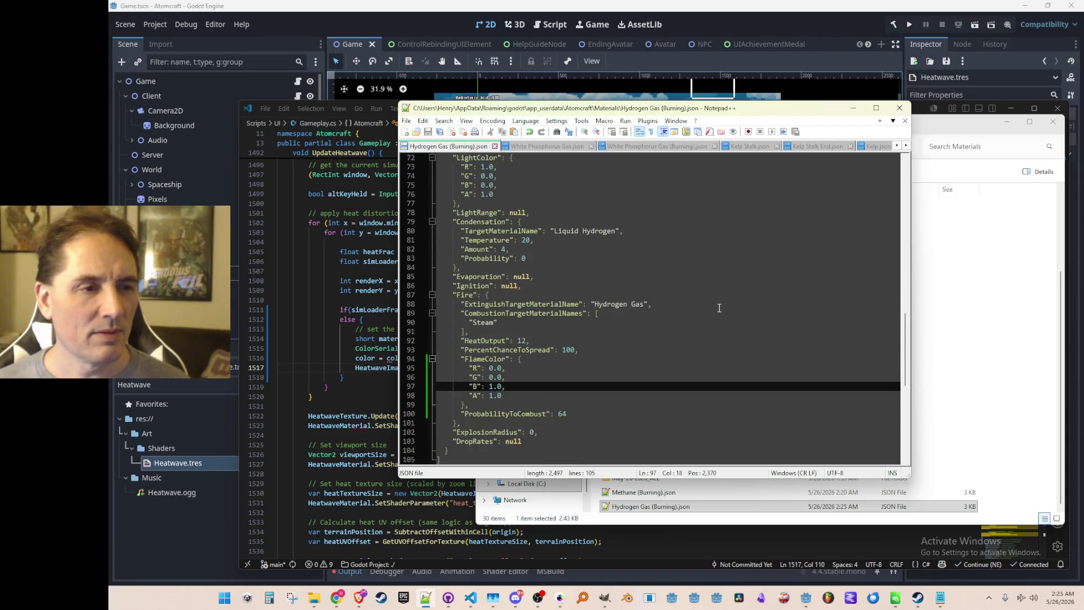
scroll(700, 308, up, 5)
scroll(534, 296, up, 1)
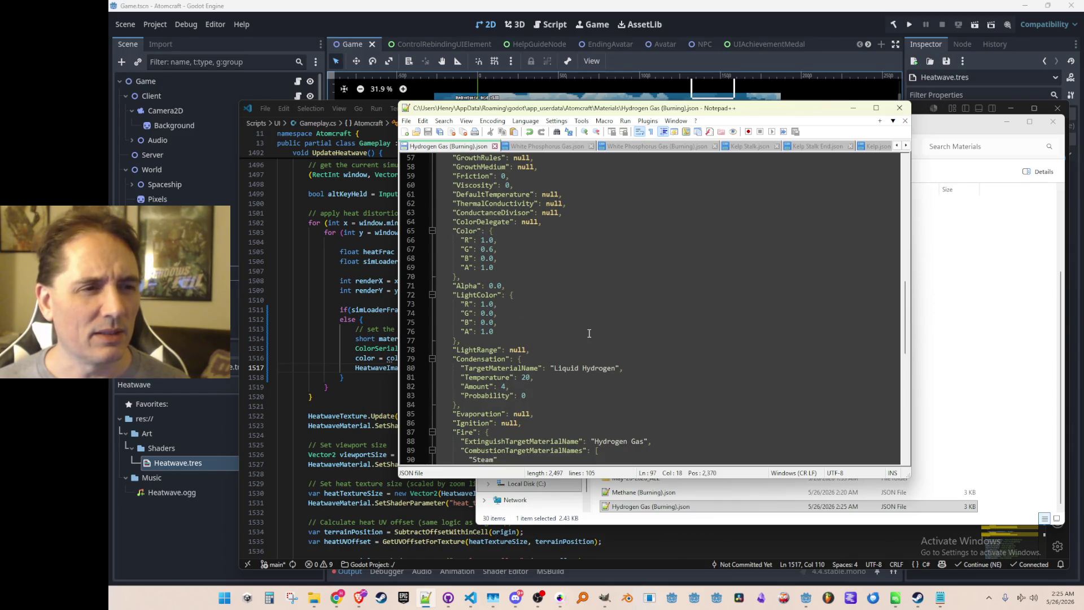
Set the LightColor B value to 1 and save the material file
click(611, 314)
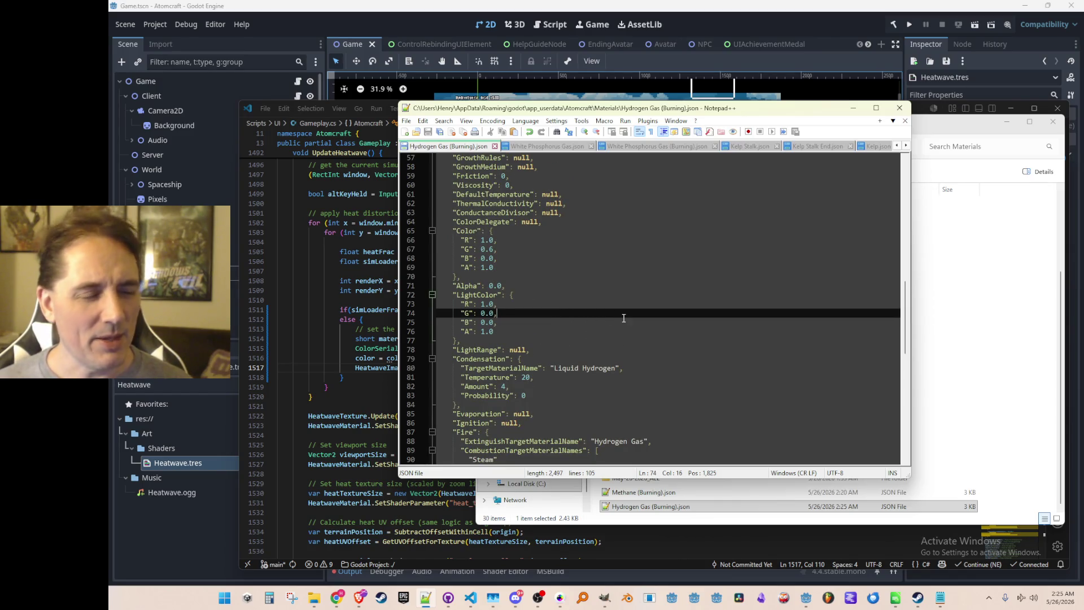
key(Down)
key(Left)
key(Left)
key(Left)
key(BackSpace)
text(1)
key(Up)
key(Up)
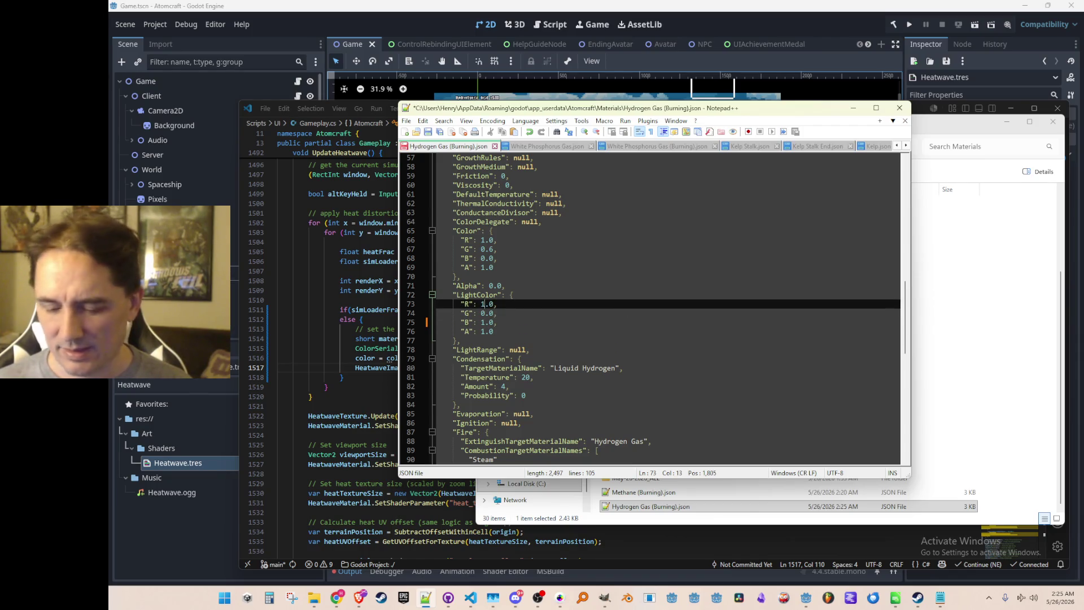
text(0)
key(ctrl+s)
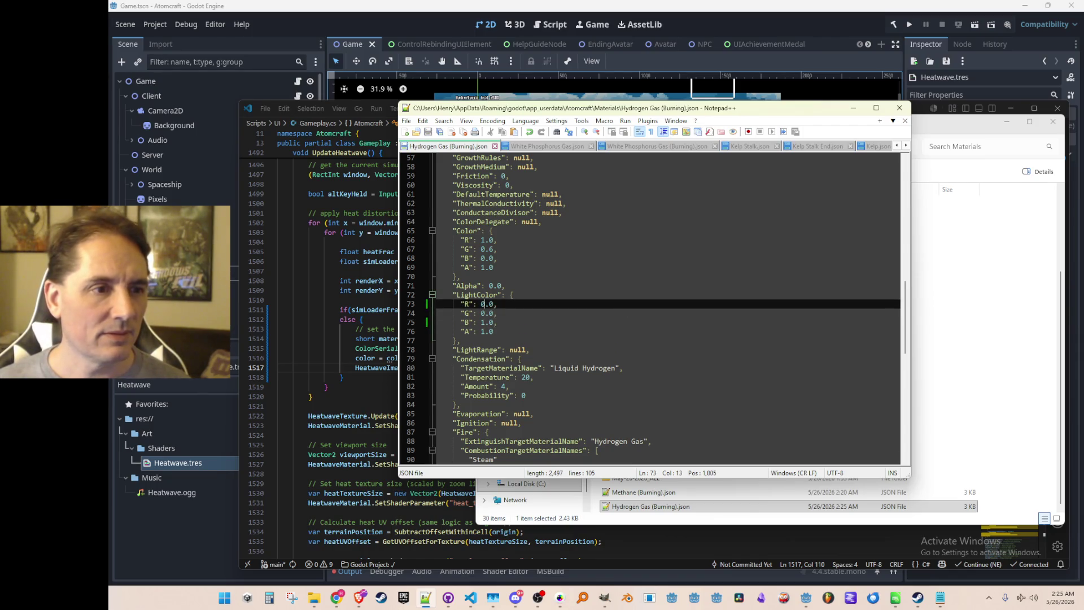
Set the Color block's B to 1 and R to 0, then save the material file
key(Down)
key(Down)
key(Down)
key(Up)
key(Up)
key(Up)
key(End)
key(Up)
key(Up)
key(Up)
key(Left)
key(Left)
key(Left)
key(BackSpace)
text(1)
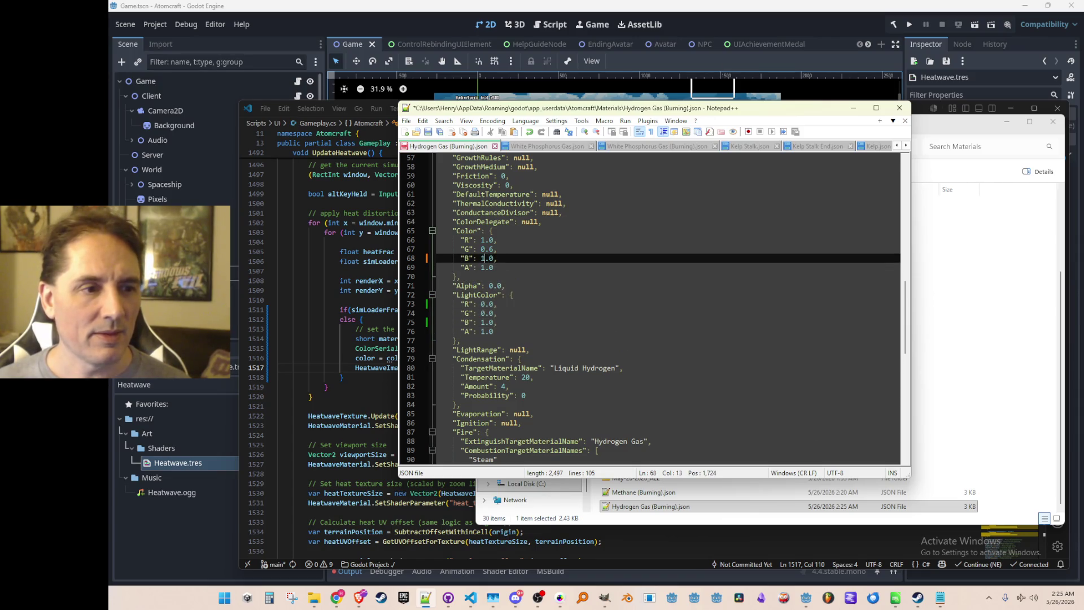
key(Up)
key(Up)
text(0)
key(ctrl+s)
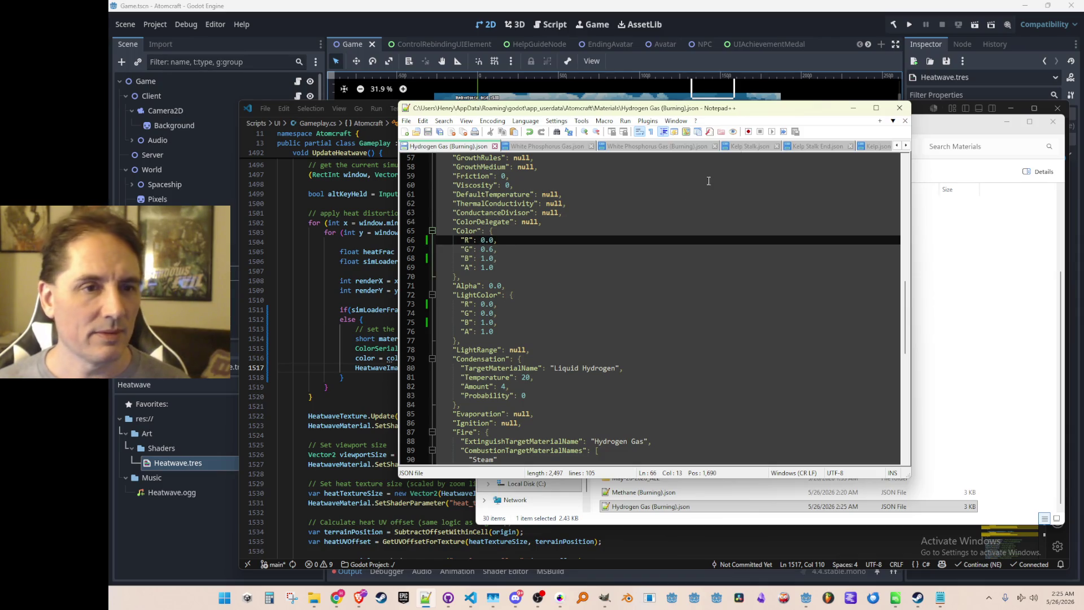
click(832, 24)
Run Atomcraft, pick the A TEST 6 profile and load the NPC Test H world
click(909, 24)
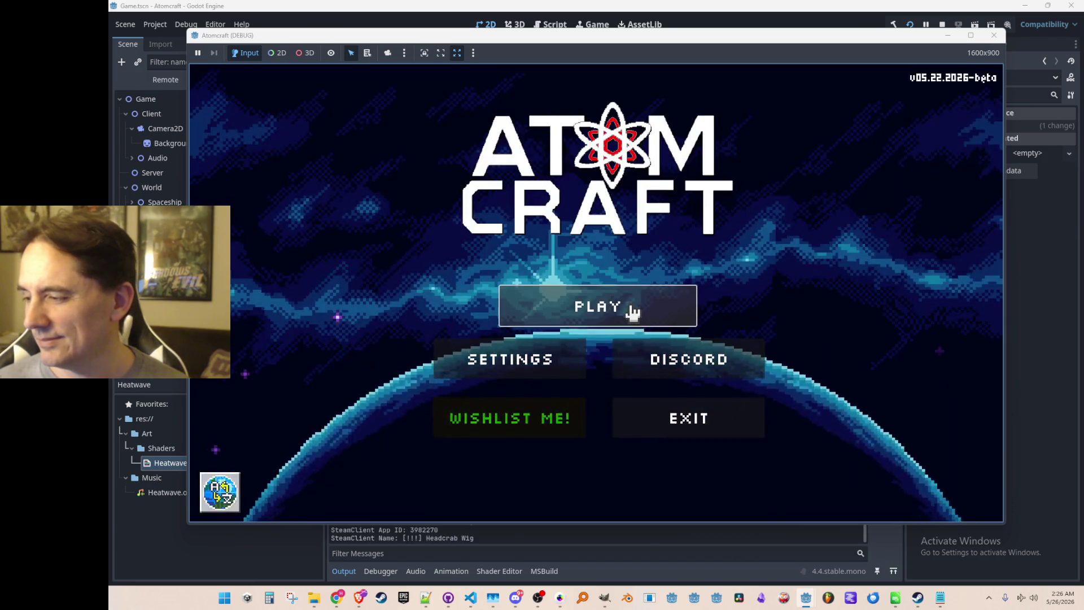
click(602, 299)
scroll(595, 297, down, 3)
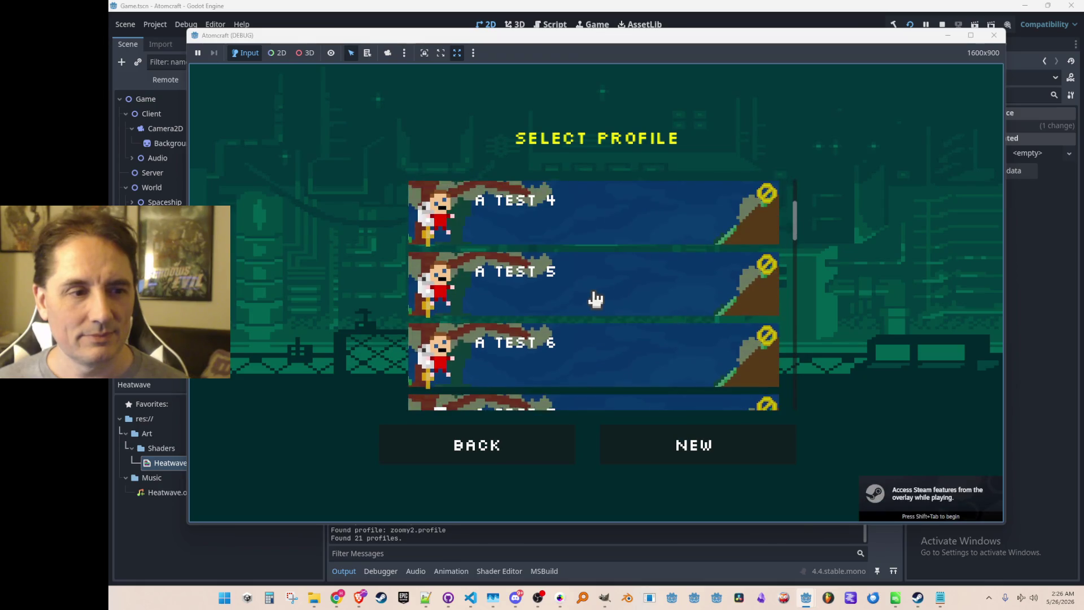
click(594, 302)
scroll(601, 316, down, 4)
scroll(609, 305, down, 10)
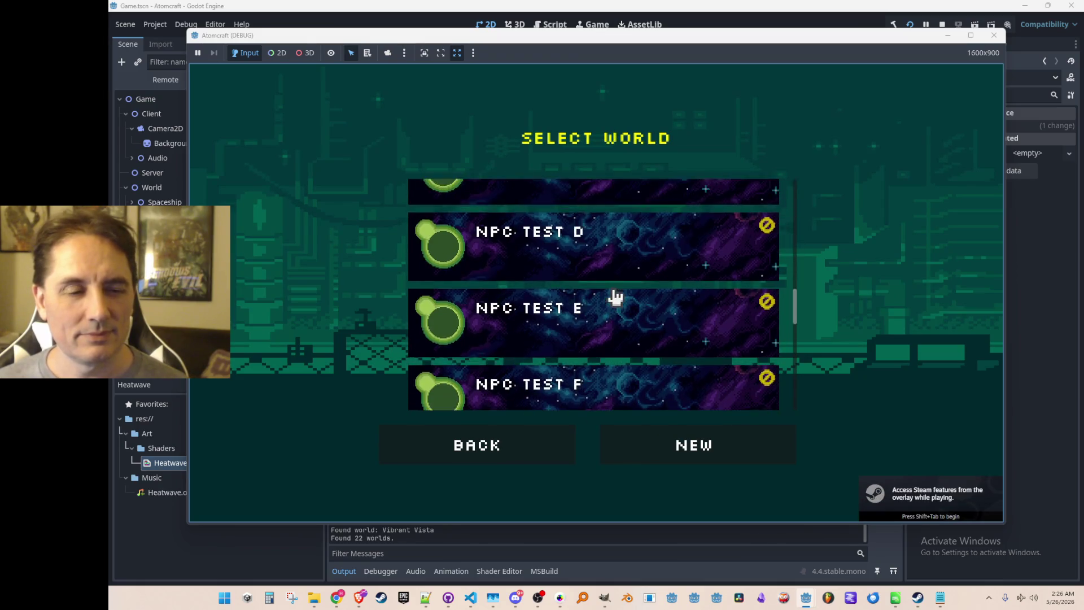
click(632, 318)
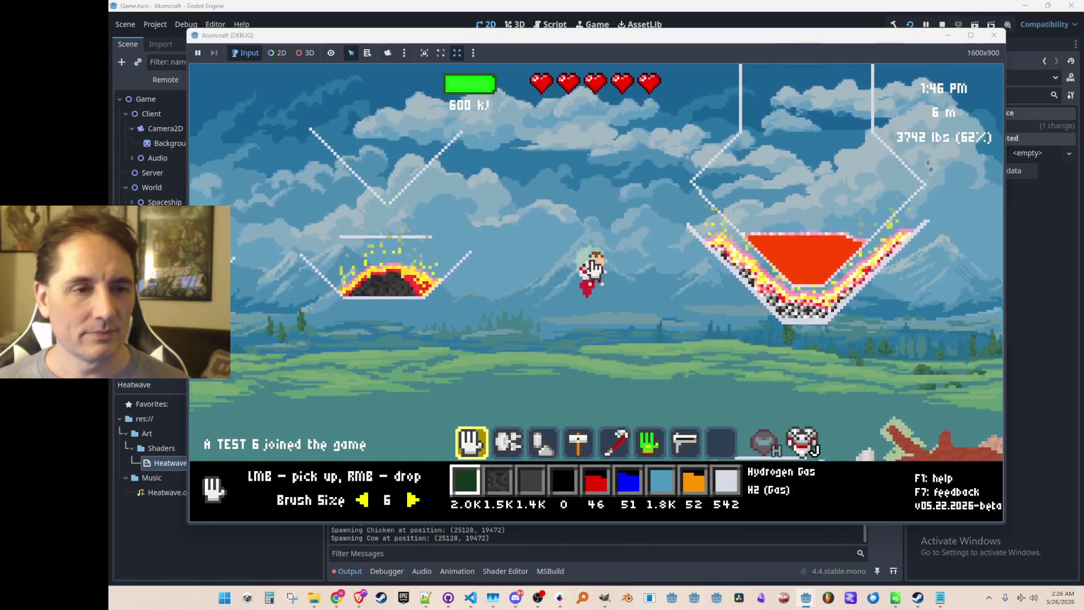
Release hydrogen gas into the sky and ignite the cloud with the third tool
right_click(442, 215)
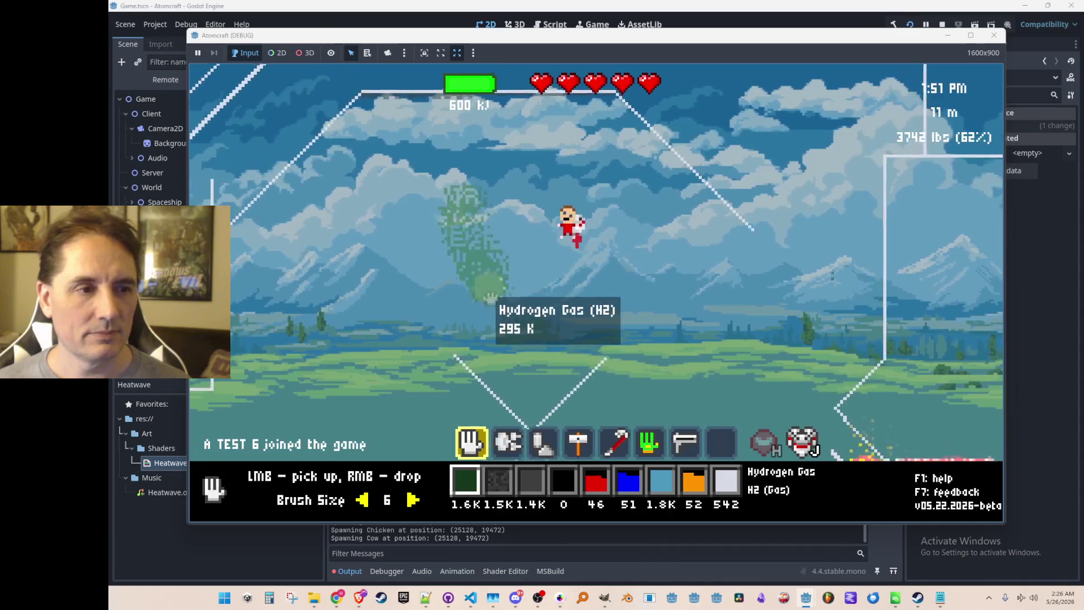
key(3)
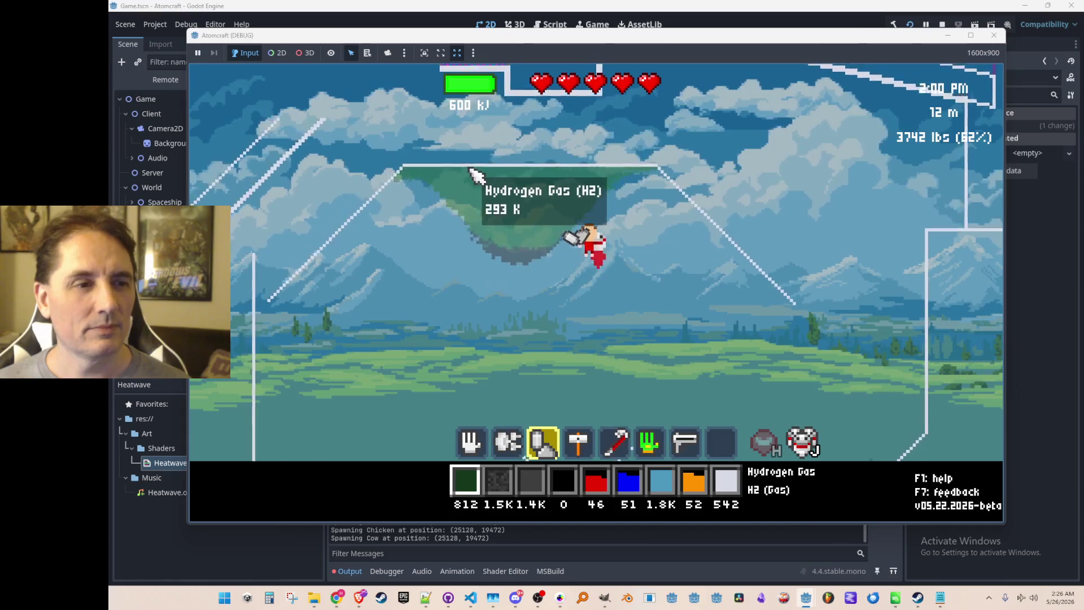
click(591, 263)
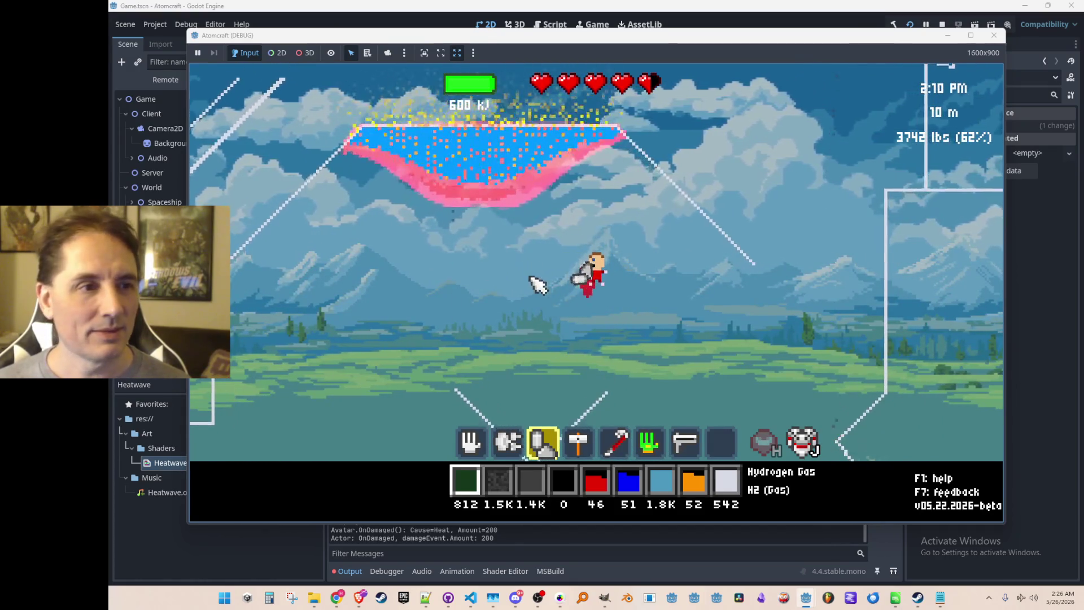
Drop charcoal near the cloud, pour in more hydrogen gas, then stop the game
key(2)
click(497, 303)
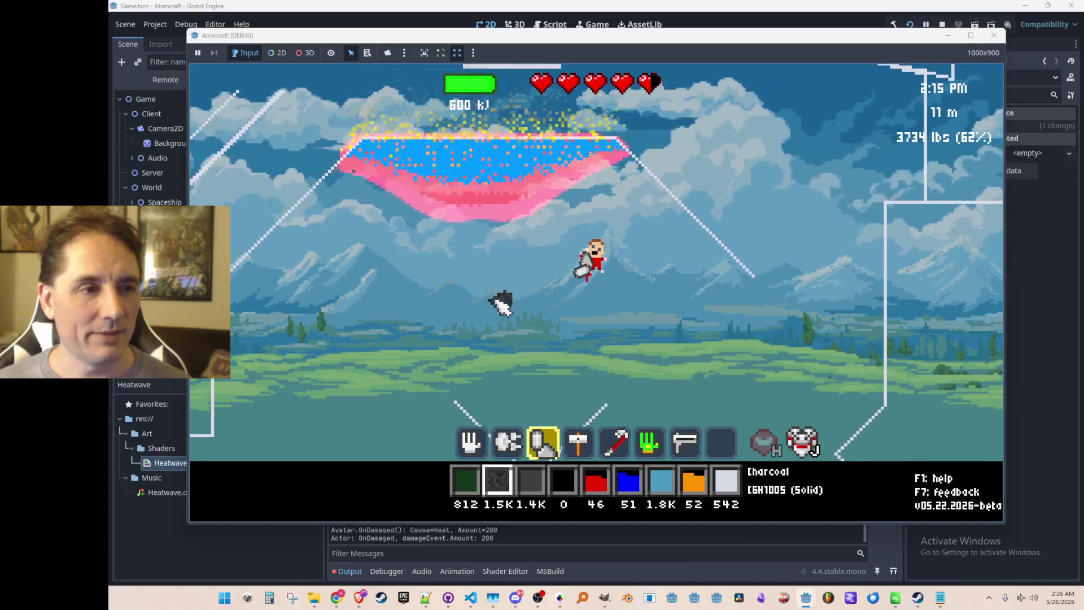
key(1)
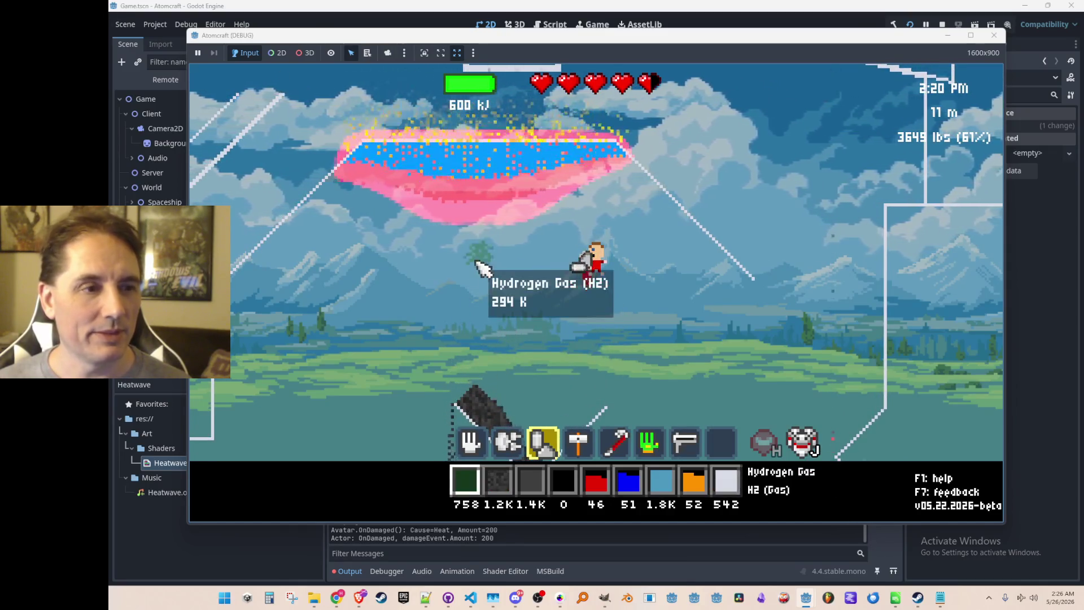
click(477, 324)
drag(477, 323, 474, 391)
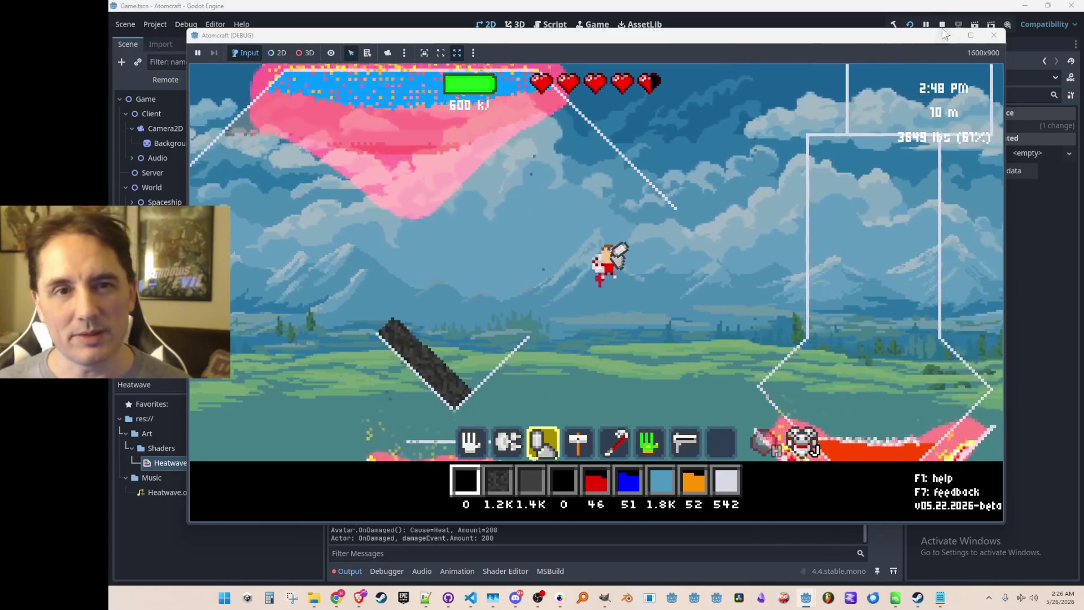
click(943, 25)
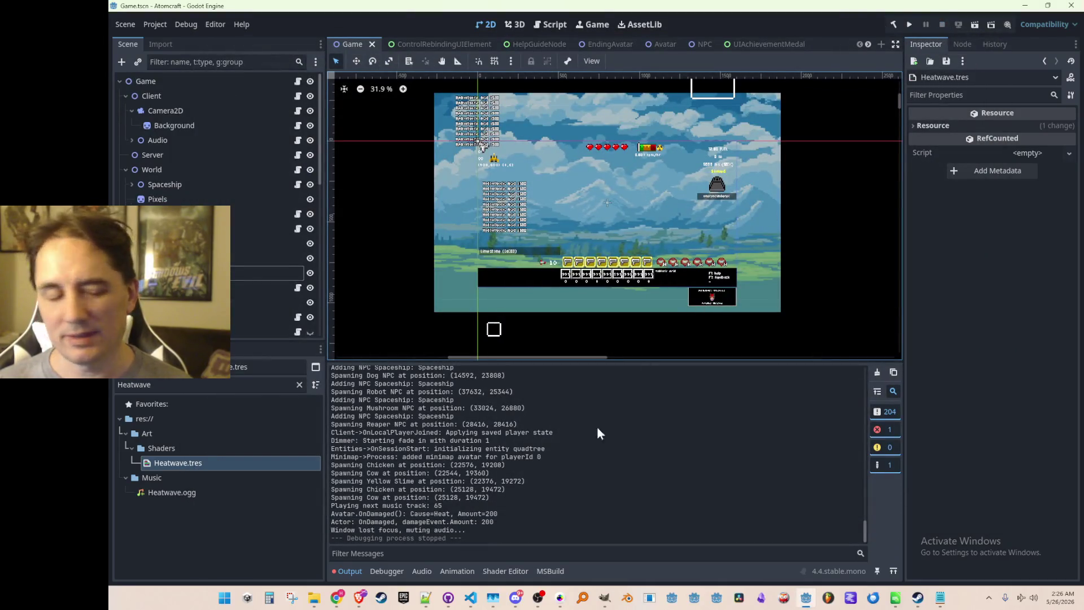
Bring Gameplay.cs forward in VS Code and search it for 'GridFx'
click(482, 601)
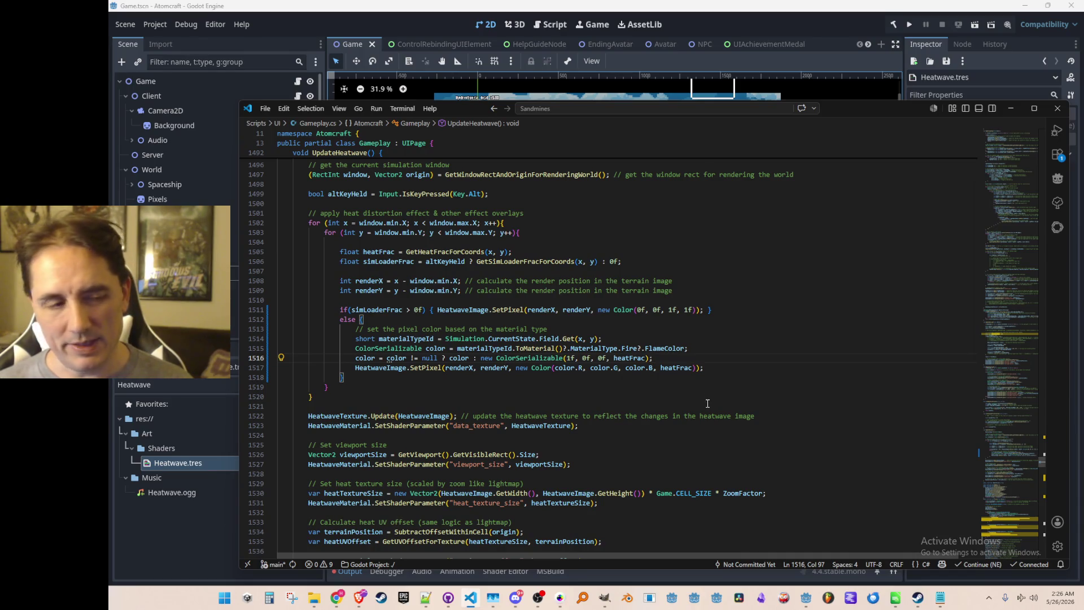
key(ctrl+p)
text(Gridf)
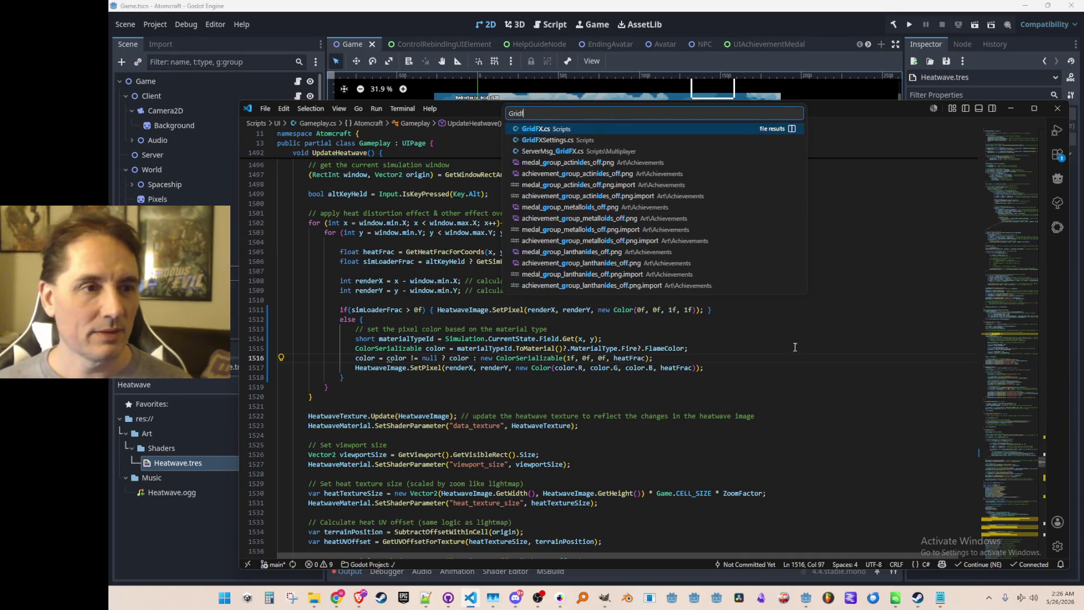
click(808, 352)
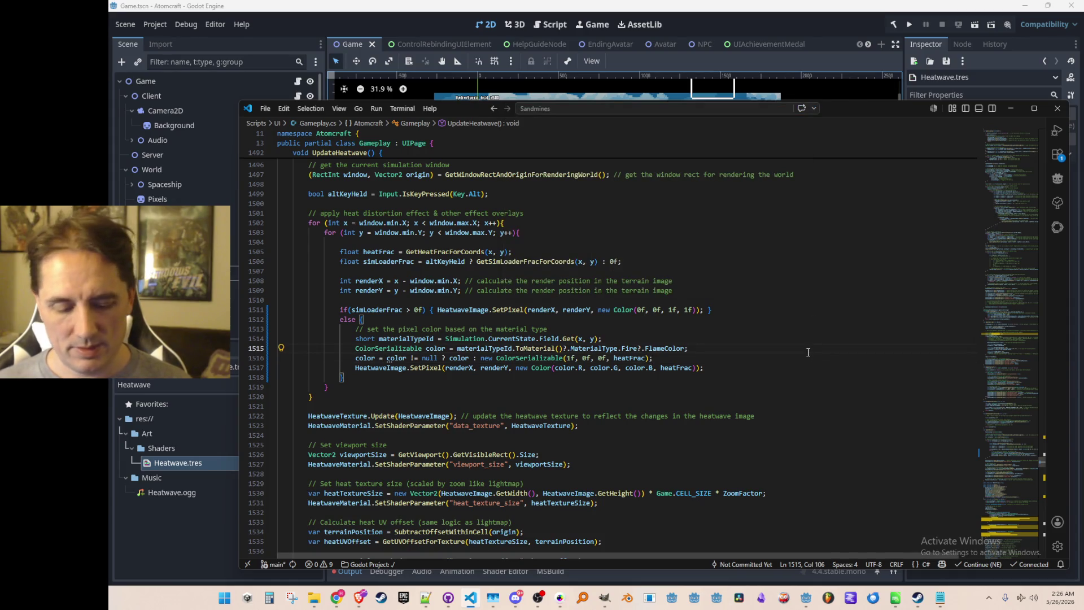
key(ctrl+f)
text(GridFx)
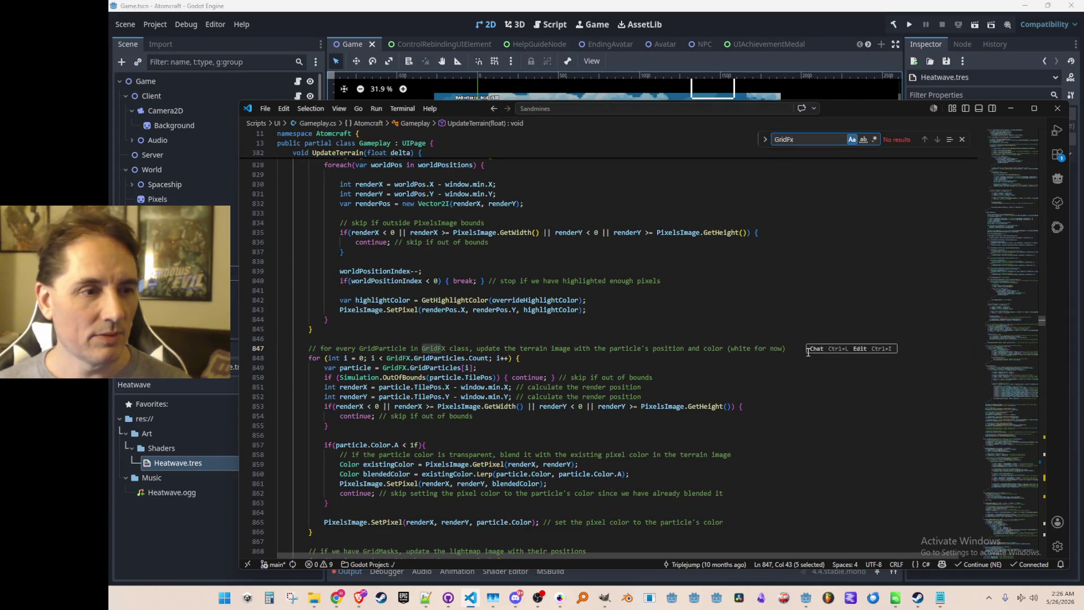
key(Escape)
Locate the GridParticles loop near line 847 and select GridFX in its header
scroll(808, 351, down, 1)
click(751, 342)
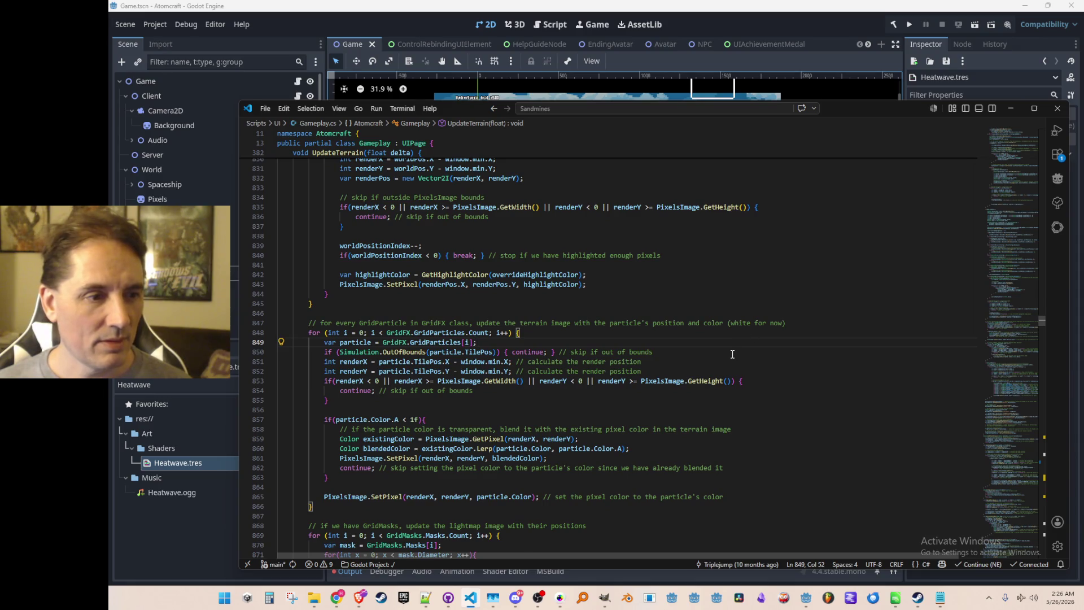
scroll(740, 391, down, 2)
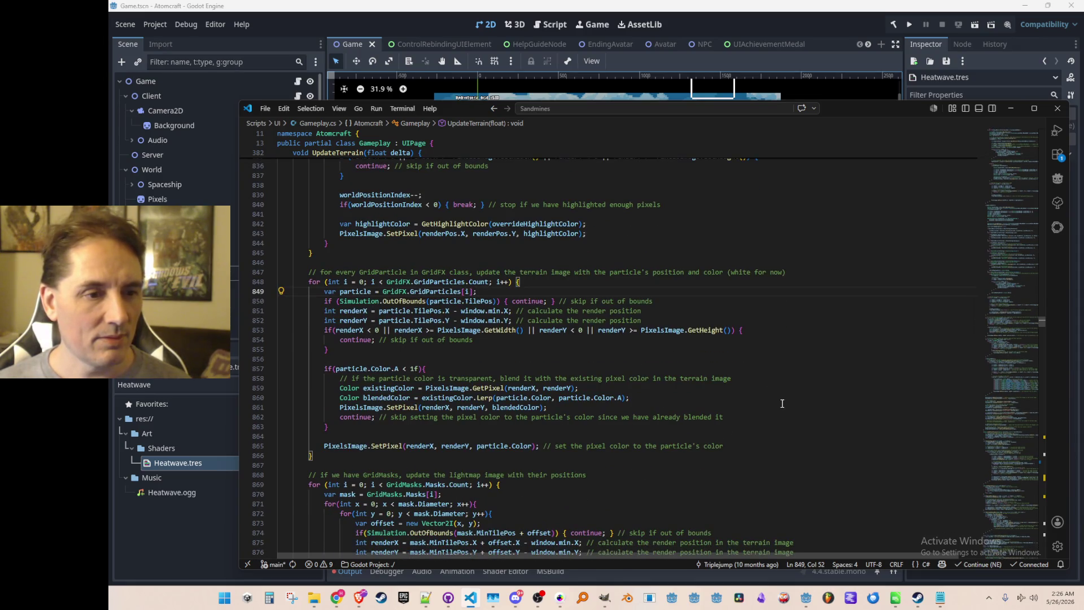
scroll(778, 399, down, 1)
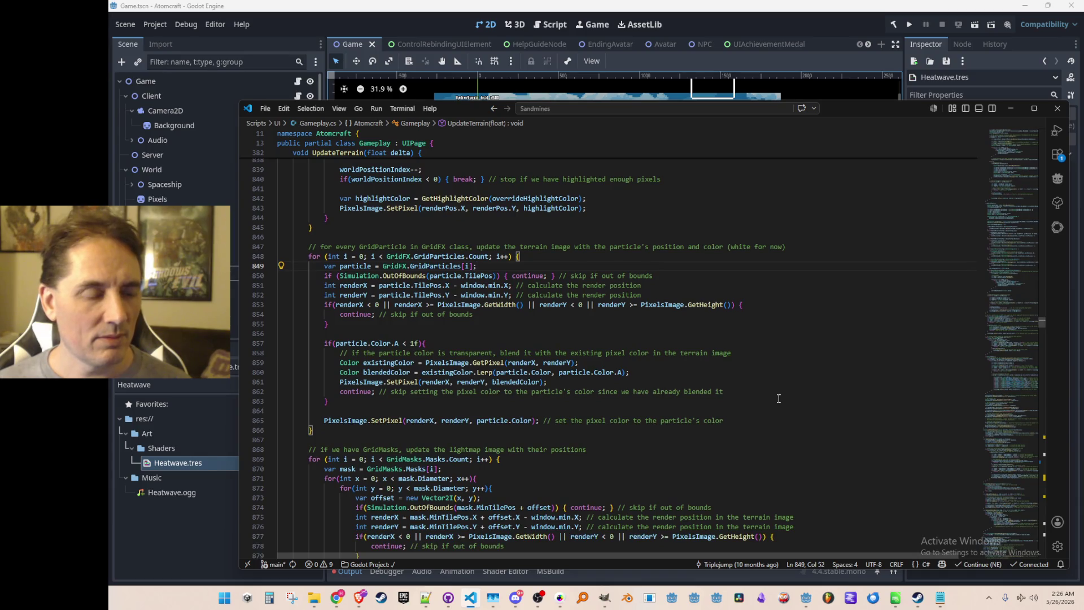
scroll(785, 399, up, 15)
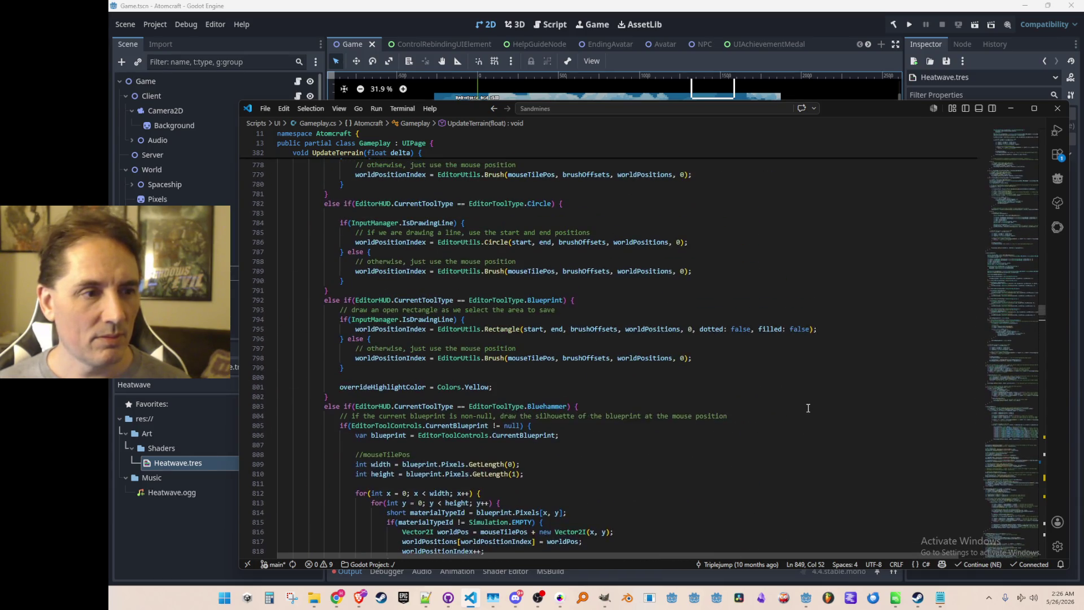
scroll(808, 397, down, 13)
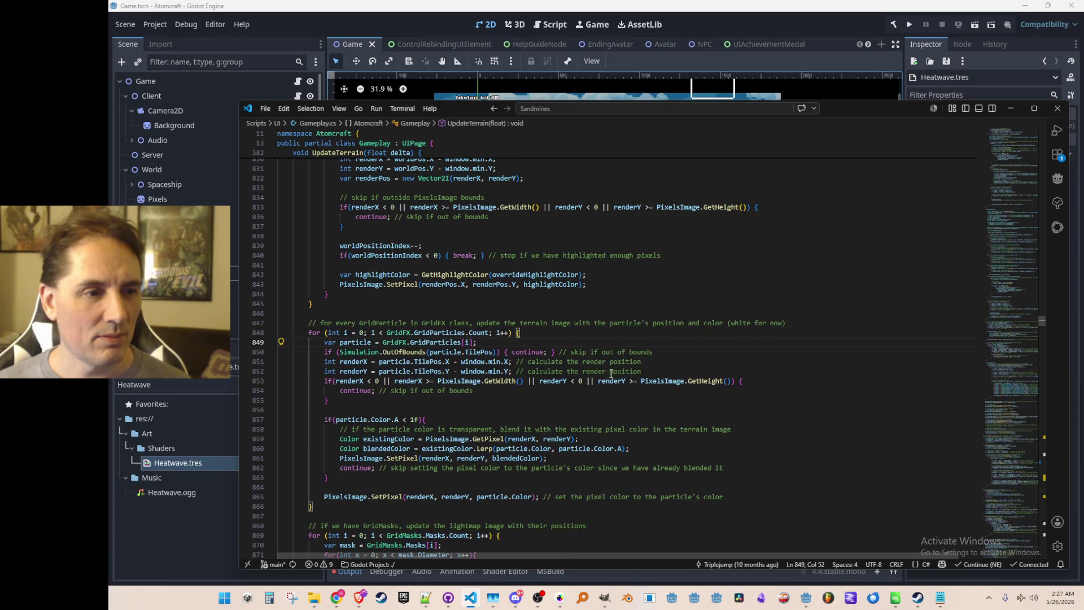
scroll(611, 373, down, 2)
click(600, 342)
key(Up)
key(Up)
key(Up)
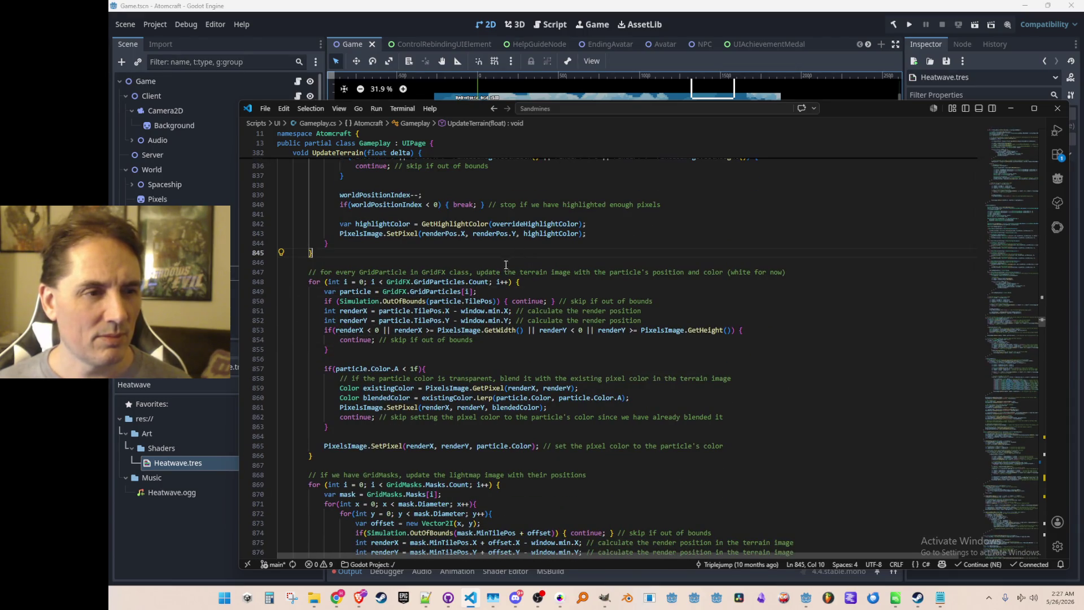
click(397, 282)
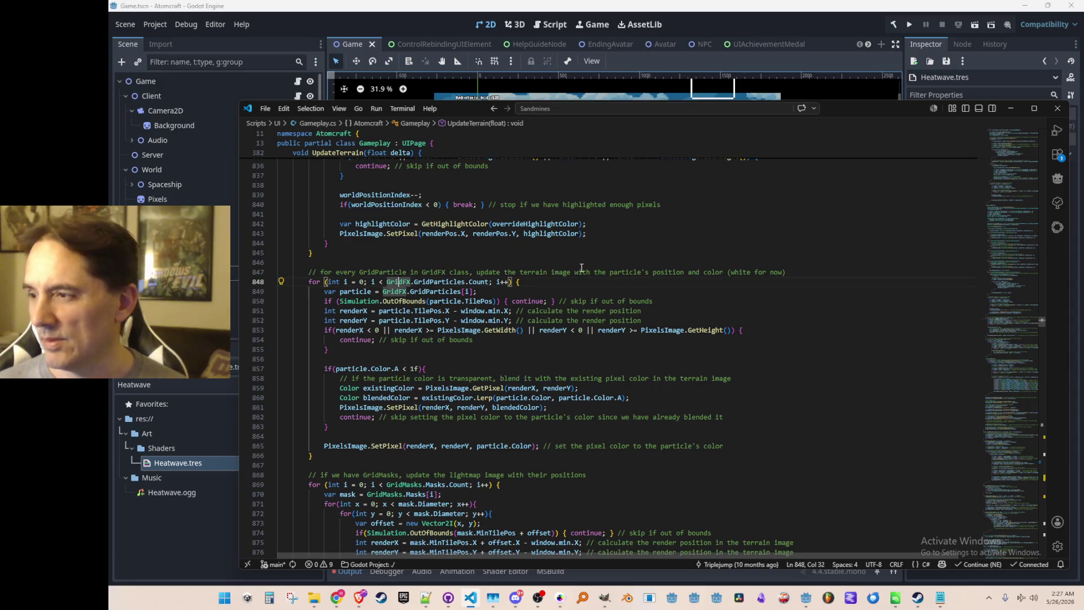
key(ctrl+d)
Step through every GridFX match in Gameplay.cs, from line 848 to the last one
key(ctrl+f)
key(Return)
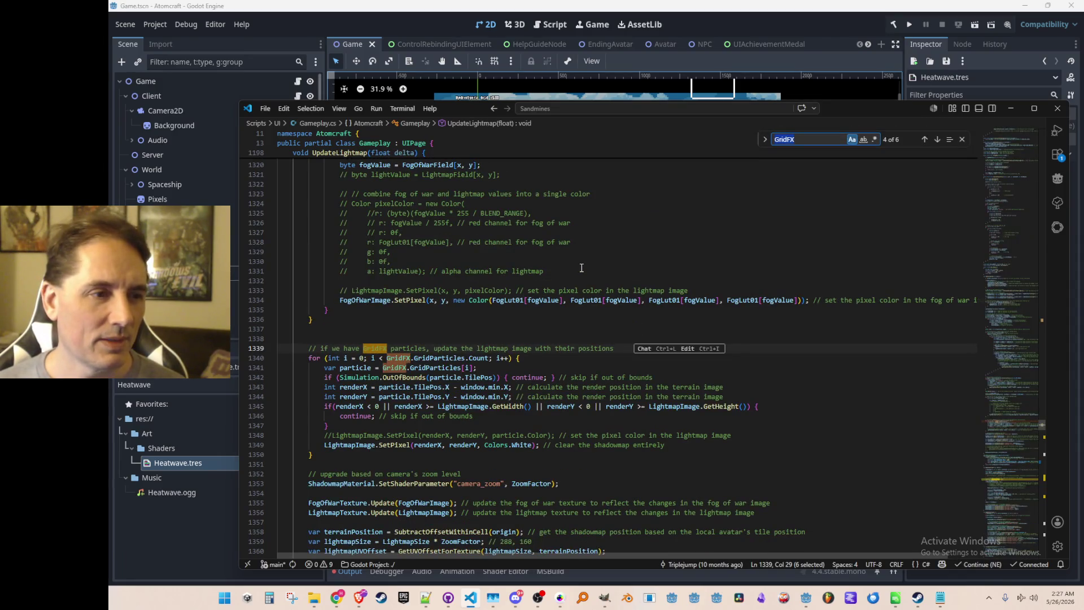
key(Return)
key(Return)
key(Return)
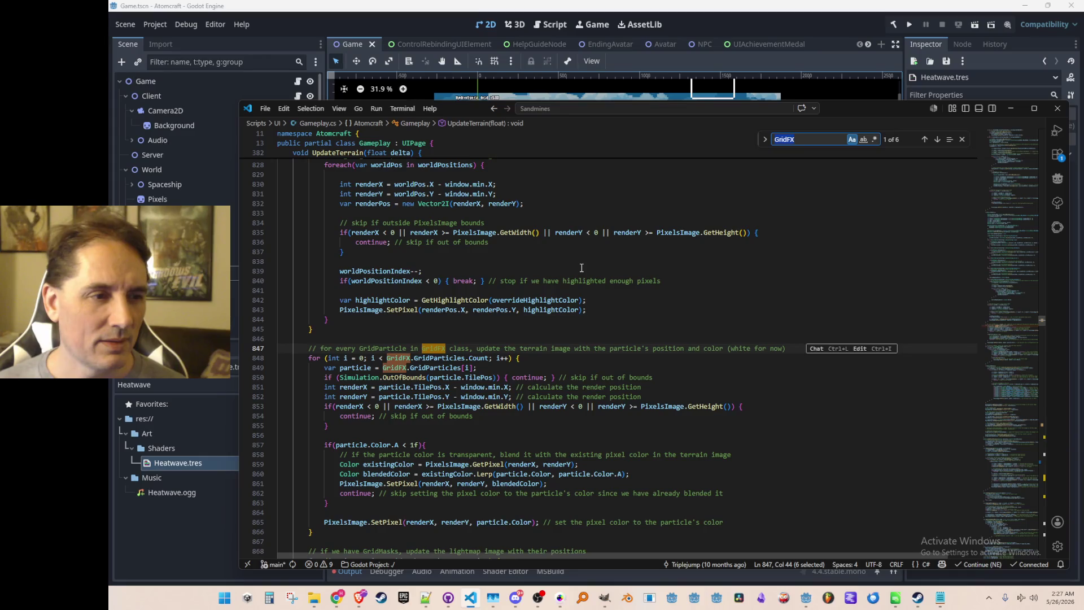
key(Return)
key(Return)
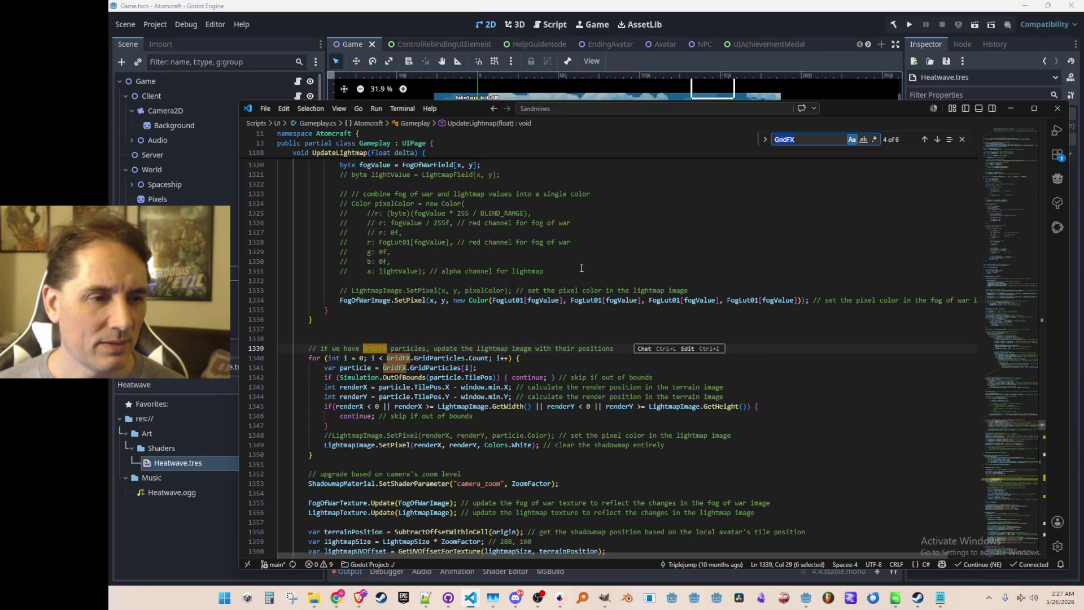
key(Return)
key(Return)
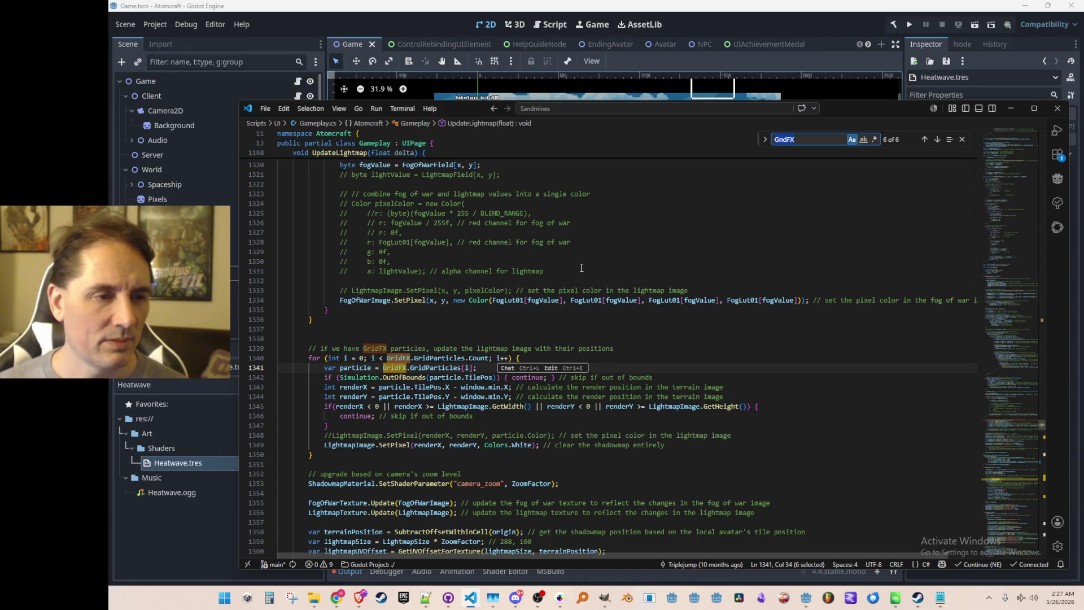
key(Escape)
Jump from a GridFX reference to the GridFX class definition in GridFX.cs
scroll(599, 290, up, 5)
click(632, 329)
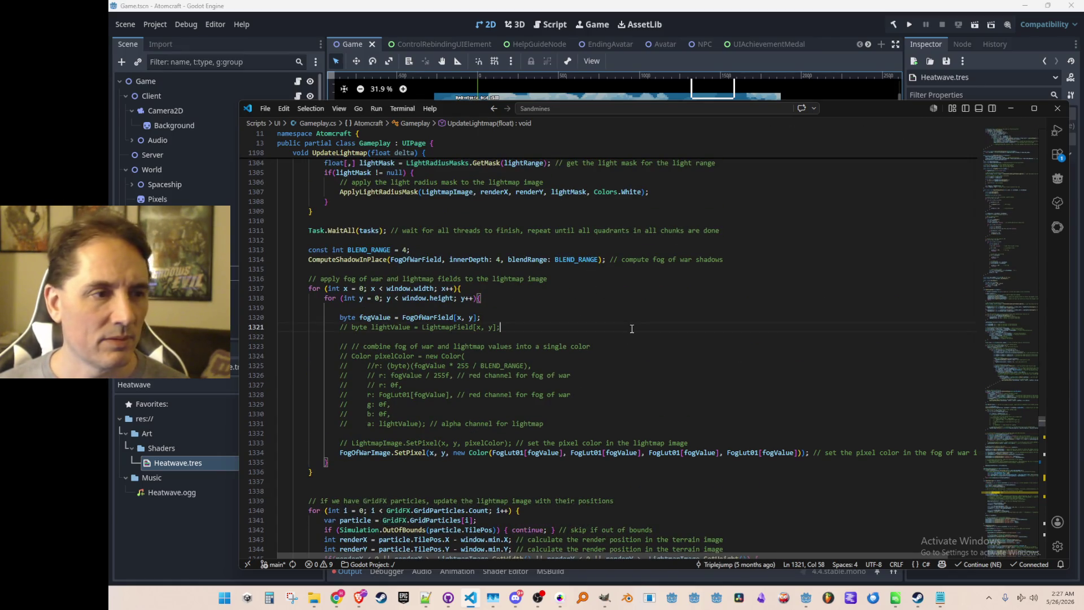
scroll(632, 329, down, 7)
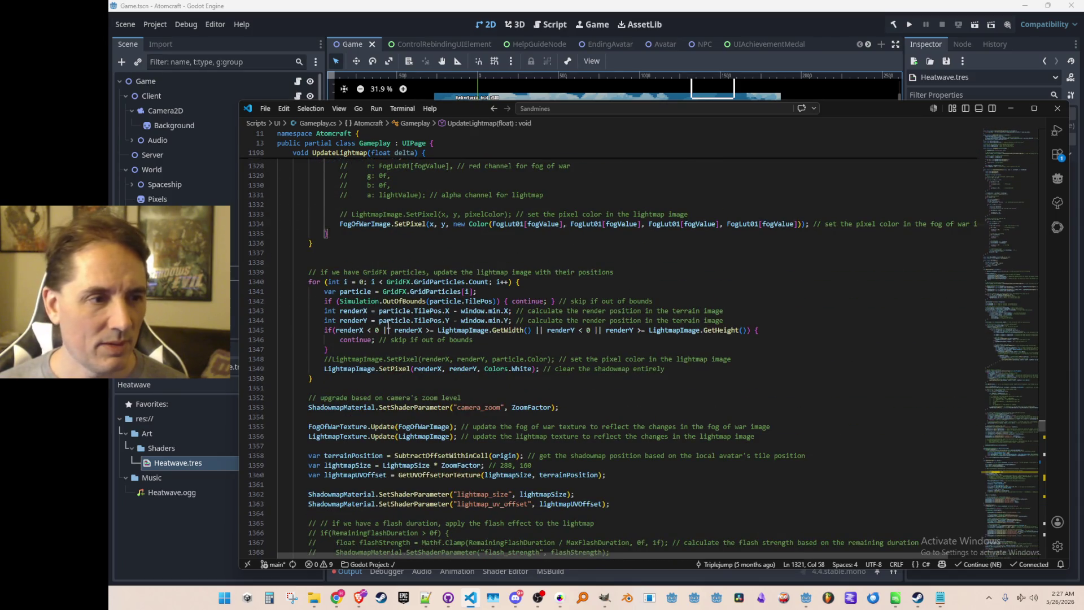
scroll(541, 328, down, 3)
key(Down)
scroll(541, 328, up, 1)
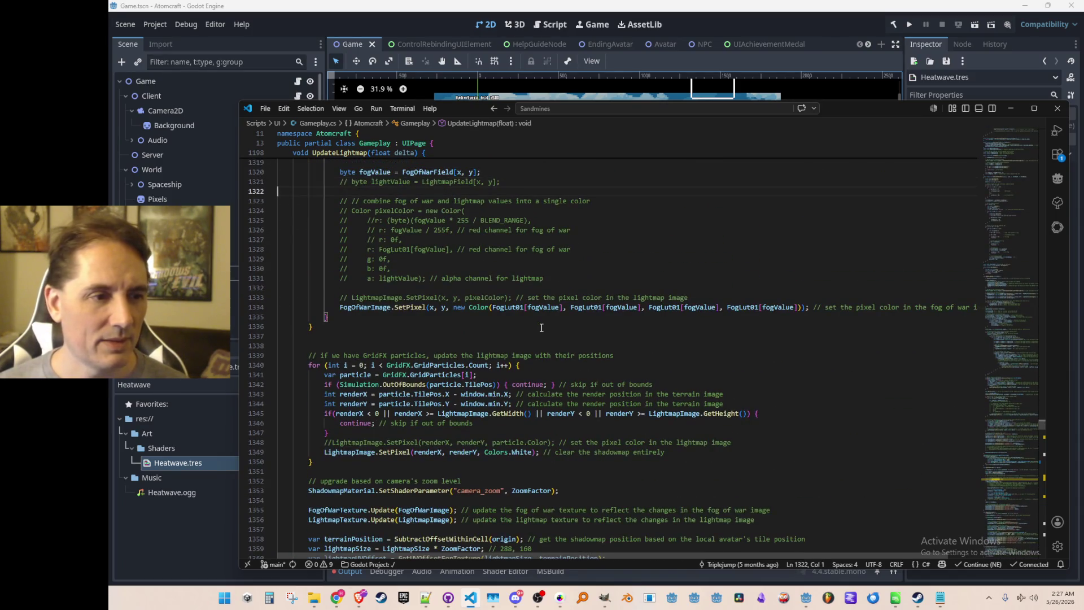
ctrl+click(398, 365)
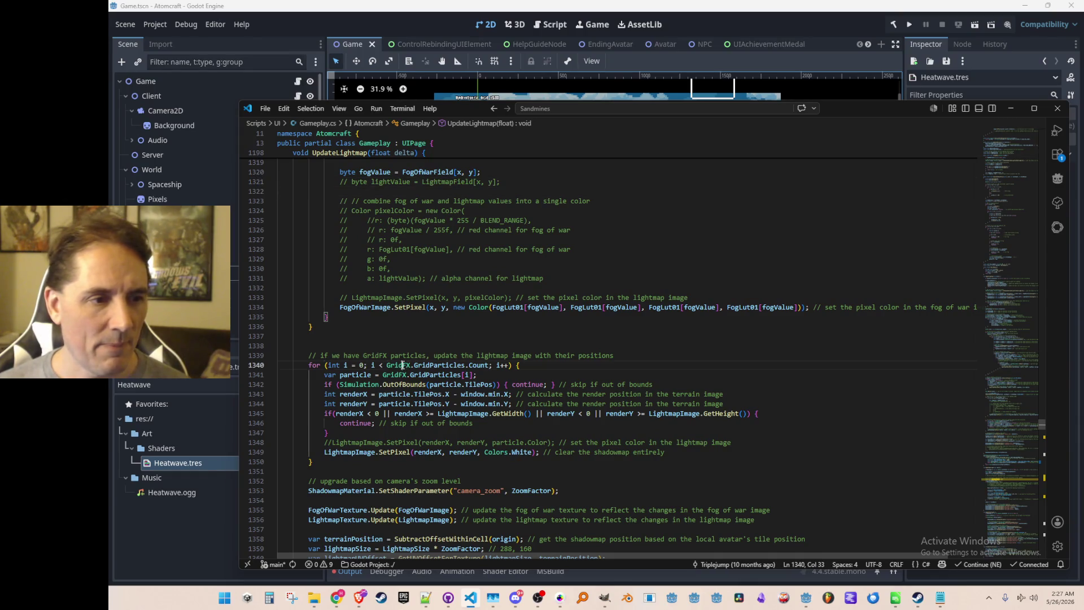
scroll(568, 287, down, 15)
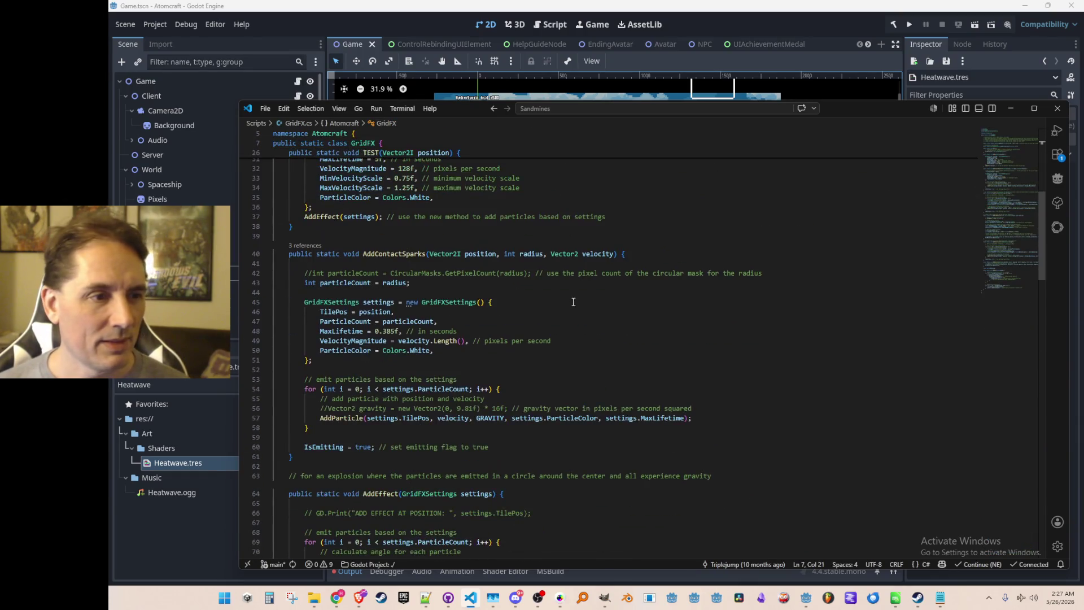
Follow AddFireParticle's '2 references' CodeLens to its first call in Simulation.cs
scroll(551, 331, down, 3)
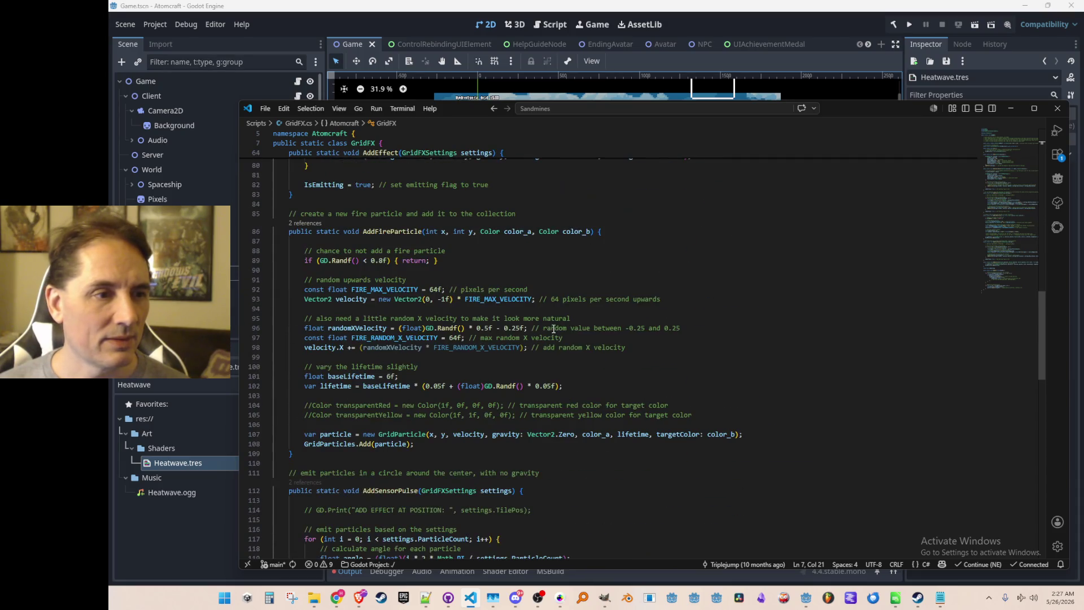
click(317, 226)
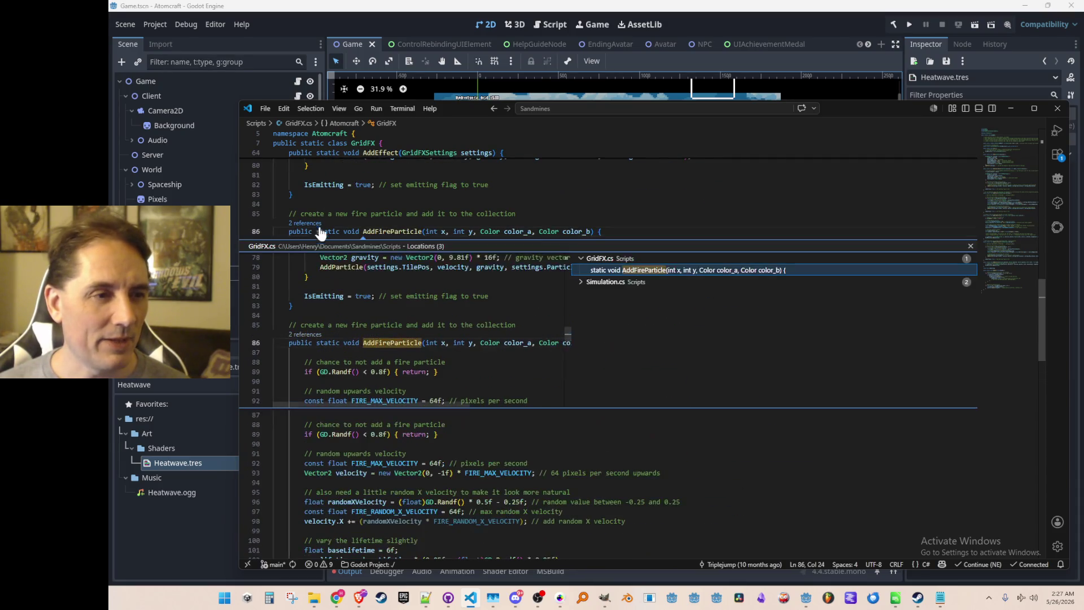
click(617, 281)
click(623, 294)
key(Escape)
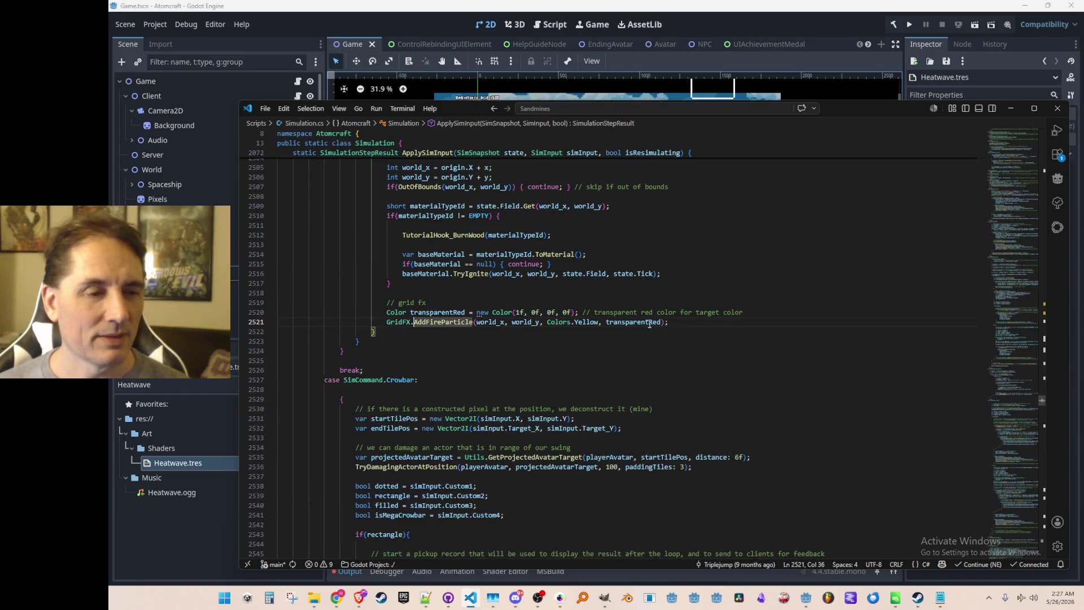
scroll(610, 352, up, 4)
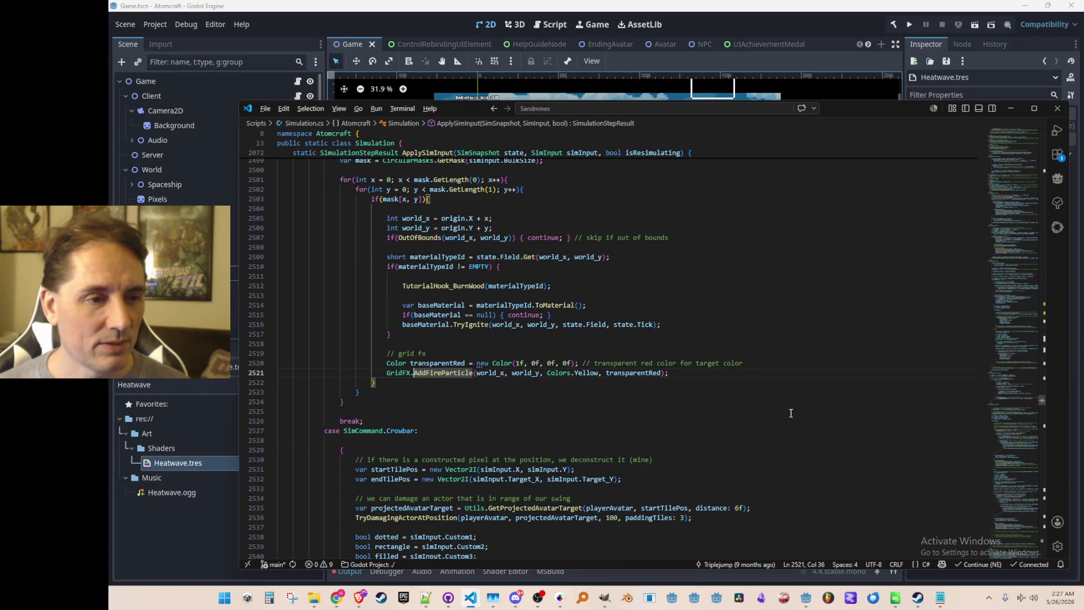
Toggle between the Simulation.cs Firestarter call and the AddFireParticle definition with F12 and Alt+Left
key(alt)
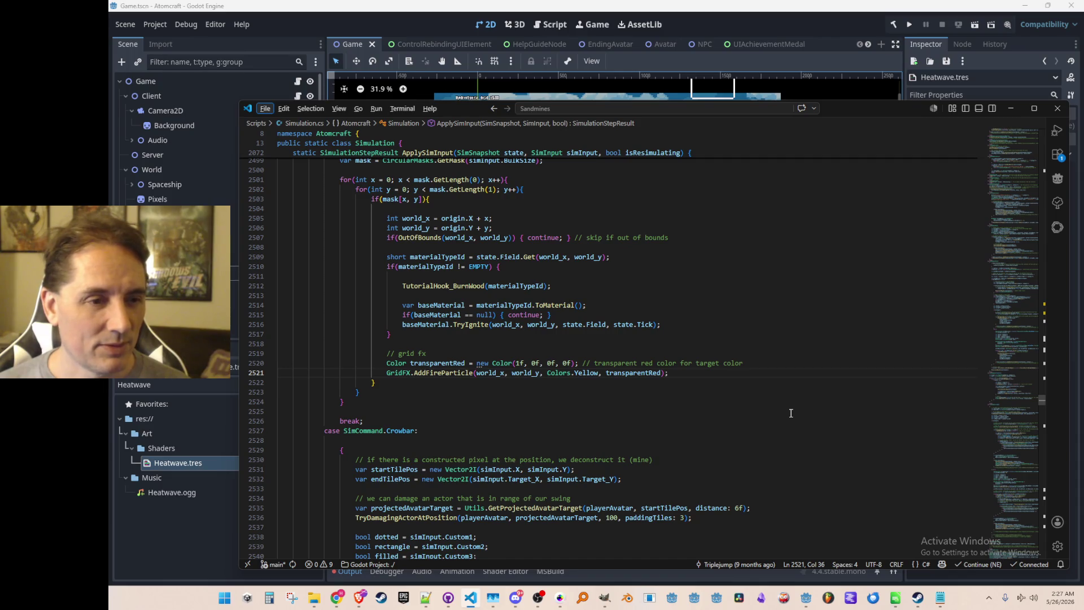
key(Escape)
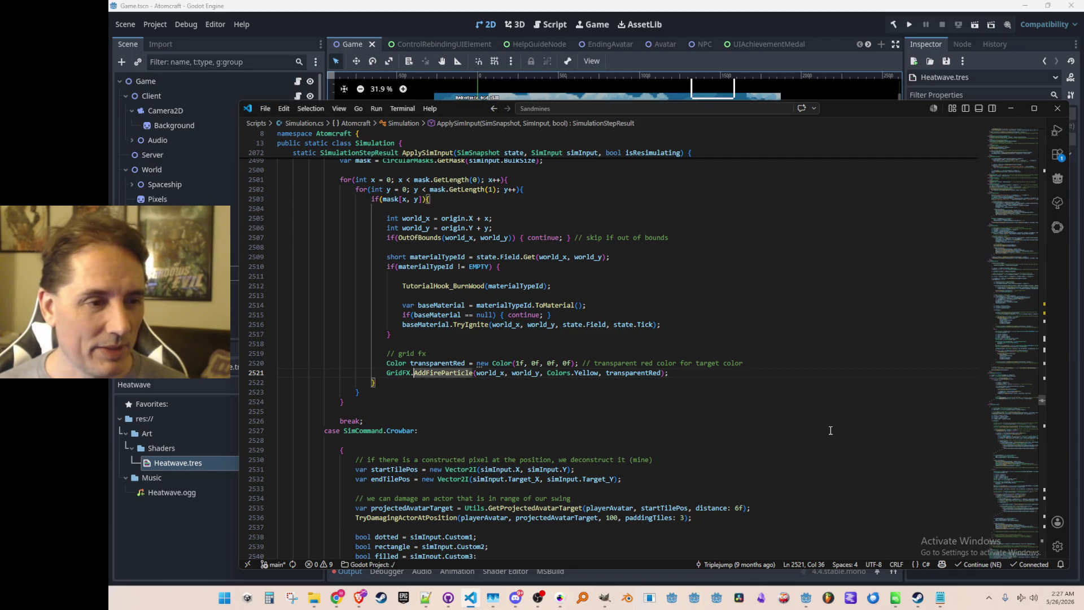
key(F12)
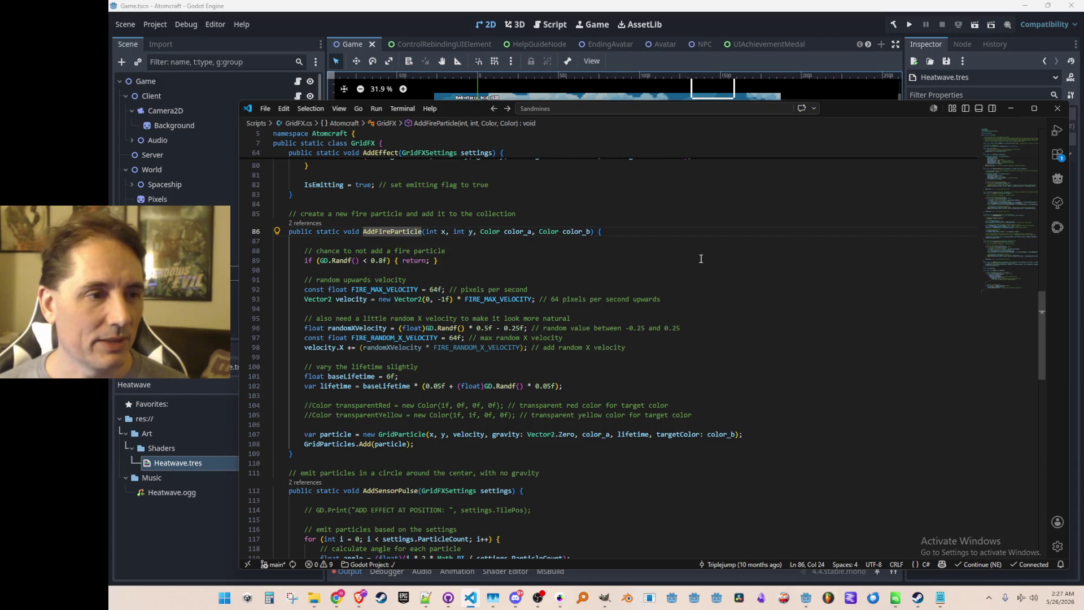
key(alt+Left)
key(alt+Left)
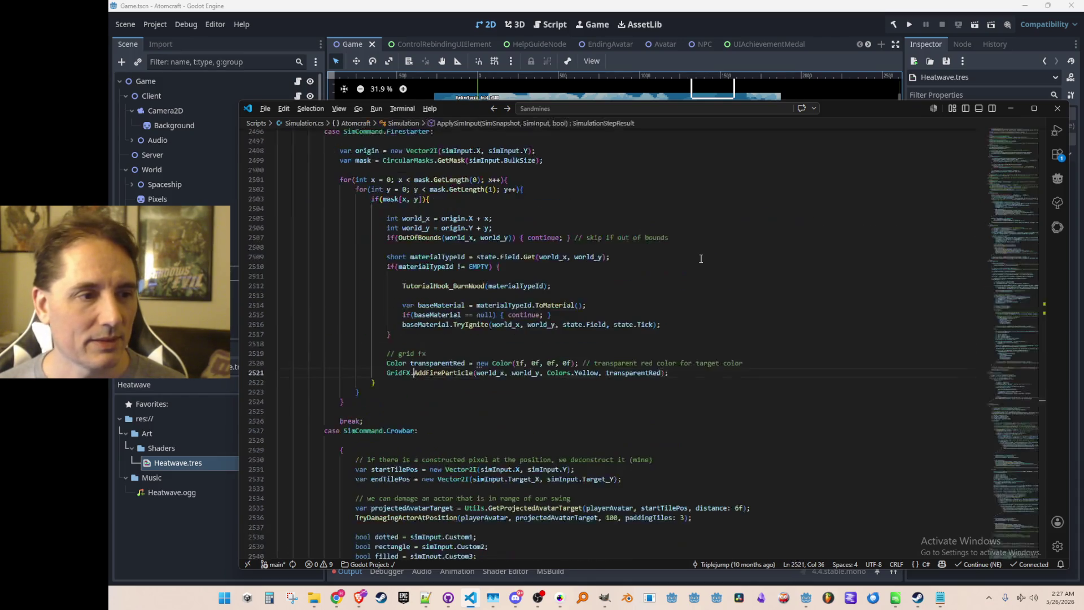
key(F12)
key(alt+Left)
key(F12)
key(alt+Left)
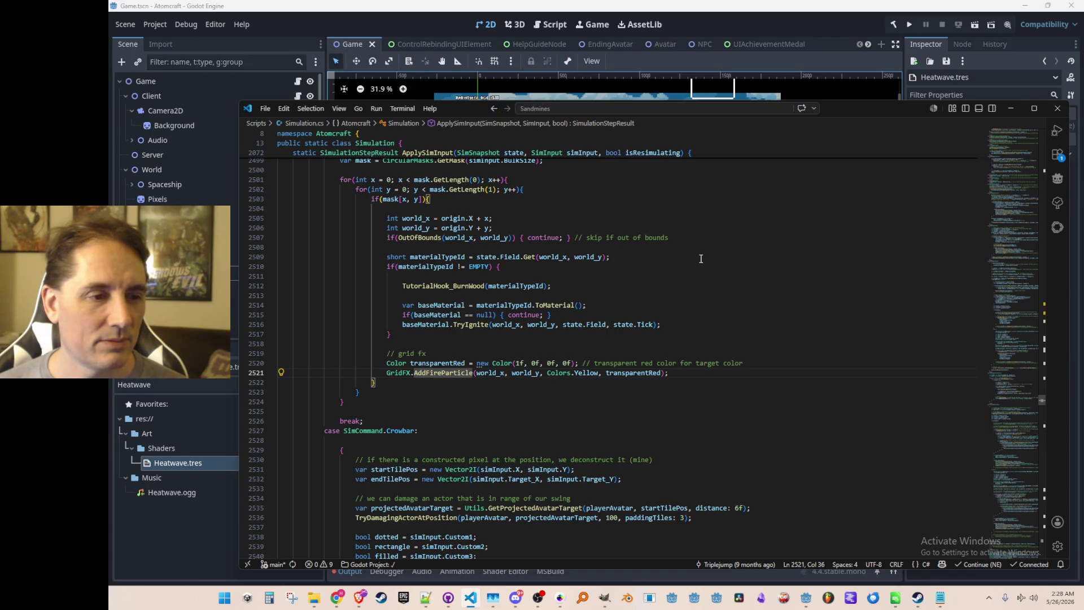
From the line 2521 call passing Colors.Yellow and transparentRed, go to AddFireParticle's definition
key(End)
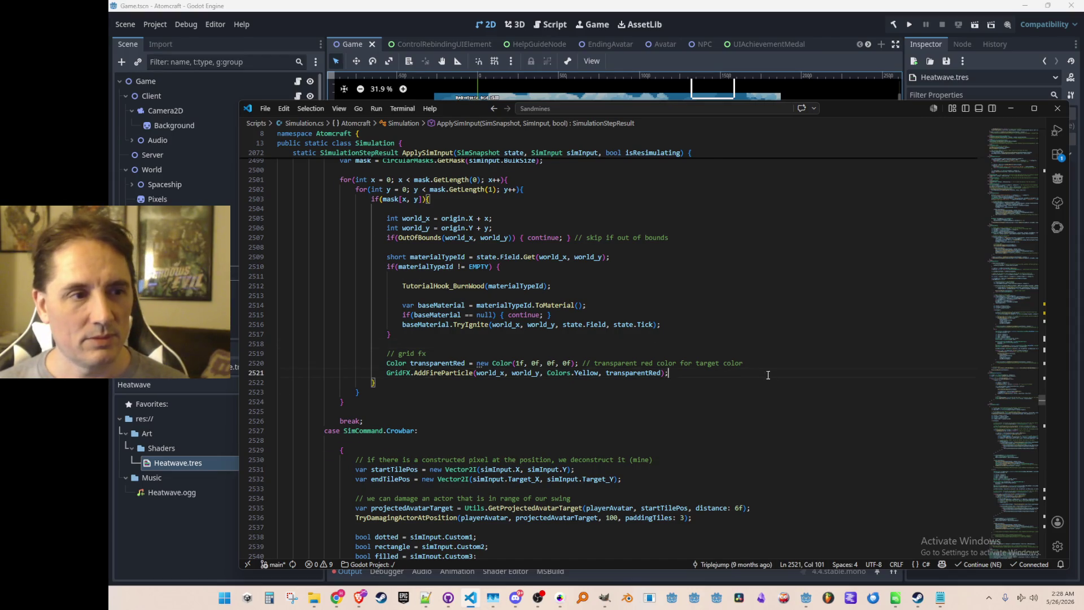
scroll(768, 375, up, 3)
scroll(785, 413, down, 2)
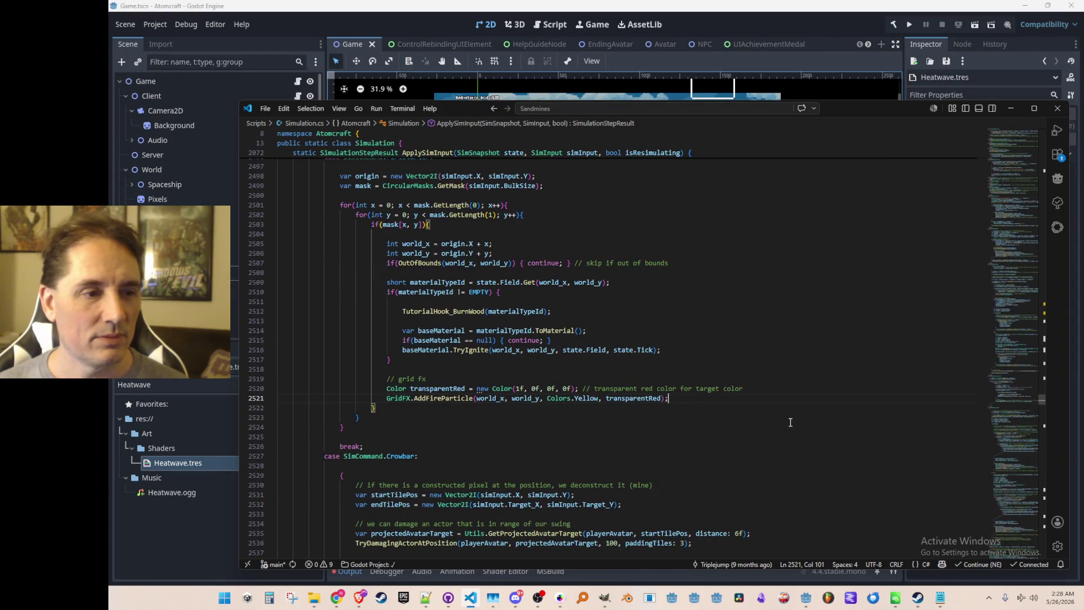
scroll(789, 423, up, 1)
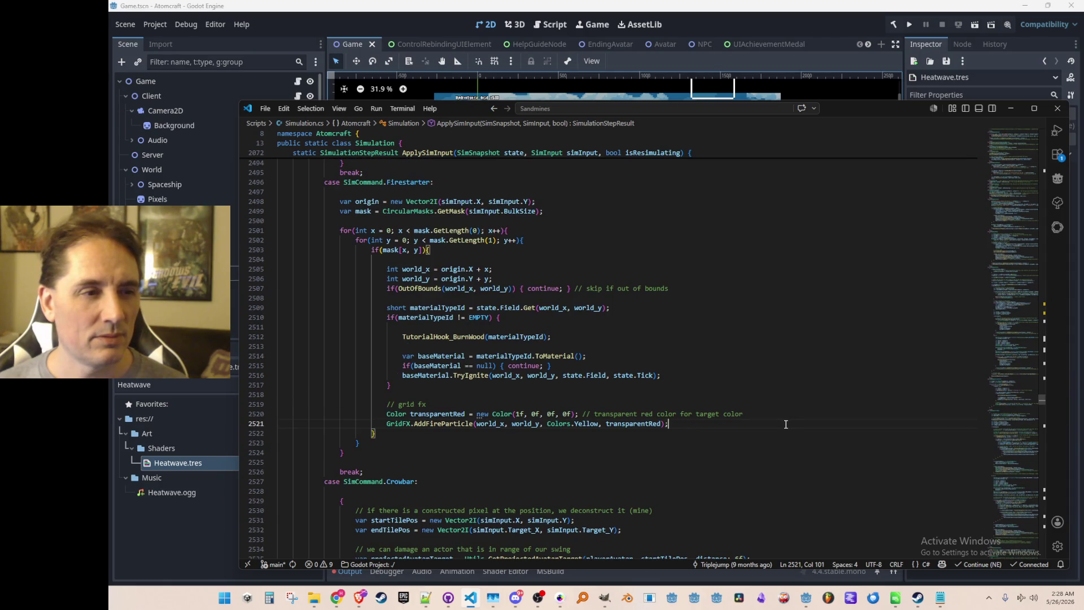
scroll(639, 444, down, 1)
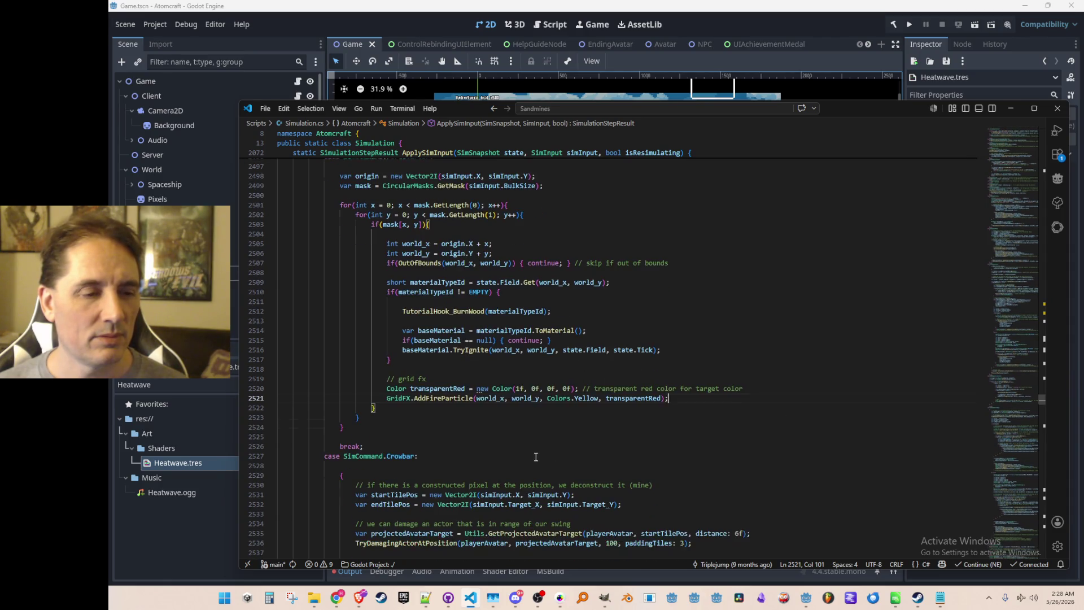
click(438, 398)
key(F12)
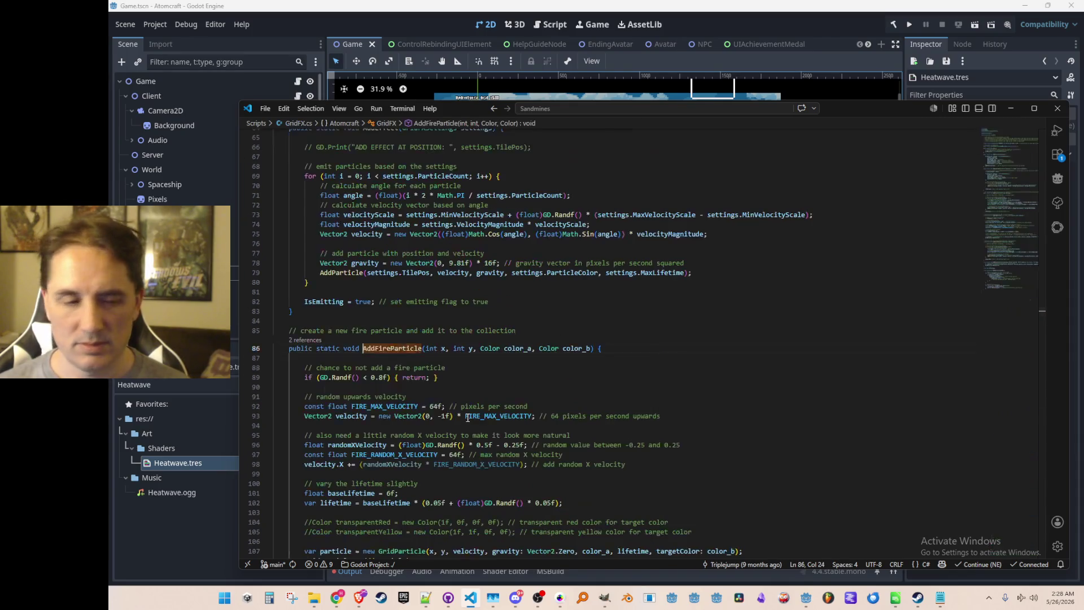
Open the Simulation.cs line 3836 reference, where burning materials call AddFireParticle with Colors.Yellow and transparentRed
click(310, 341)
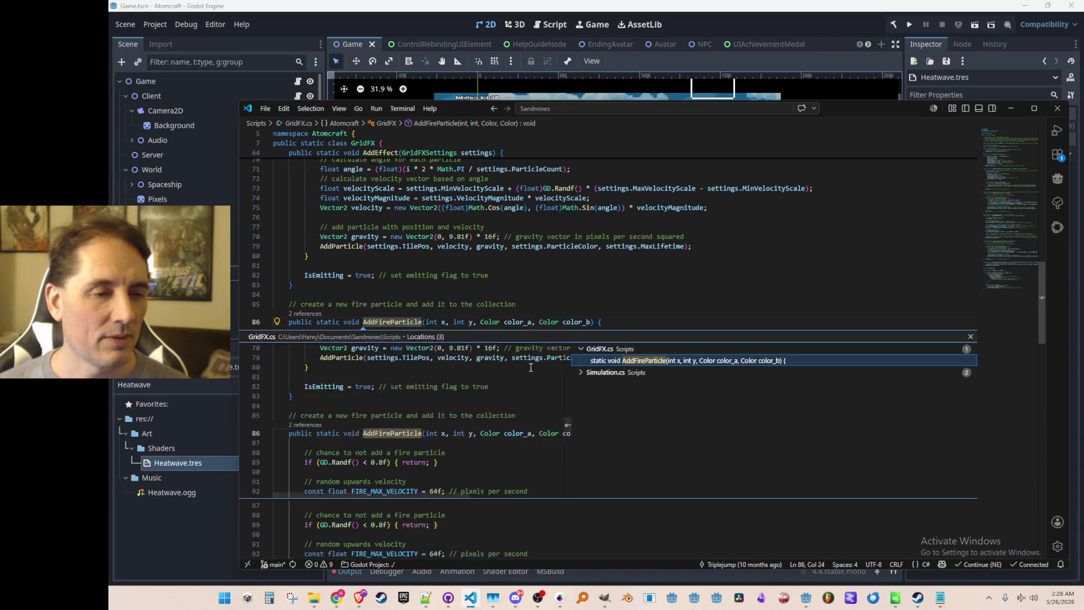
click(645, 384)
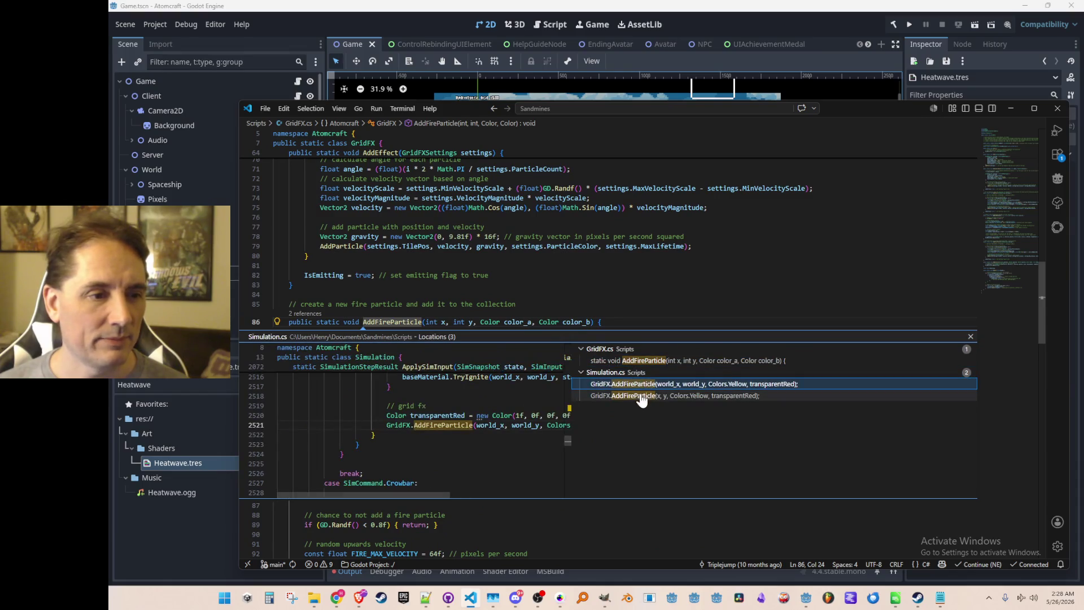
click(642, 397)
scroll(490, 414, up, 2)
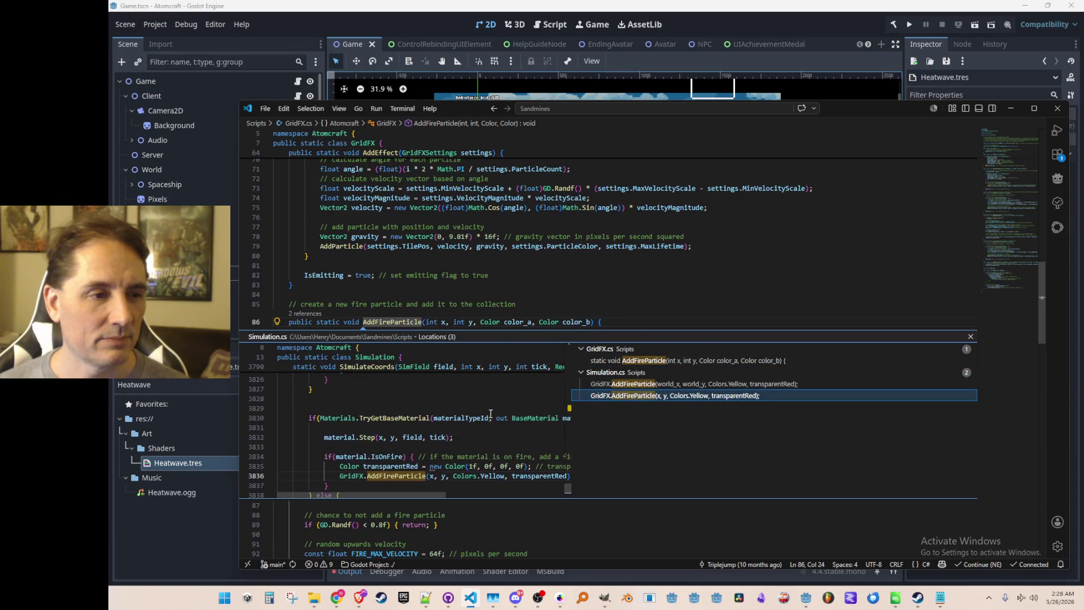
scroll(491, 414, down, 1)
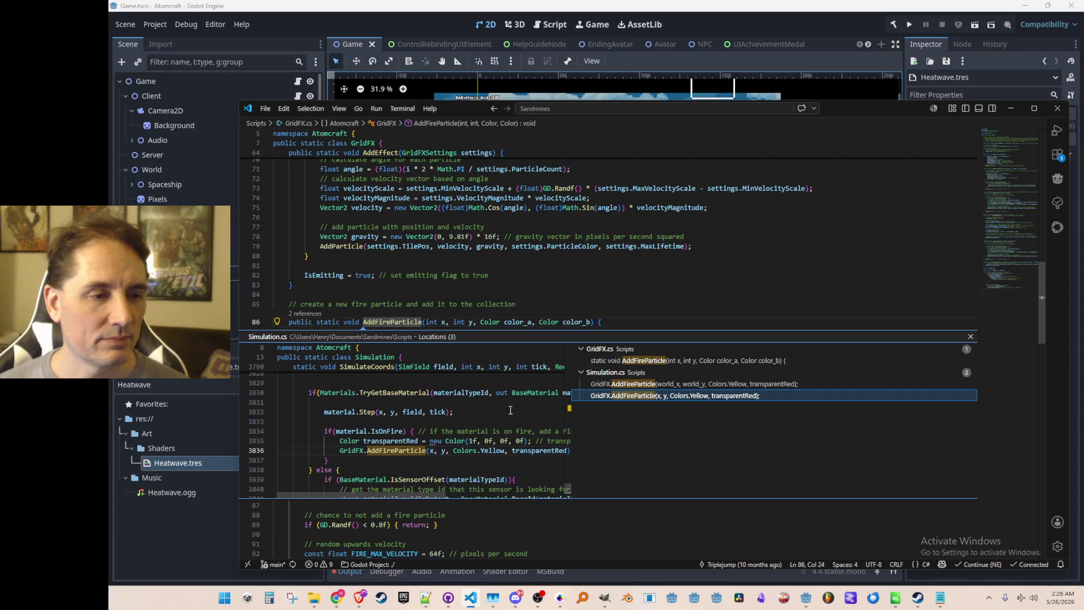
click(654, 385)
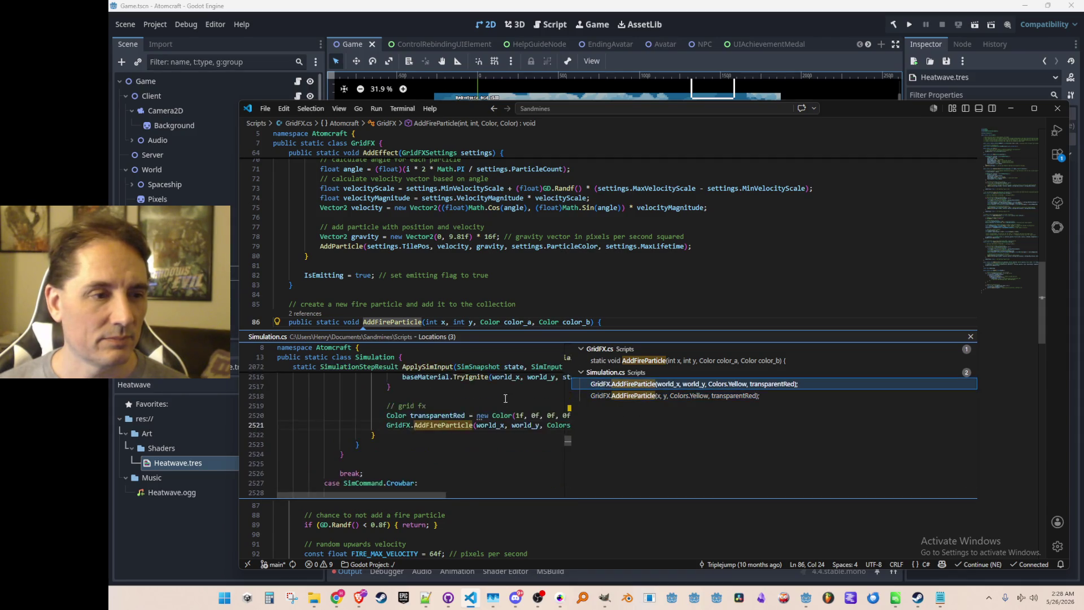
scroll(519, 419, up, 3)
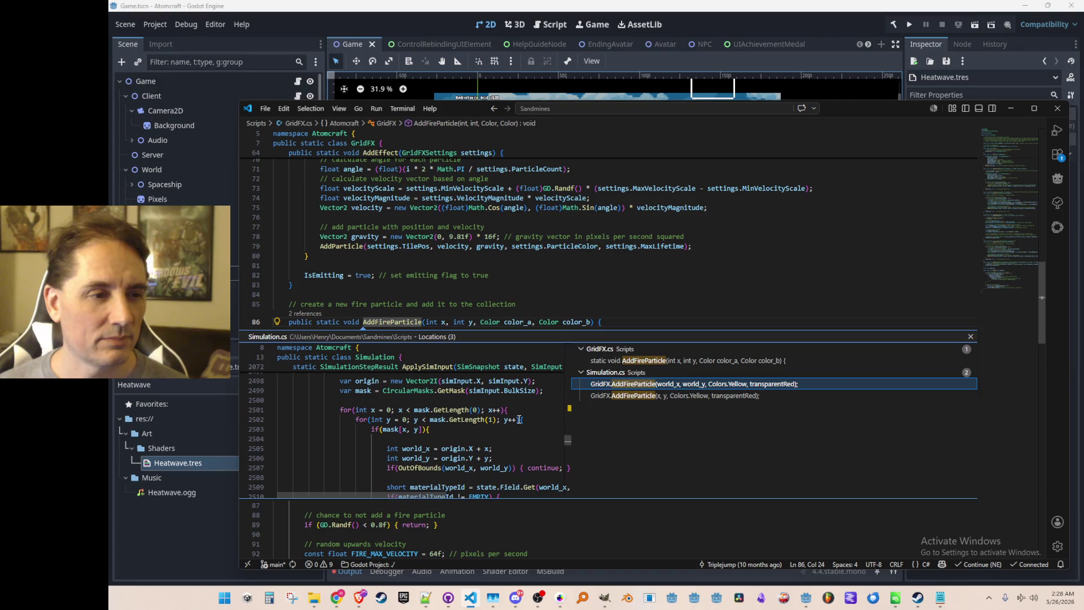
double_click(670, 395)
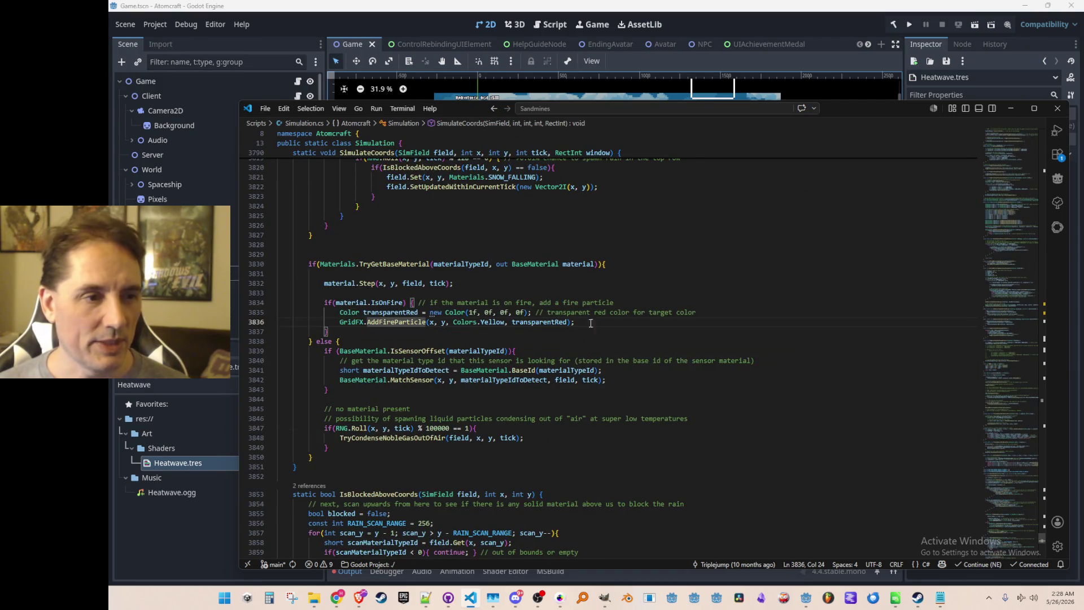
scroll(603, 393, up, 10)
scroll(603, 392, down, 10)
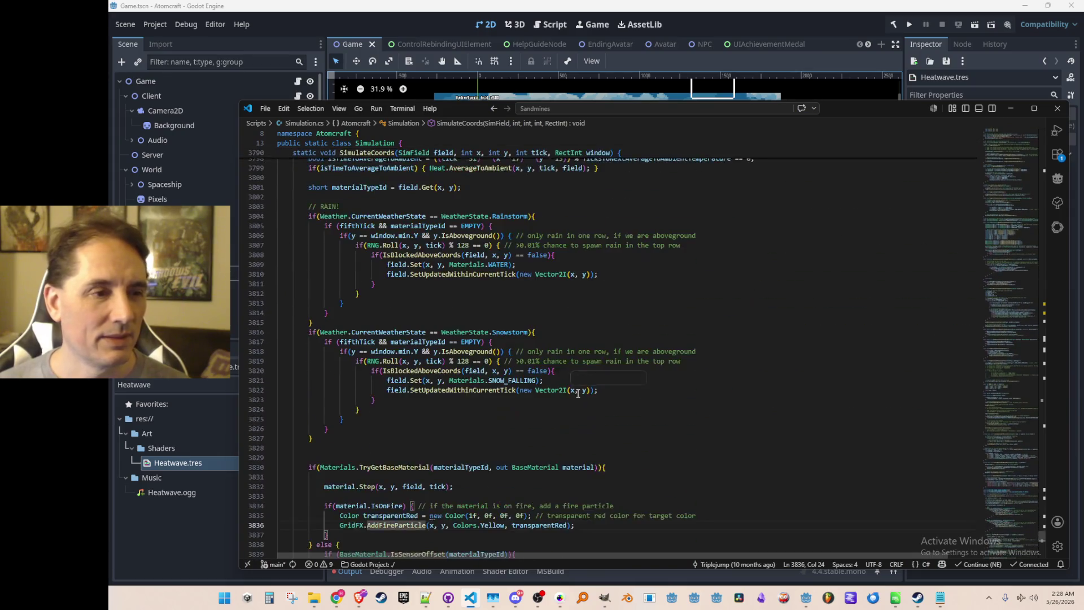
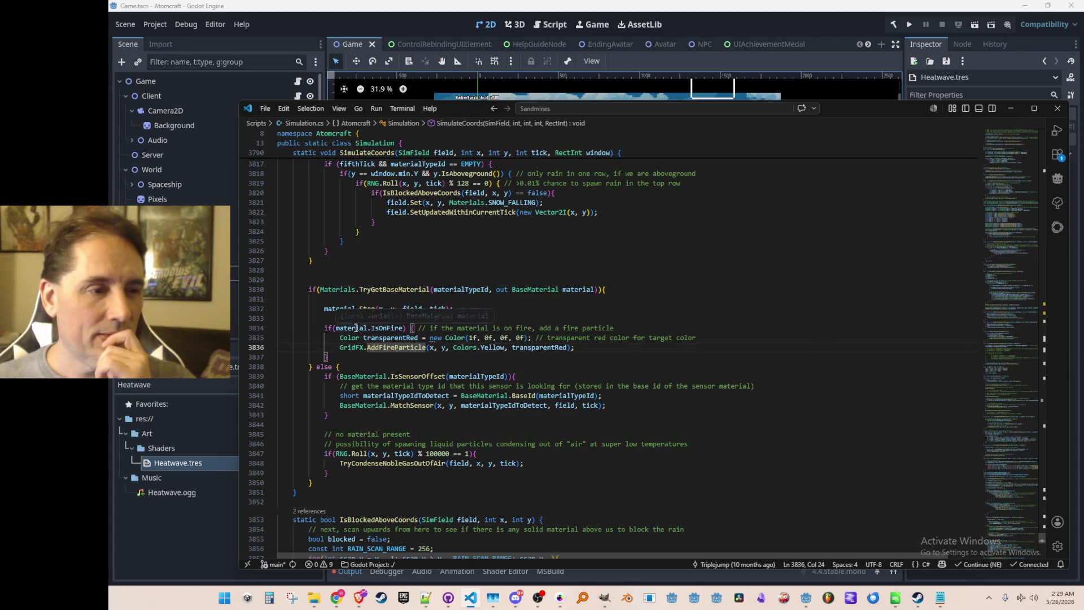
Jump from IsOnFire in the simulation code to its definition in BaseMaterial.cs
click(379, 327)
key(F12)
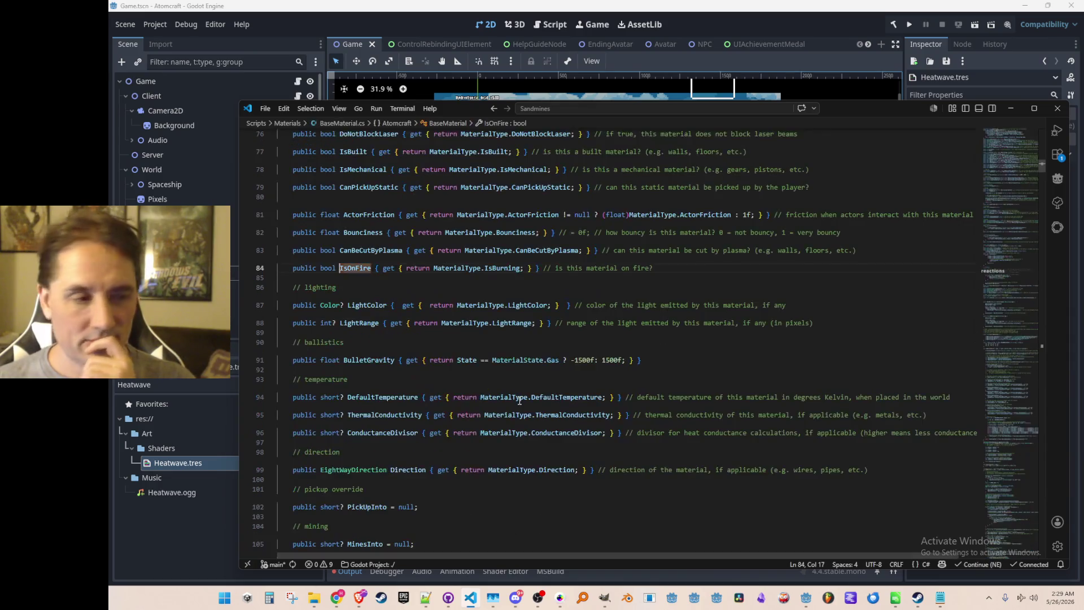
scroll(525, 398, down, 10)
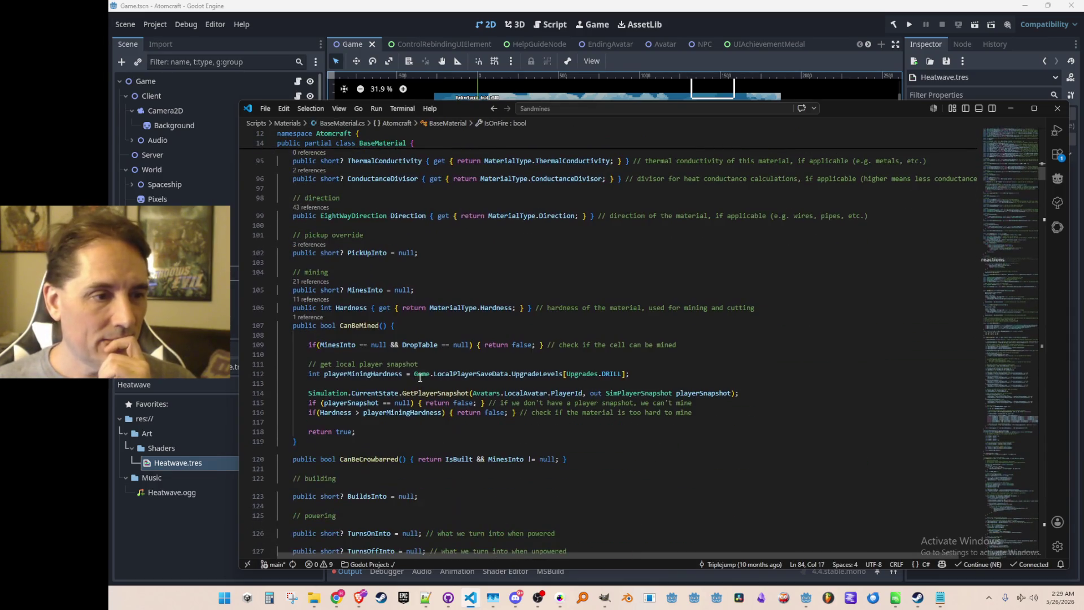
scroll(427, 368, down, 1)
scroll(428, 367, down, 12)
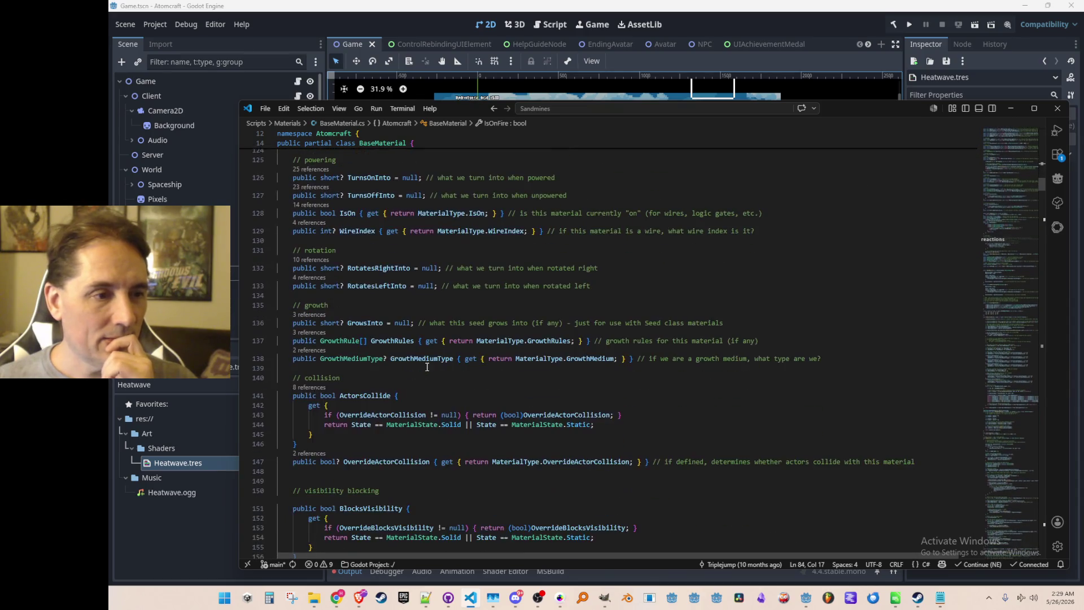
scroll(465, 359, down, 6)
Search BaseMaterial.cs for the Fire property and open the FireRule class definition
key(ctrl+f)
click(633, 373)
text(Flame)
key(Escape)
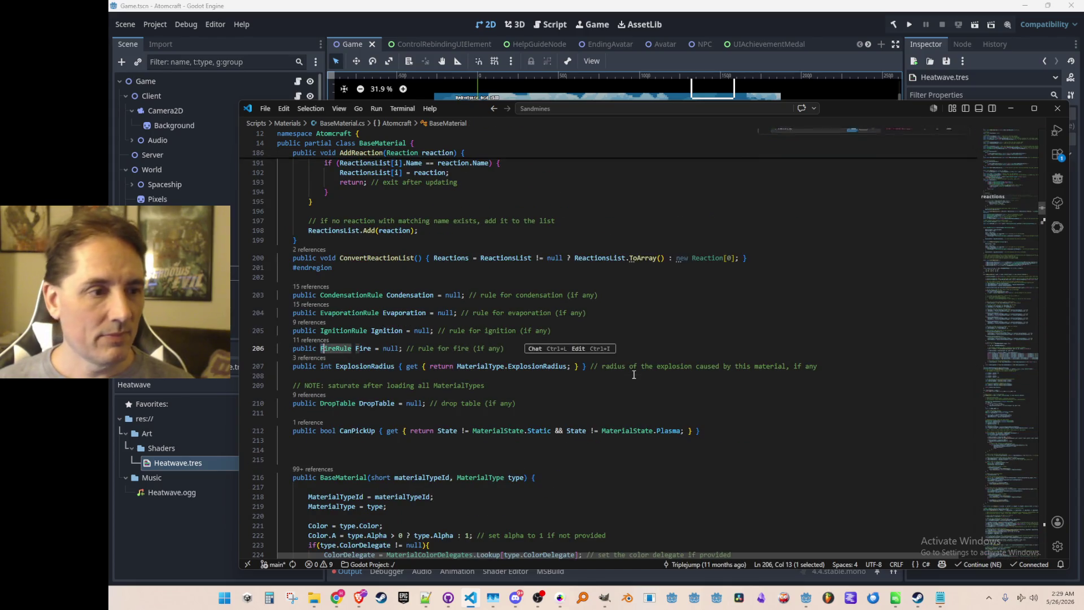
key(F12)
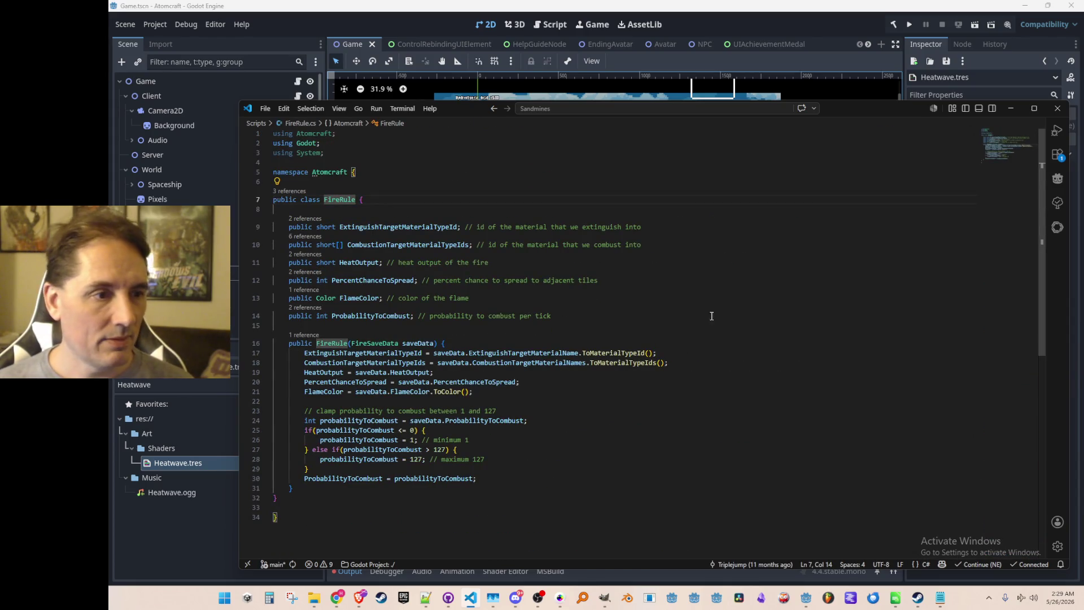
Duplicate the FlameColor field line and rename the copy FlameSparkA
click(724, 294)
key(Down)
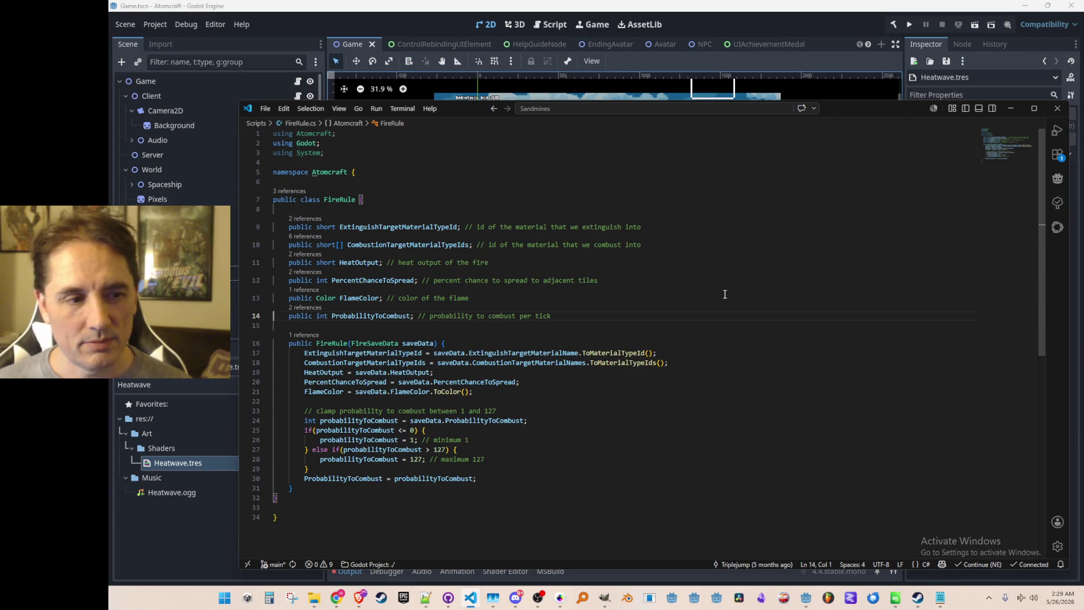
key(Up)
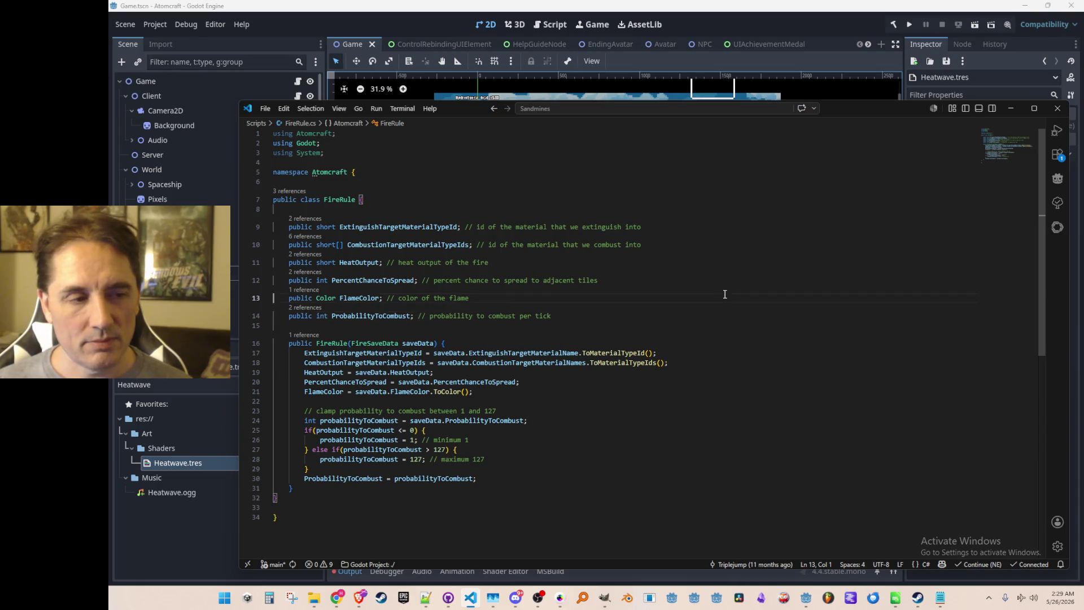
key(shift+alt+Down)
key(ctrl+Right)
key(ctrl+Right)
key(BackSpace)
key(BackSpace)
key(BackSpace)
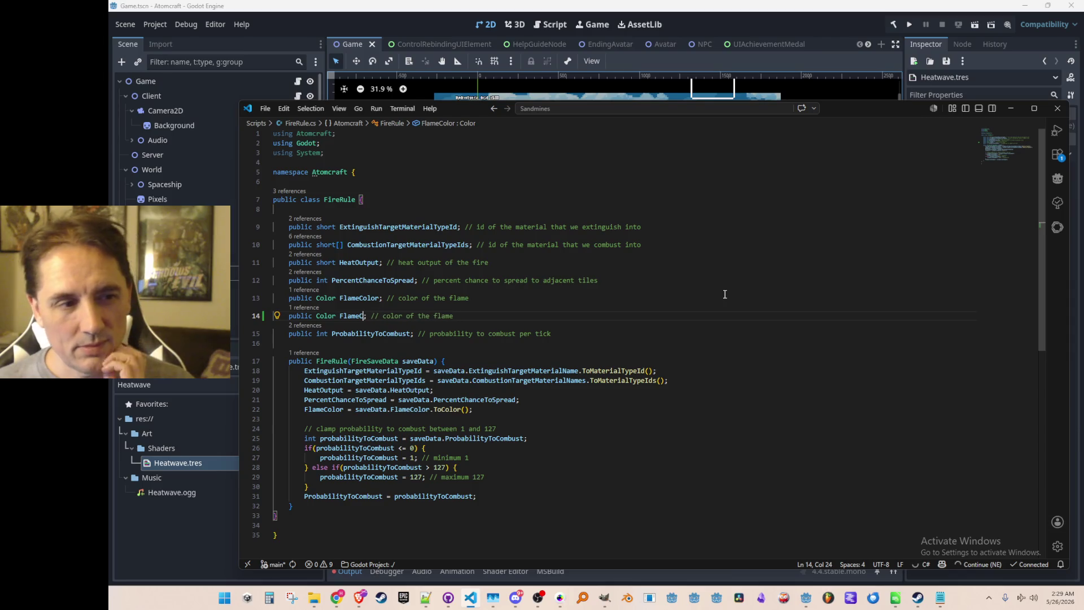
key(BackSpace)
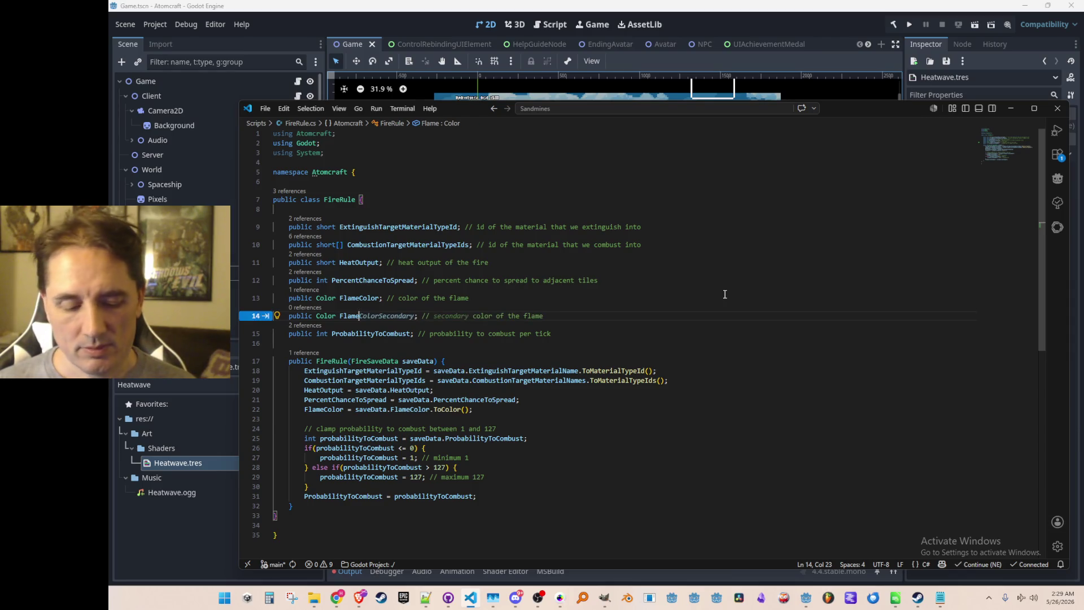
text(Spark)
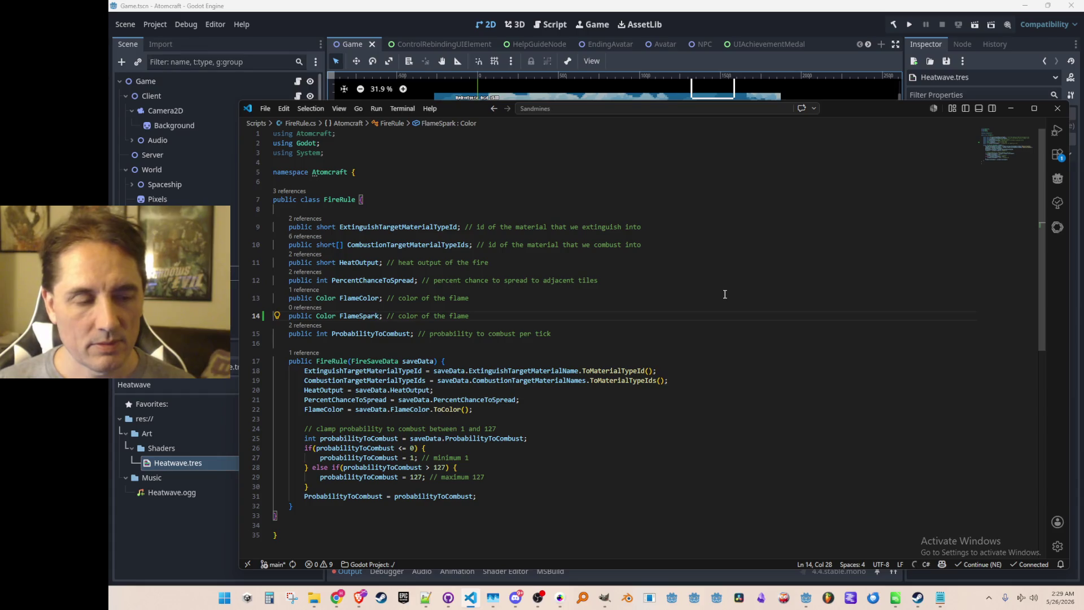
text(A)
key(End)
Change the FlameSparkA comment to describe spark colour A
key(ctrl+shift+Left)
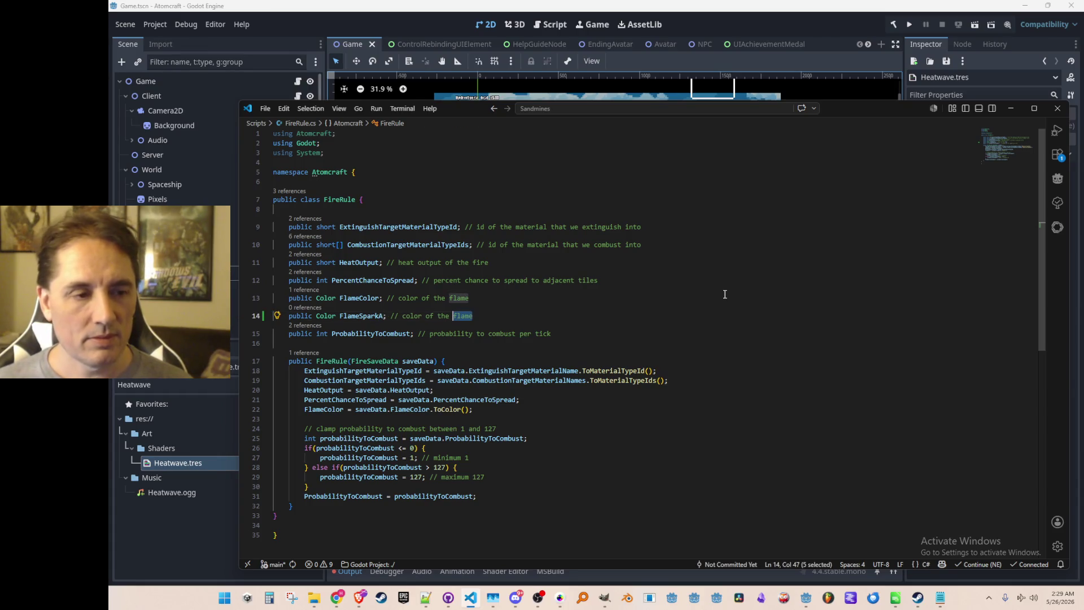
key(End)
text(spark)
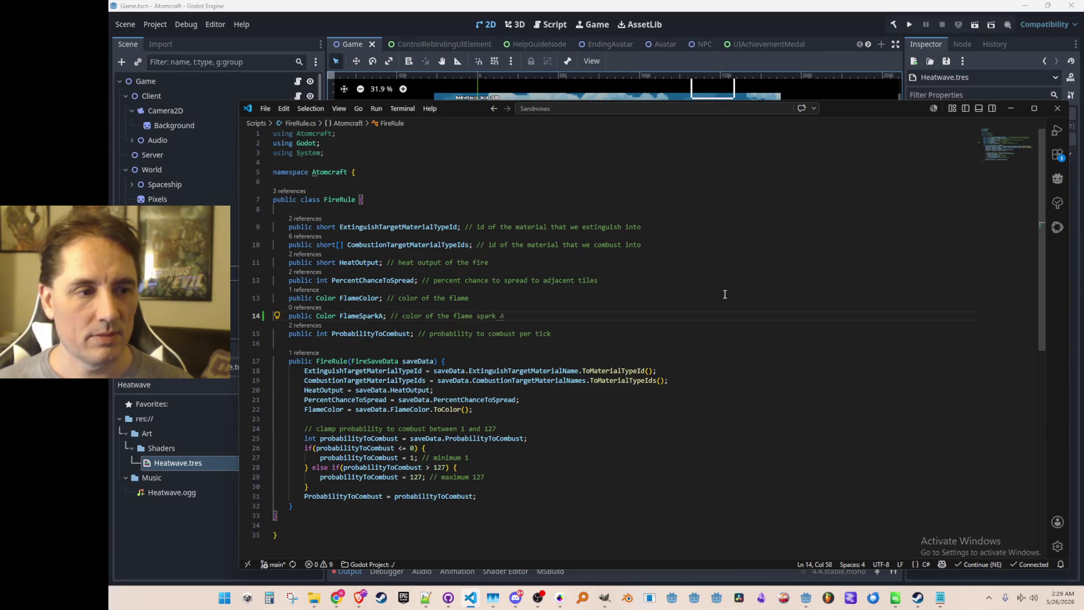
key(ctrl+Left)
key(ctrl+Left)
key(ctrl+Left)
text(A)
key(End)
Add a FlameSparkB field and accept Copilot's constructor assignments for both spark colours
key(ctrl+l)
key(ctrl+c)
key(ctrl+v)
key(Up)
key(ctrl+Right)
key(ctrl+Right)
key(ctrl+Right)
key(BackSpace)
text(B)
key(Tab)
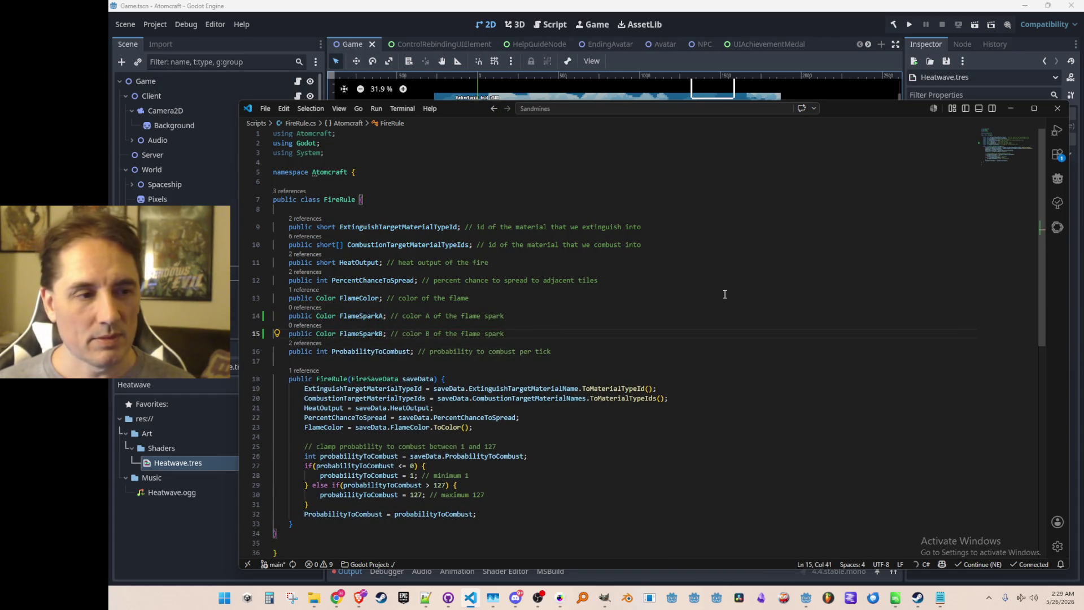
key(Tab)
key(Tab)
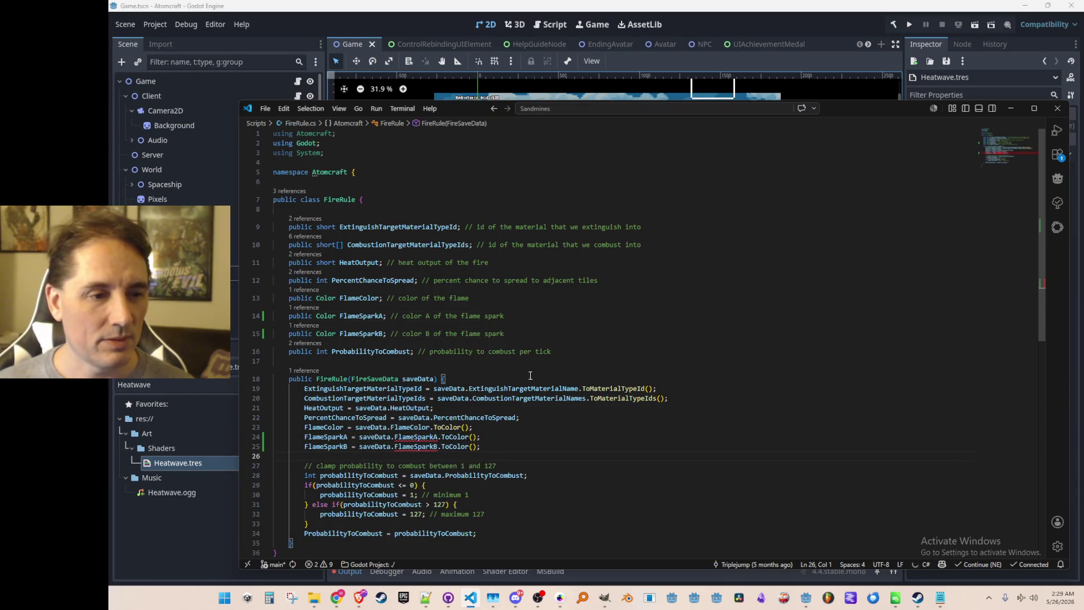
ctrl+click(384, 379)
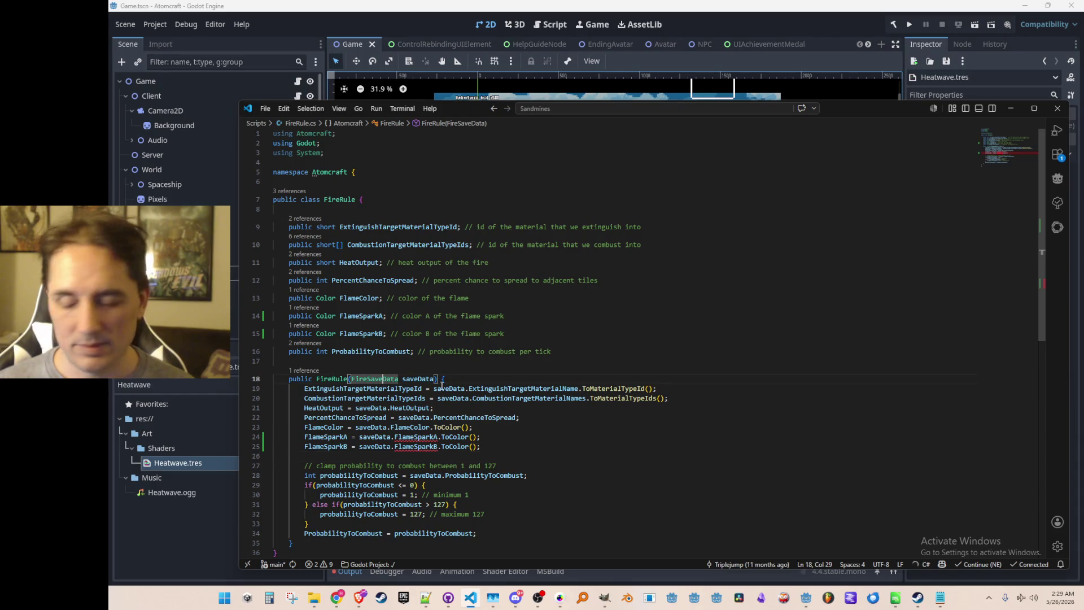
Accept the FlameSparkA and FlameSparkB save fields and check their ColorSerializable type
key(Tab)
key(Tab)
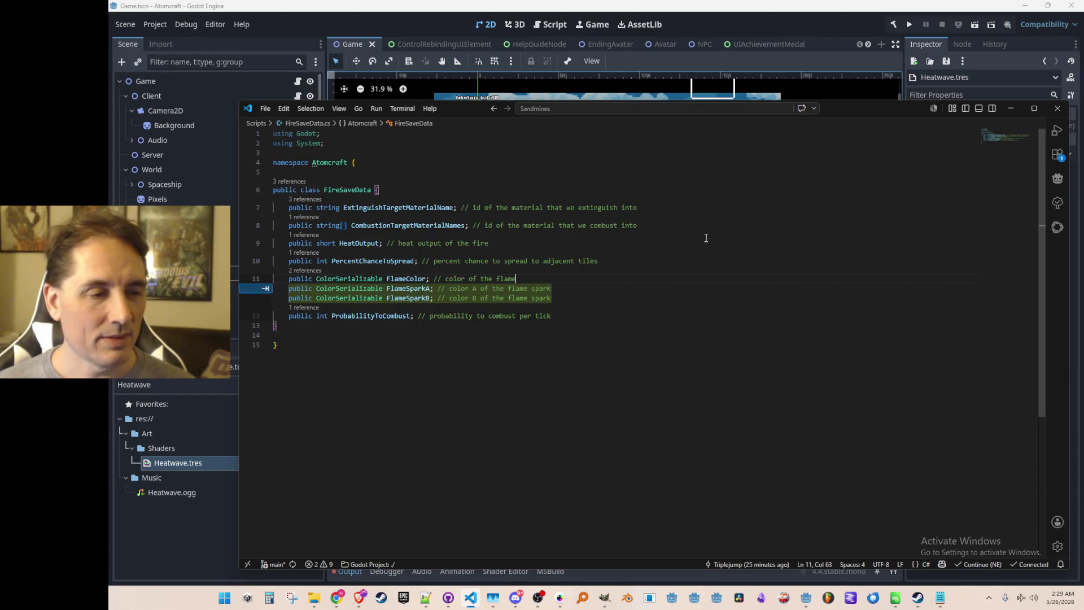
key(alt+Left)
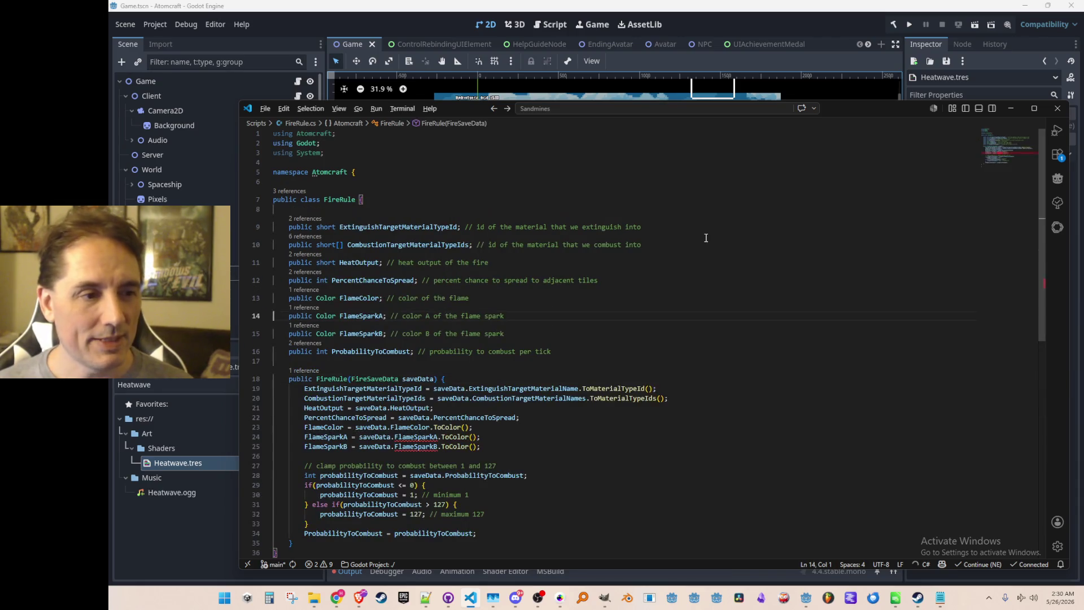
key(Down)
key(Down)
key(Down)
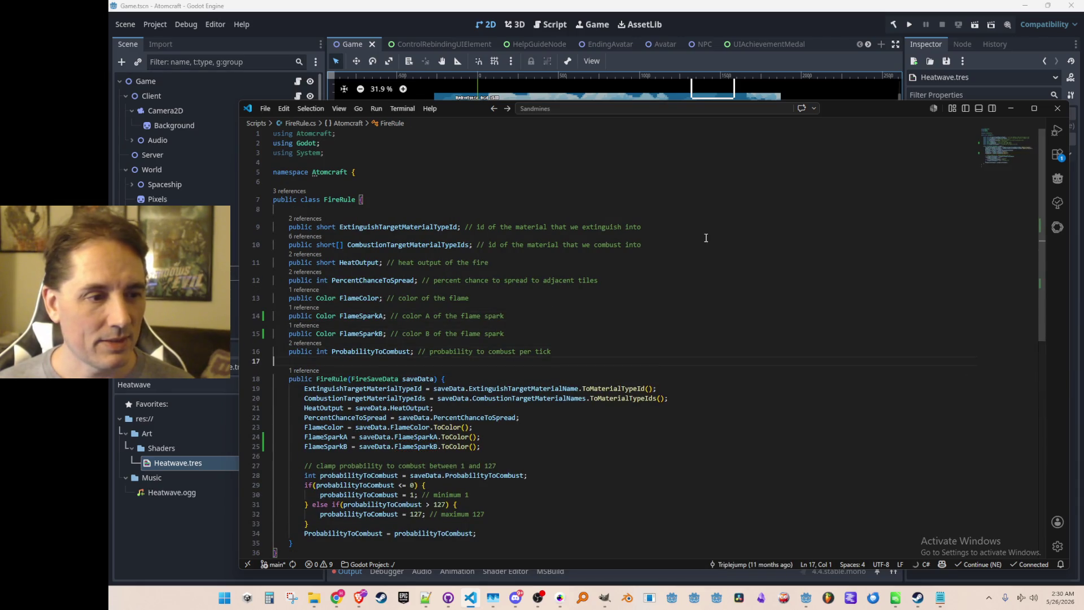
key(Down)
key(Down)
key(Down)
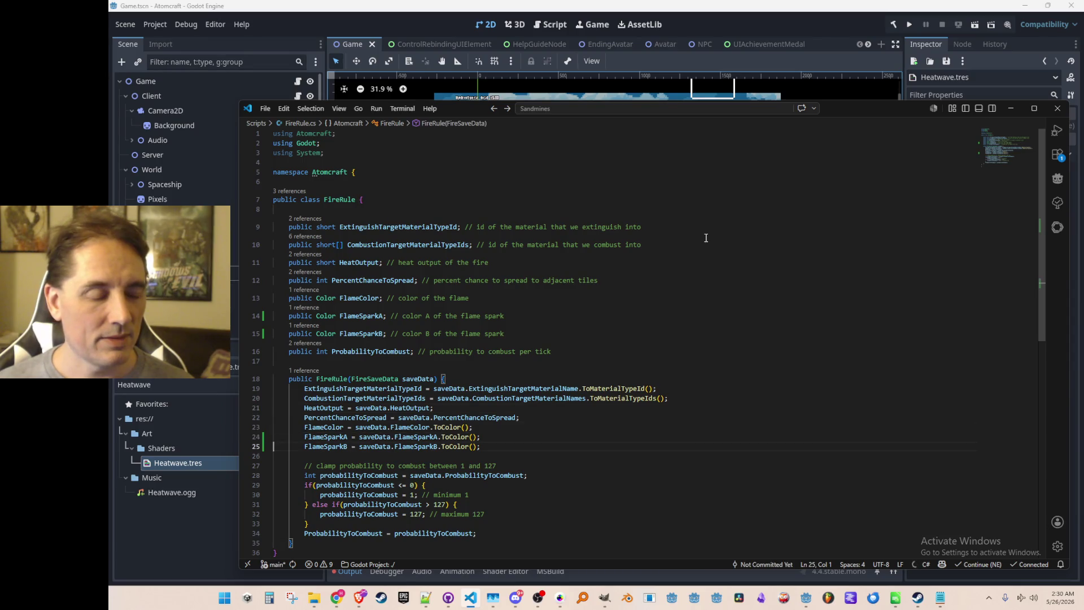
key(Up)
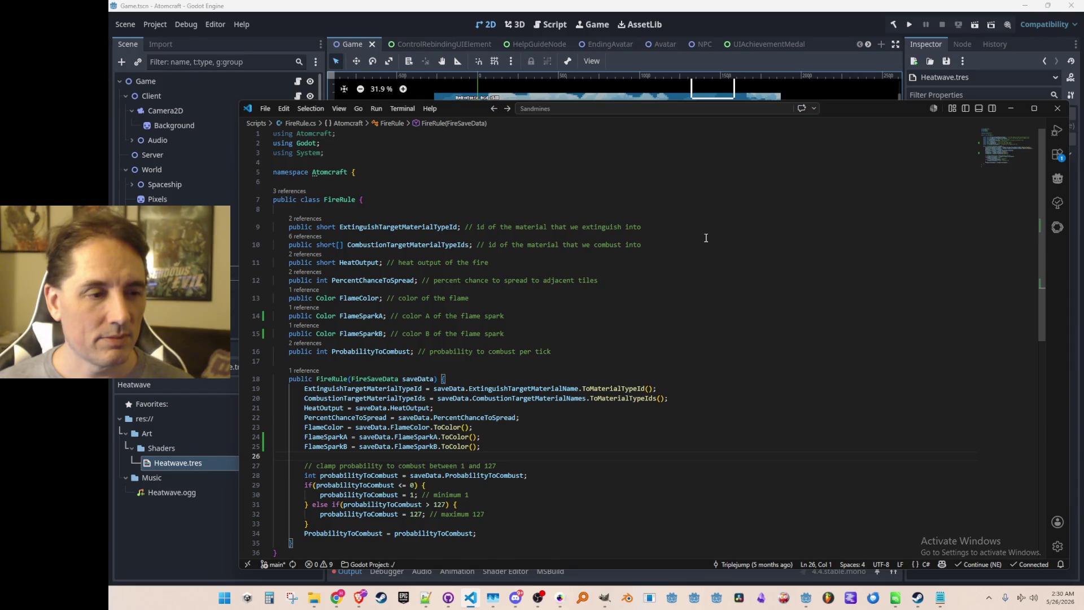
key(Up)
key(Up)
key(ctrl+Right)
key(ctrl+Right)
key(ctrl+Right)
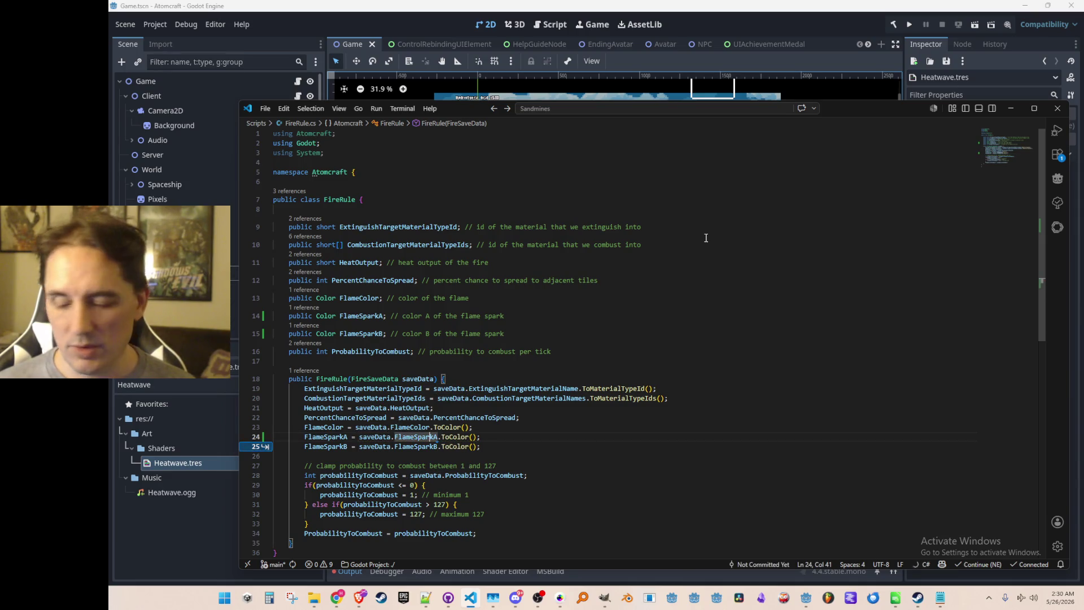
key(F12)
click(364, 294)
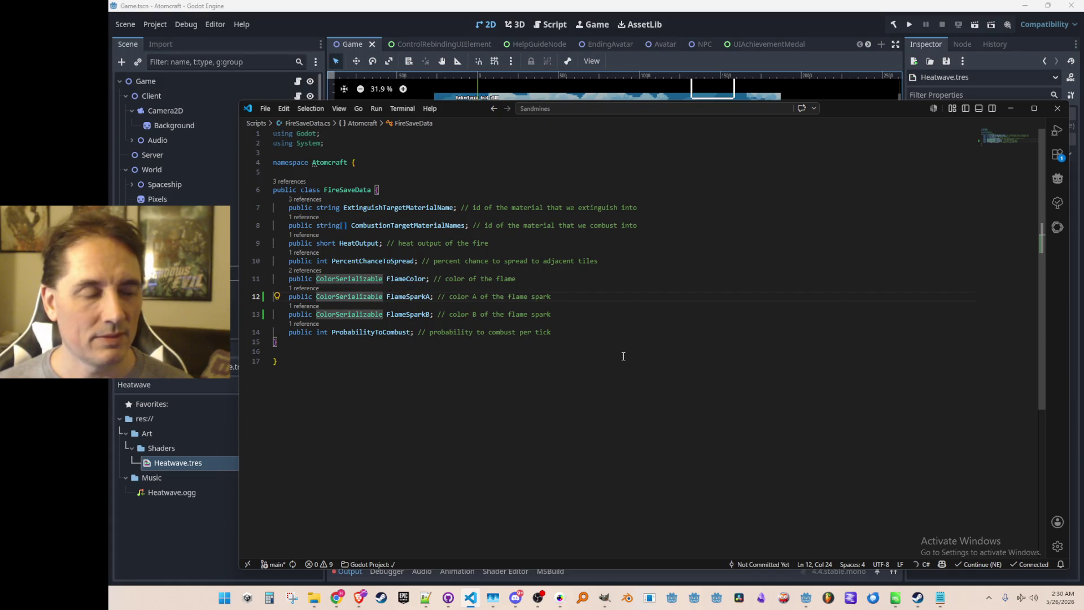
key(alt+Left)
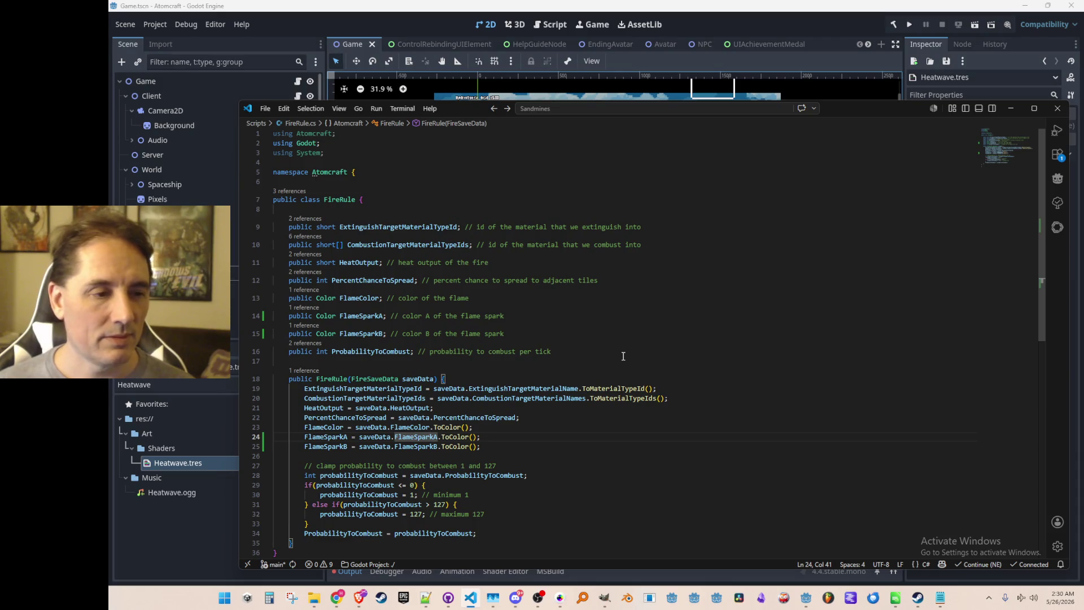
Add null checks so both spark colours fall back to new Color(1f, 0f, 0f)
key(ctrl+Left)
key(ctrl+Left)
key(ctrl+Left)
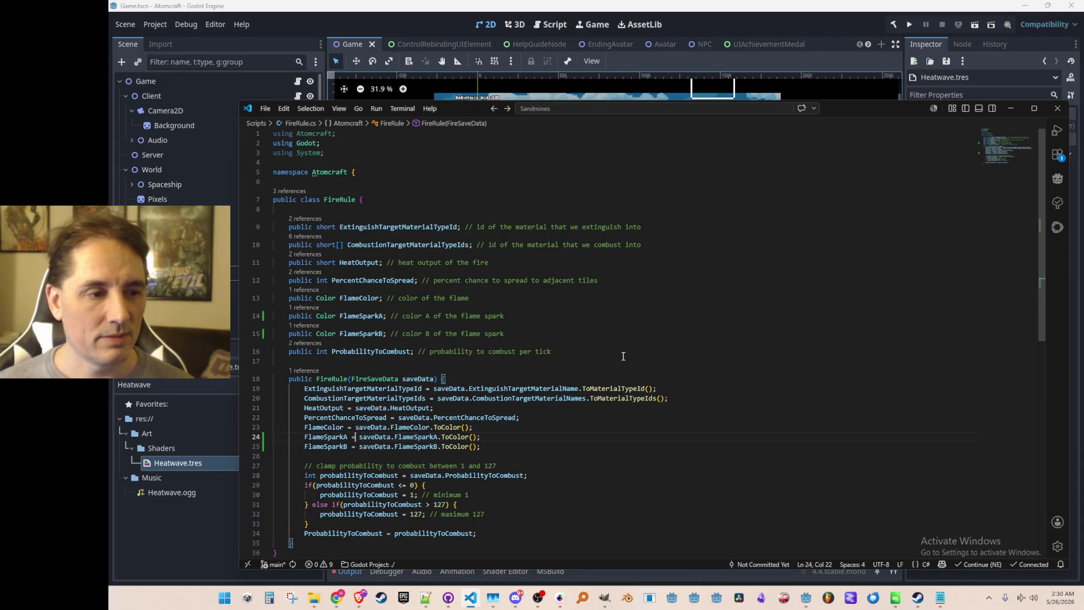
text(if saveData.FlameSparkA )
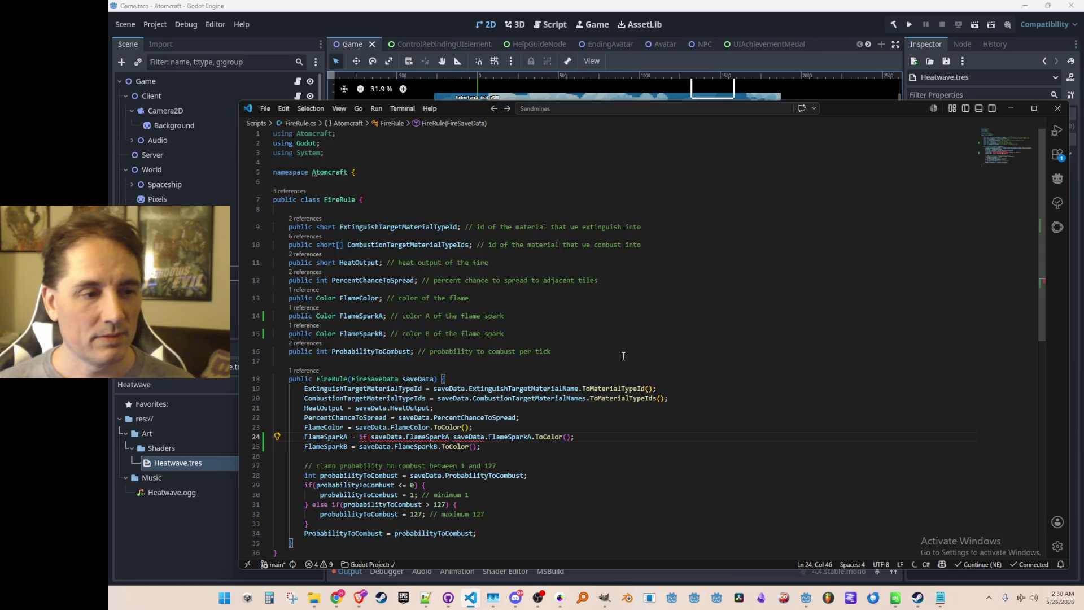
text( != null))
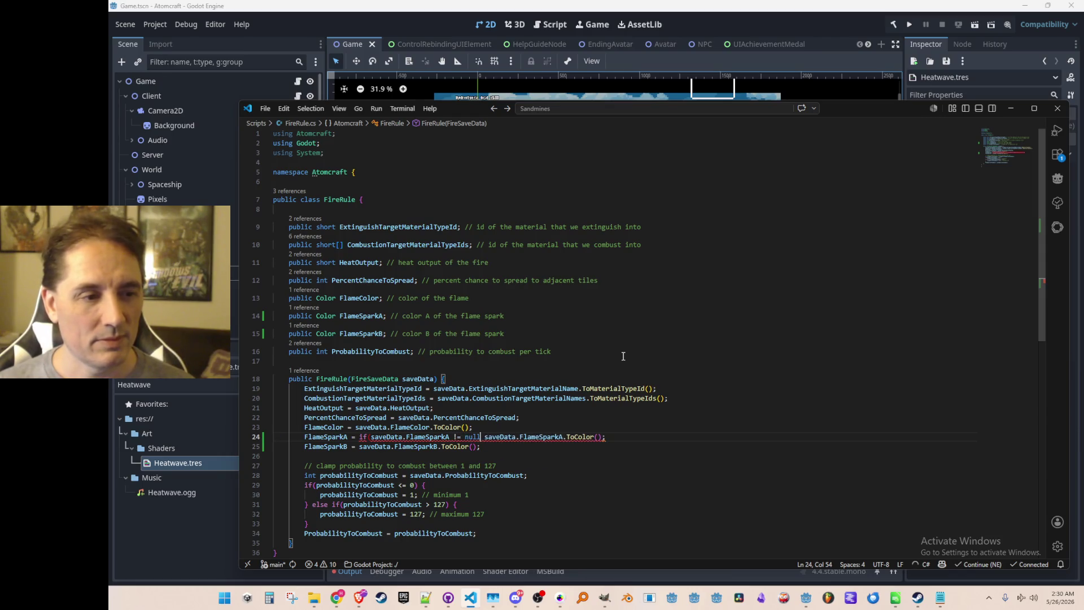
text({)
key(End)
text(})
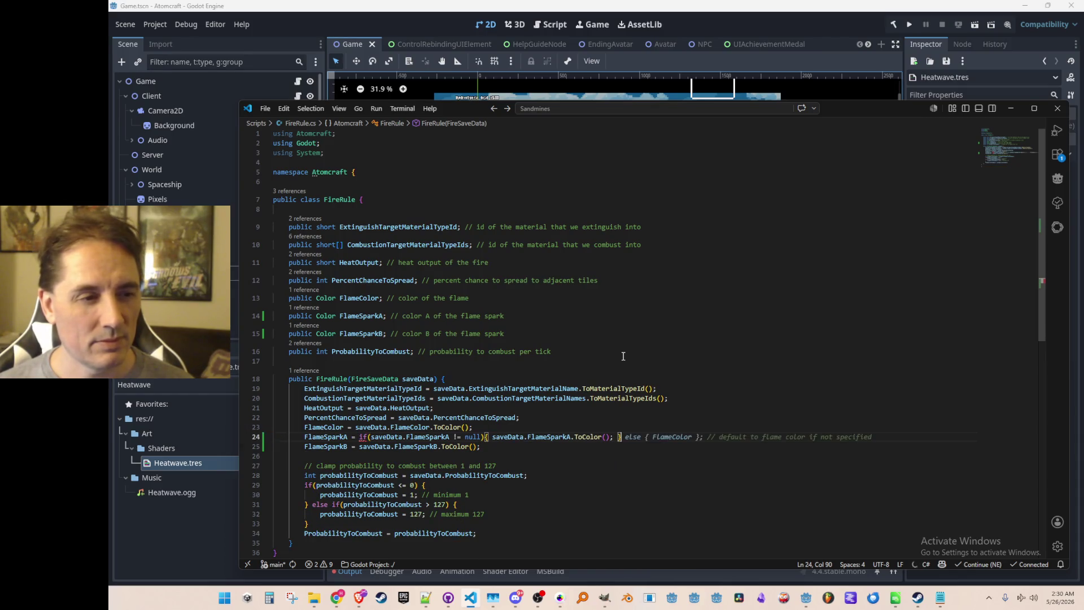
click(348, 436)
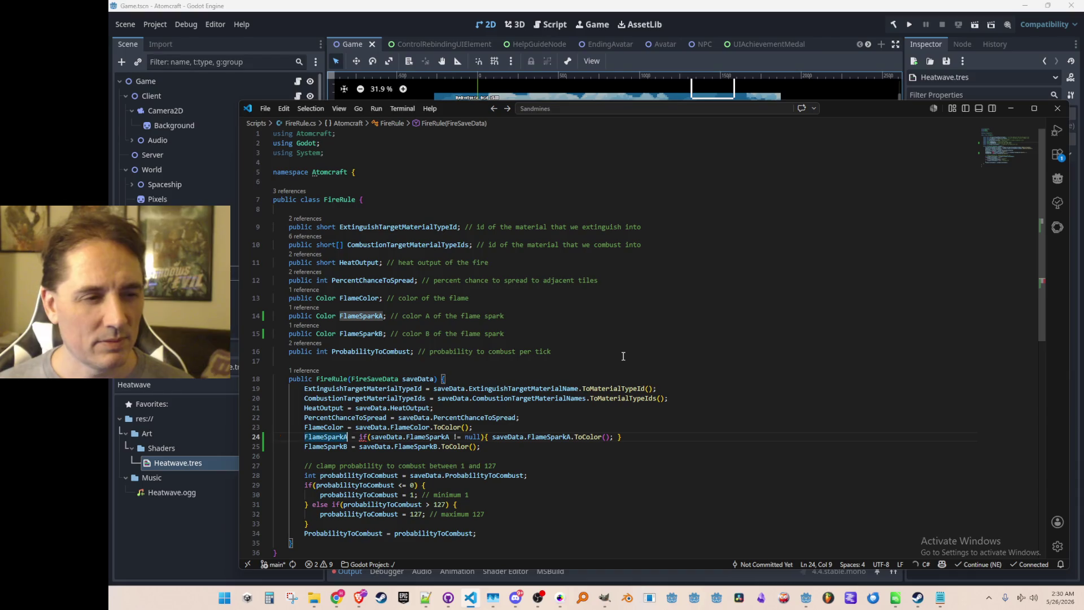
key(Tab)
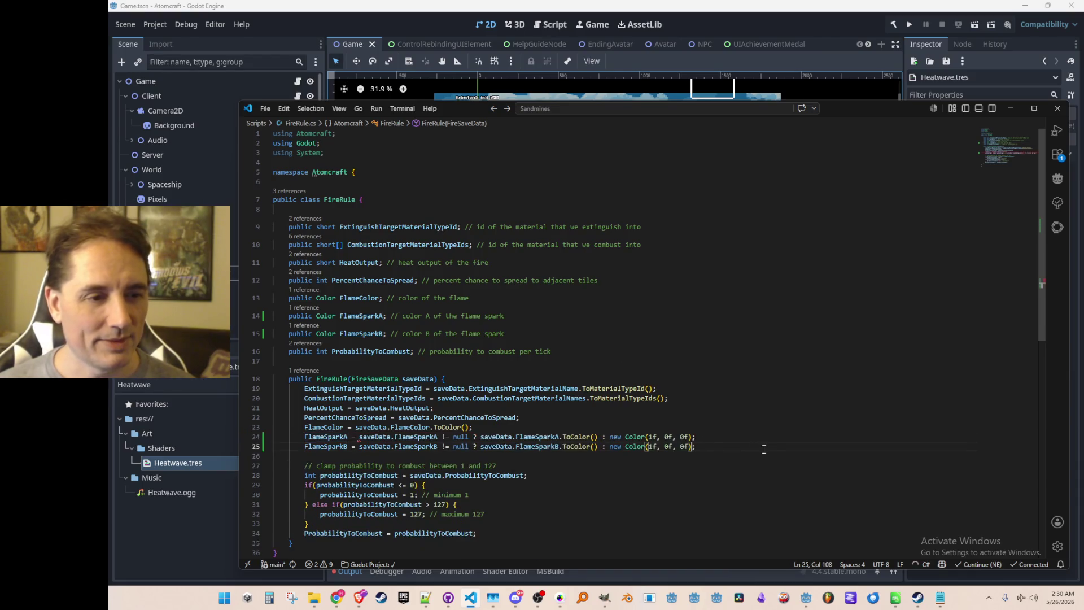
scroll(515, 457, down, 1)
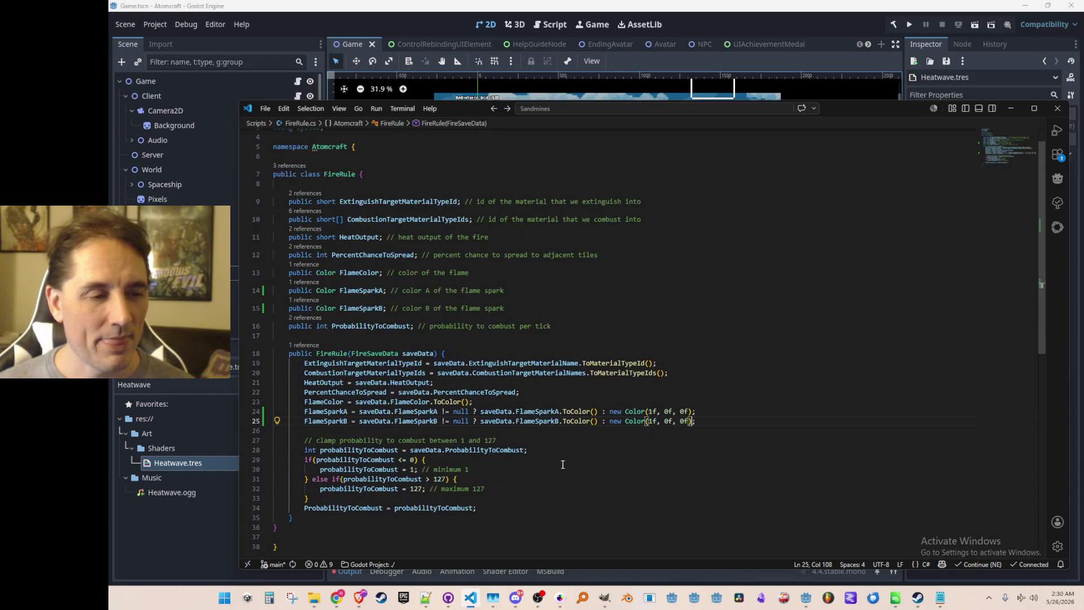
click(647, 441)
click(666, 430)
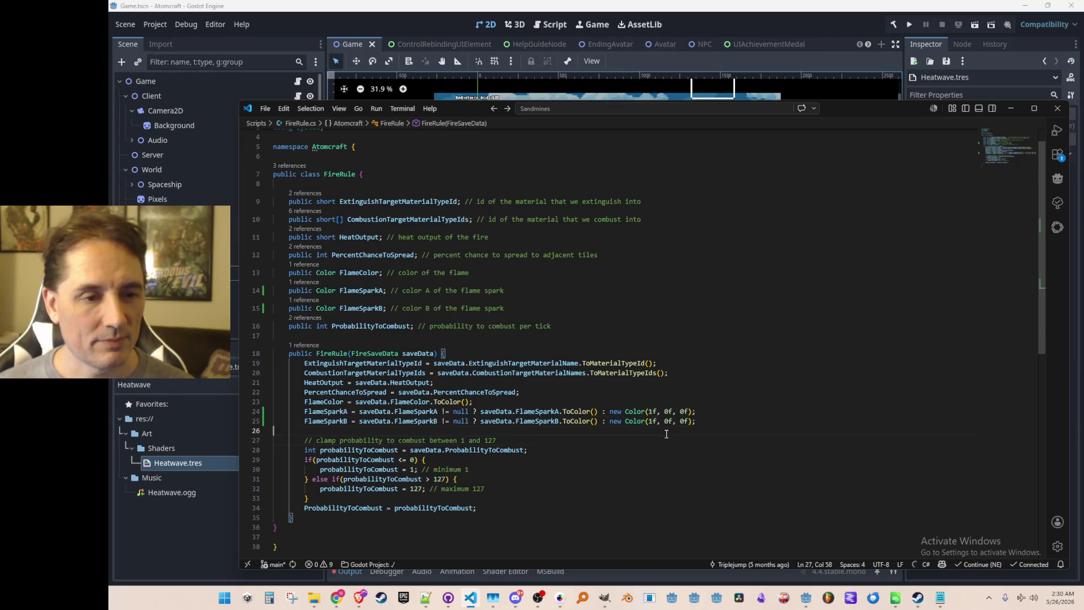
key(alt+Left)
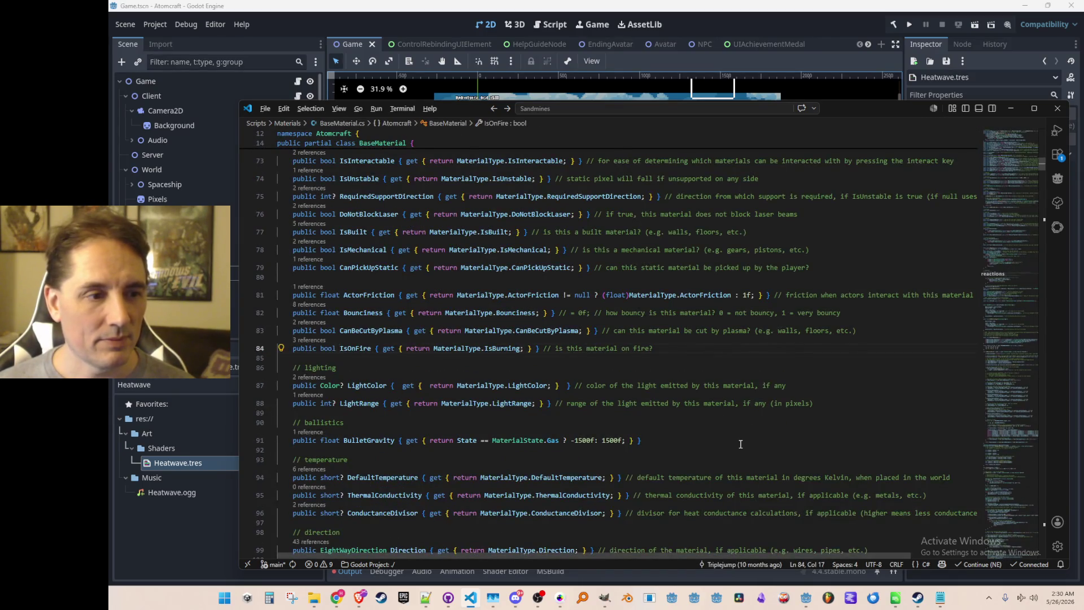
Select the transparentRed colour declaration in Simulation.cs and return to the FireRule constructor
key(alt+Left)
key(Down)
key(ctrl+Left)
key(ctrl+Left)
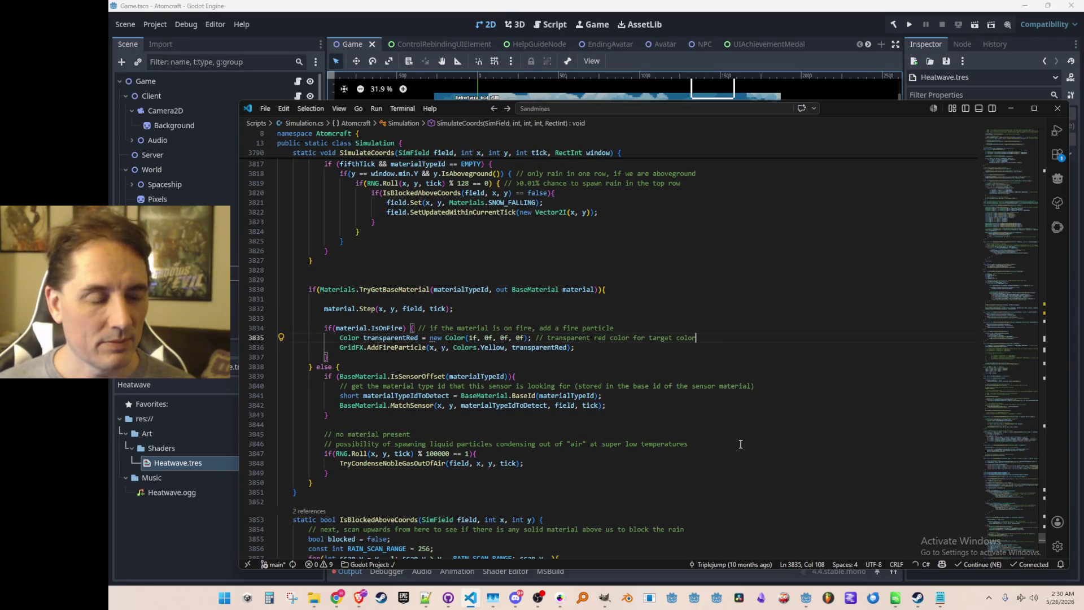
key(ctrl+shift+Right)
key(ctrl+shift+Right)
key(ctrl+shift+Right)
key(ctrl+shift+Right)
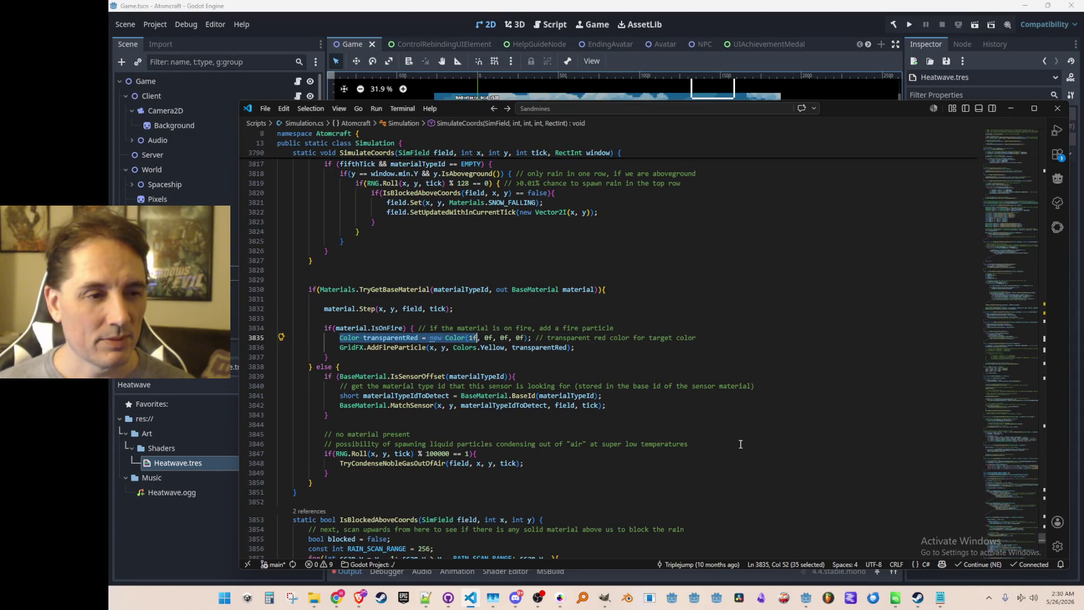
key(ctrl+shift+Right)
key(ctrl+shift+Right)
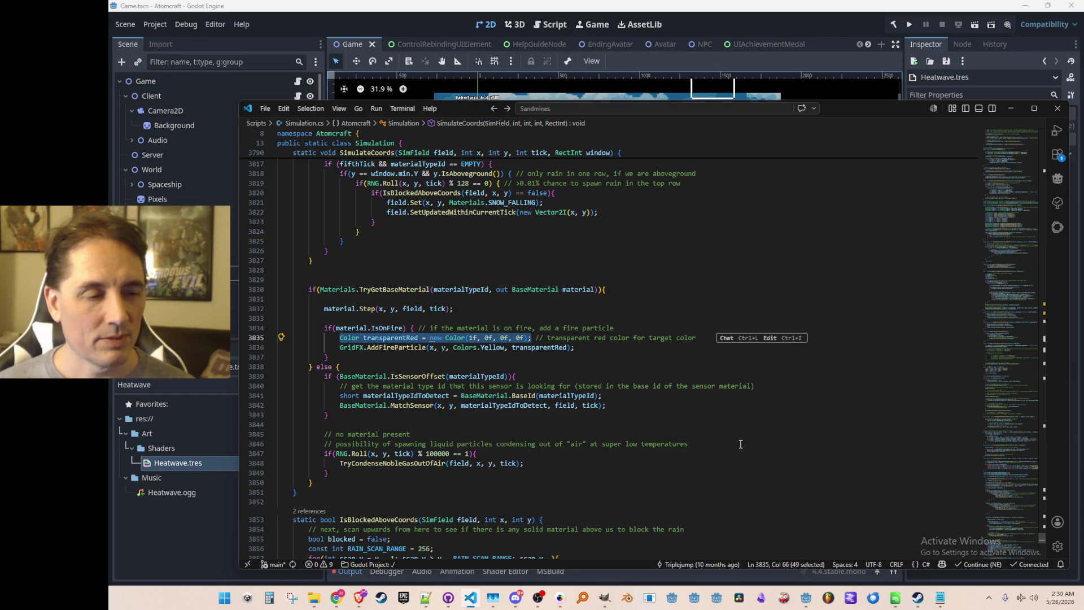
key(F12)
key(alt+Left)
key(alt+Right)
key(alt+Left)
key(alt+Right)
key(alt+Left)
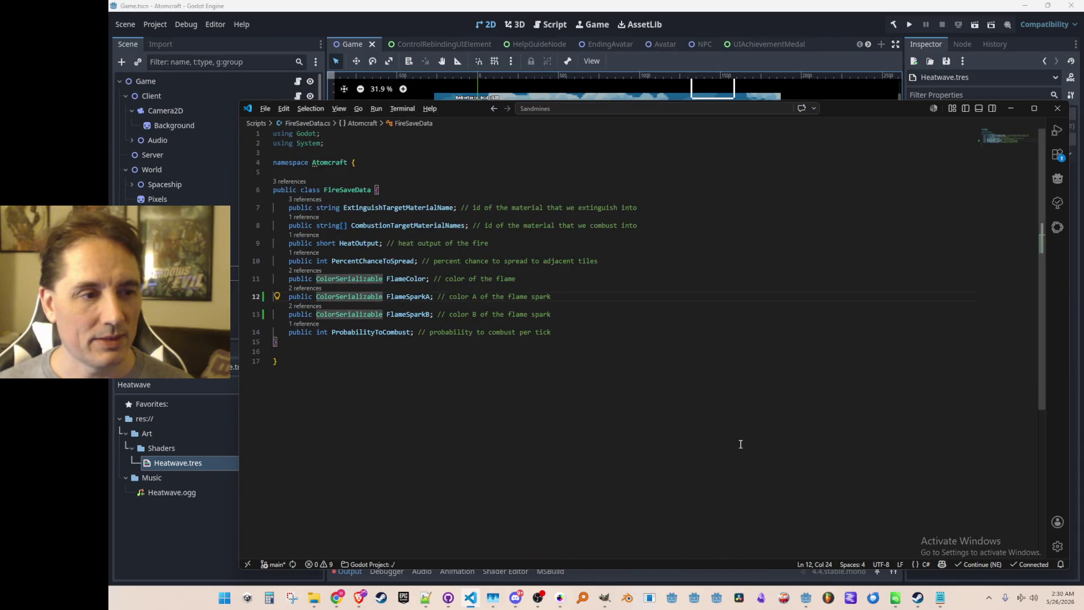
key(alt+Left)
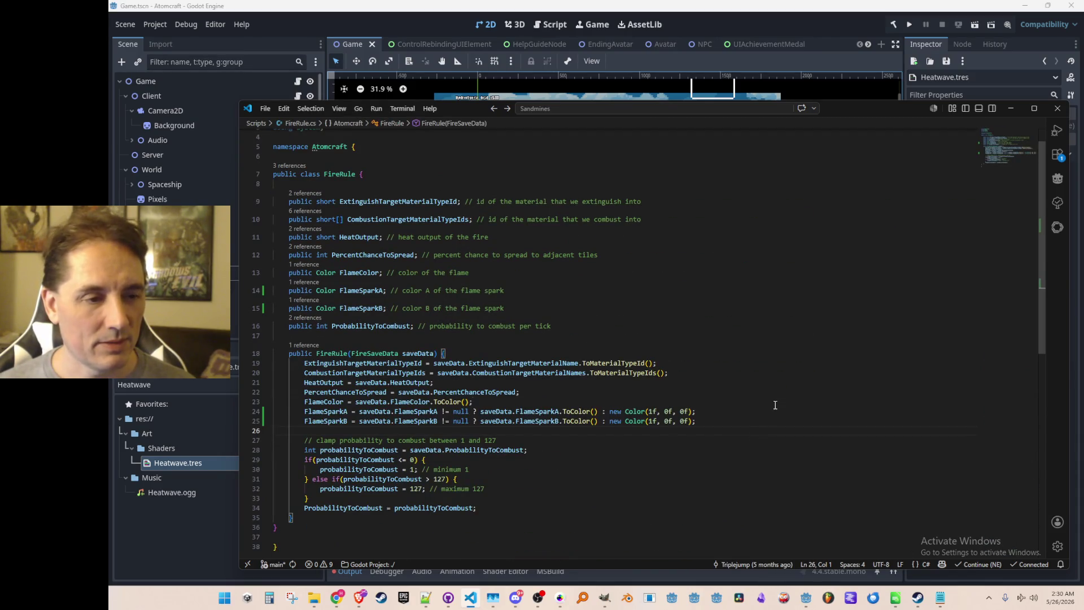
Set the FlameSparkB fallback to transparentRed and the FlameSparkA fallback to Colors.Yellow
key(ctrl+z)
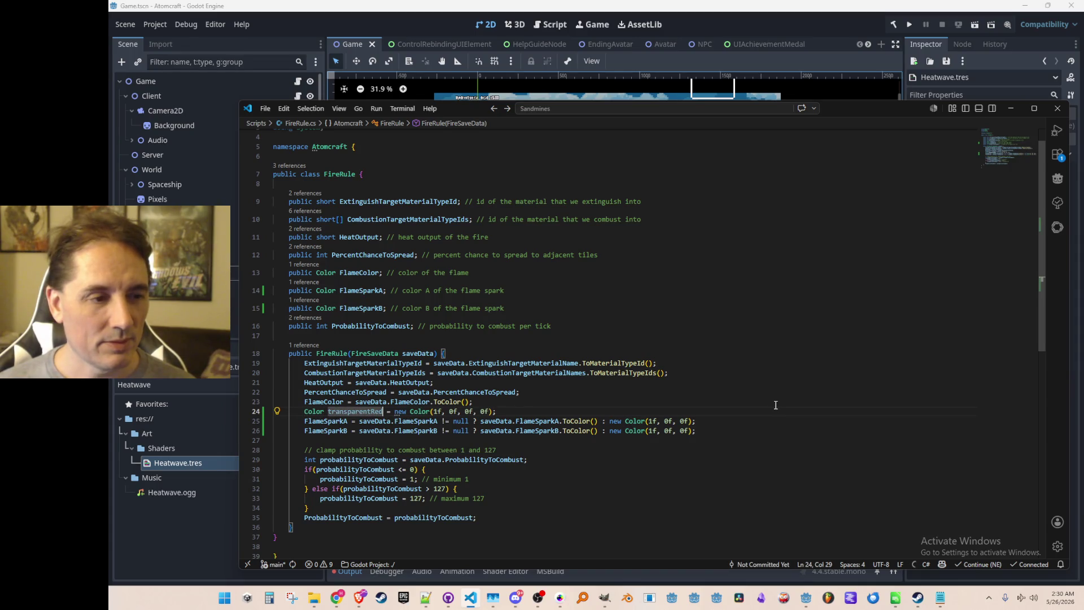
key(alt+Left)
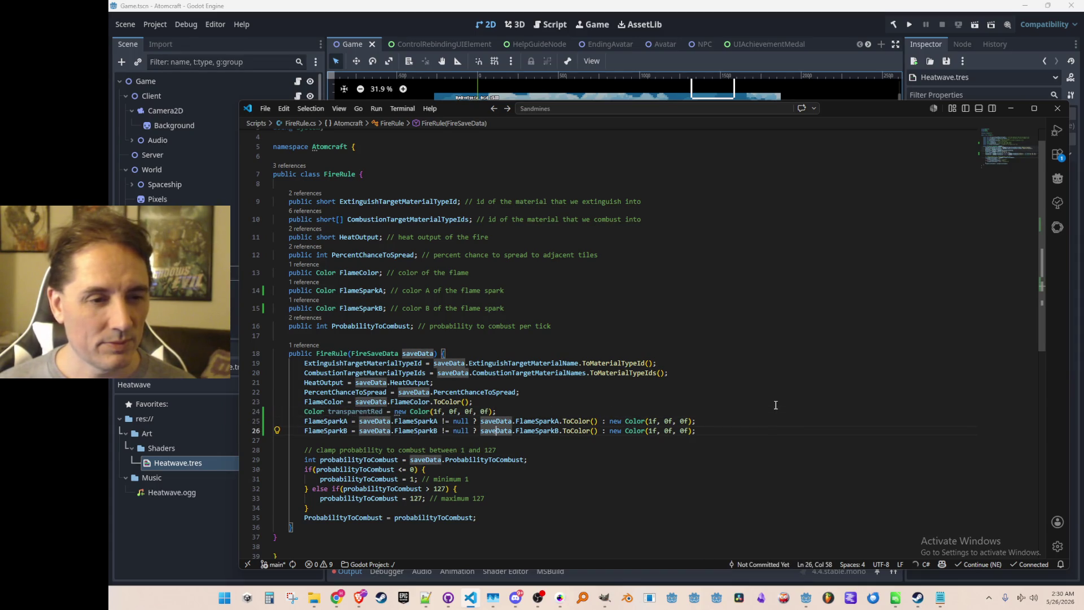
key(alt+Left)
key(shift+alt+Right)
key(shift+alt+Right)
key(shift+alt+Right)
text(transparentRed)
key(Up)
key(shift+alt+Right)
key(shift+alt+Right)
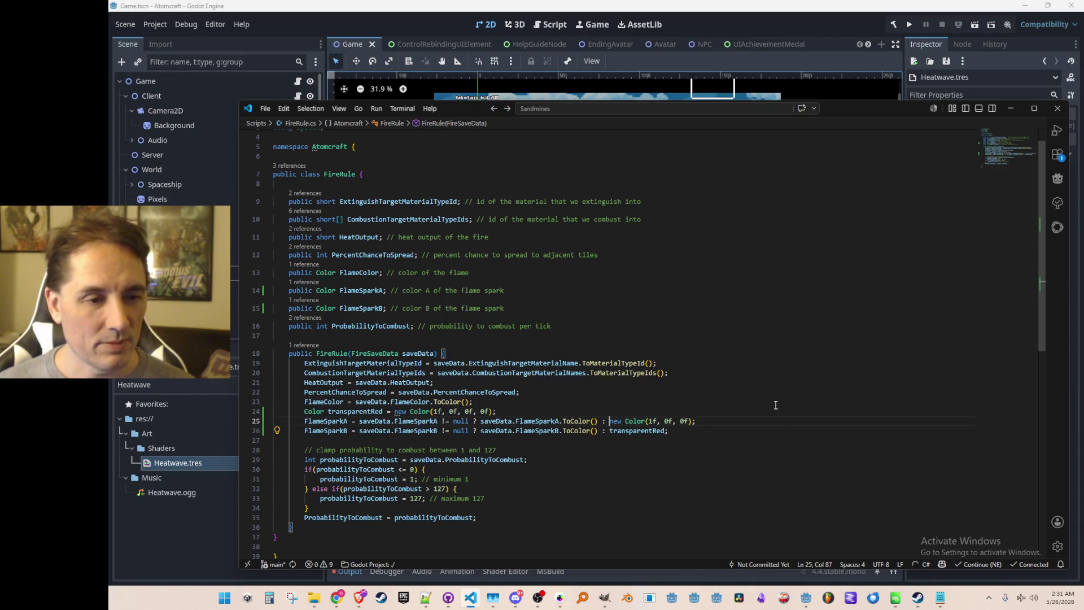
text(Colors)
key(Tab)
Add blank lines around the FlameColor field, then go back to the AddFireParticle call
key(Up)
key(Up)
key(End)
key(Return)
key(Up)
key(Return)
key(Down)
key(Down)
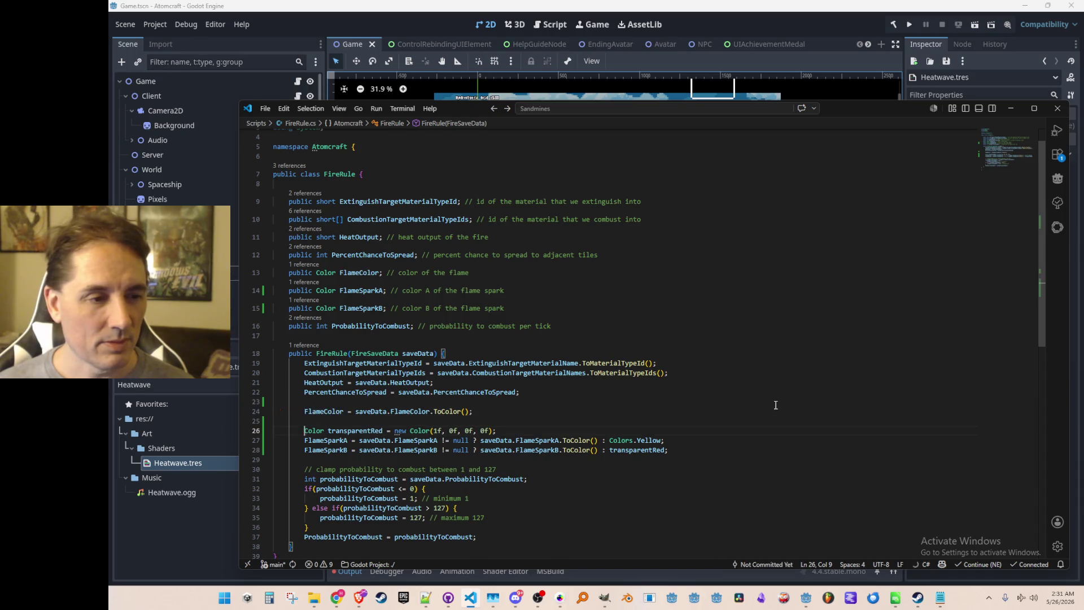
key(Up)
key(Up)
key(Down)
key(Up)
key(Up)
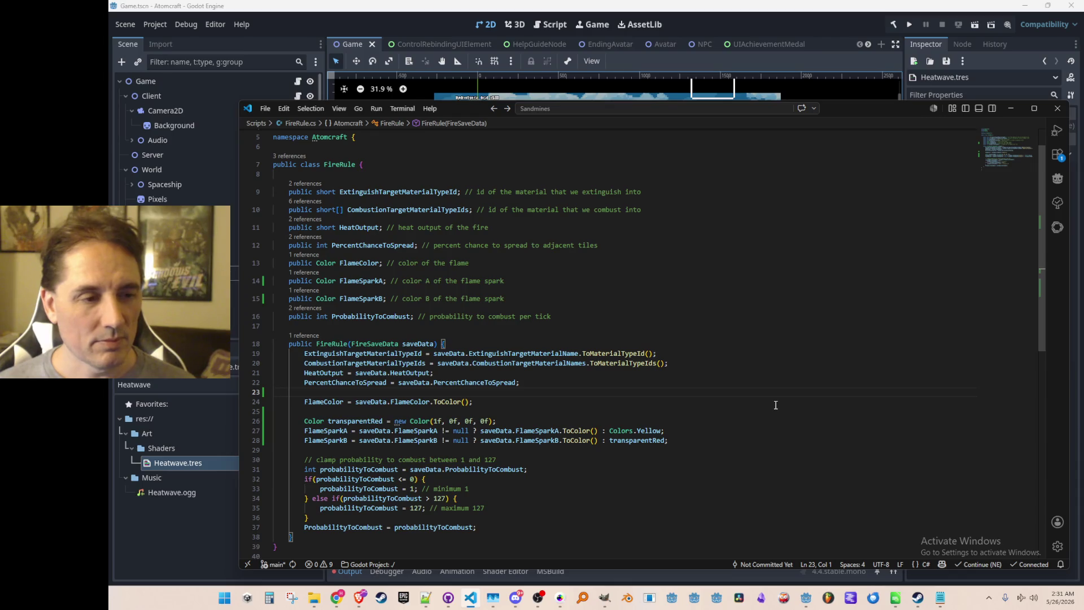
key(alt+Left)
key(alt+Left)
key(alt+Left)
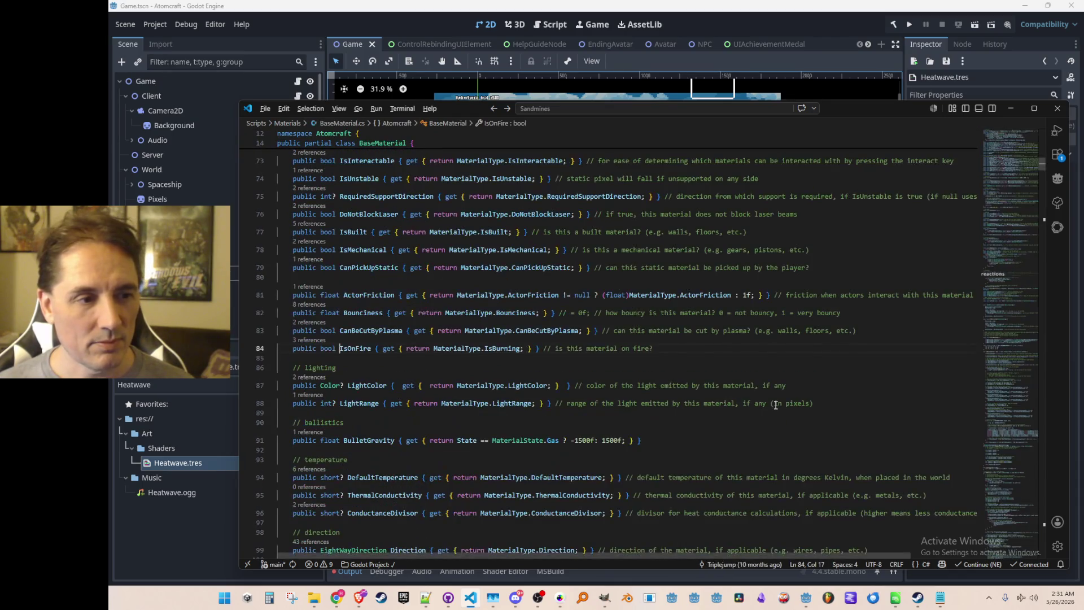
key(alt+Left)
key(alt+Left)
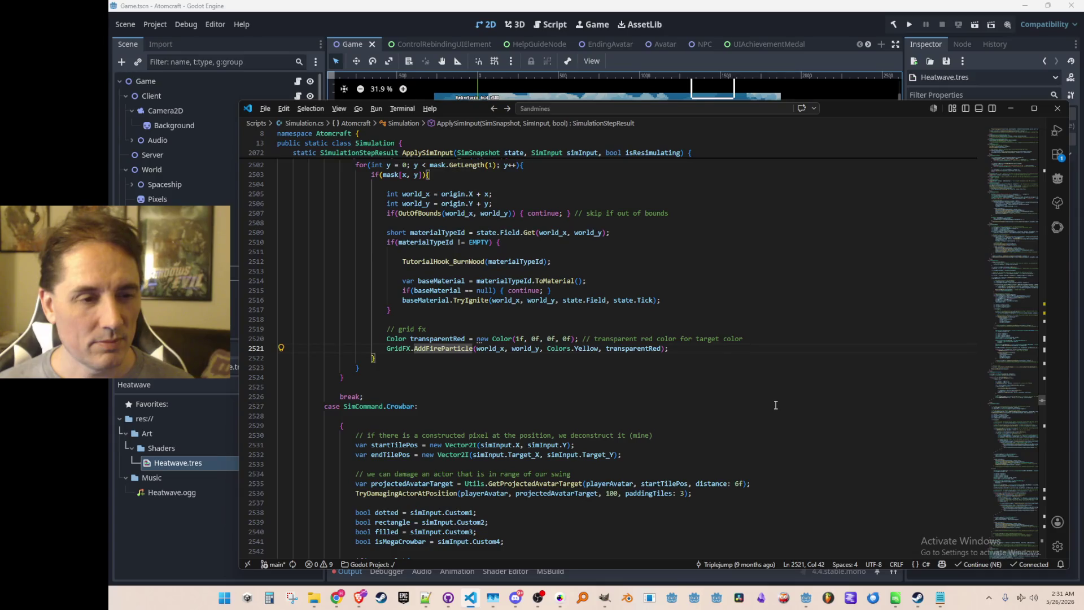
Return to the fire particle code in Simulation.cs and open a line above AddFireParticle
key(alt+Right)
key(alt+Right)
key(alt+Right)
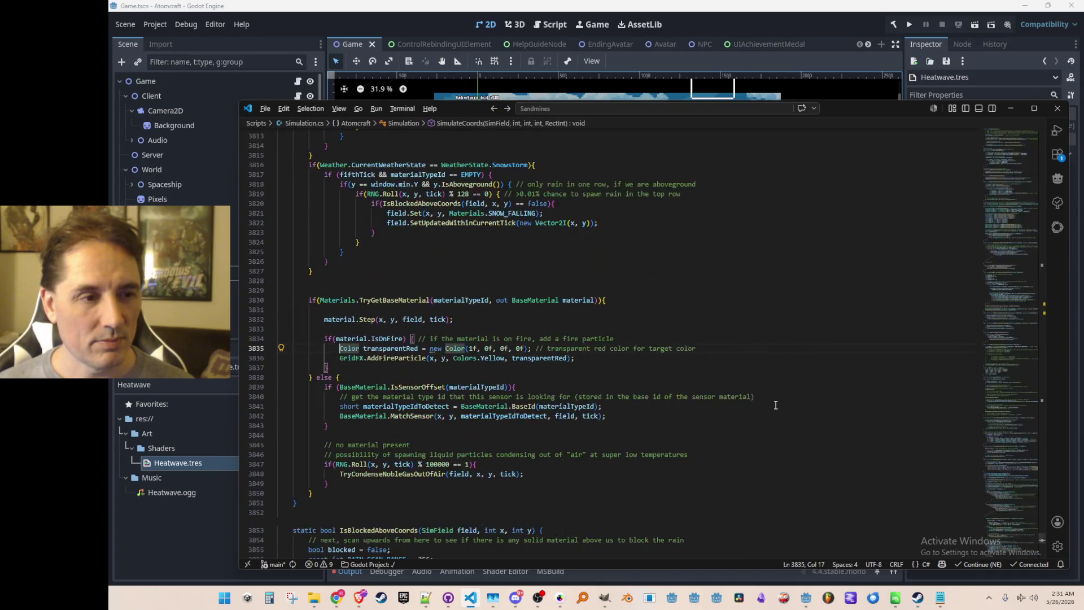
key(alt+Right)
key(alt+Right)
key(alt+Right)
key(alt+Right)
key(alt+Right)
key(alt+Right)
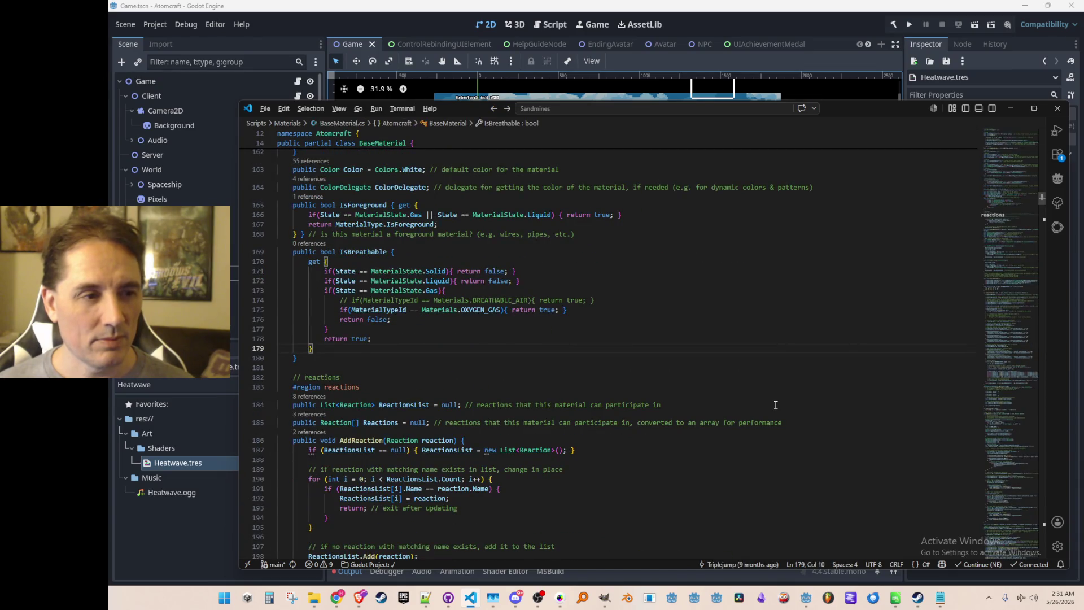
key(alt+Left)
key(alt+Left)
key(alt+Left)
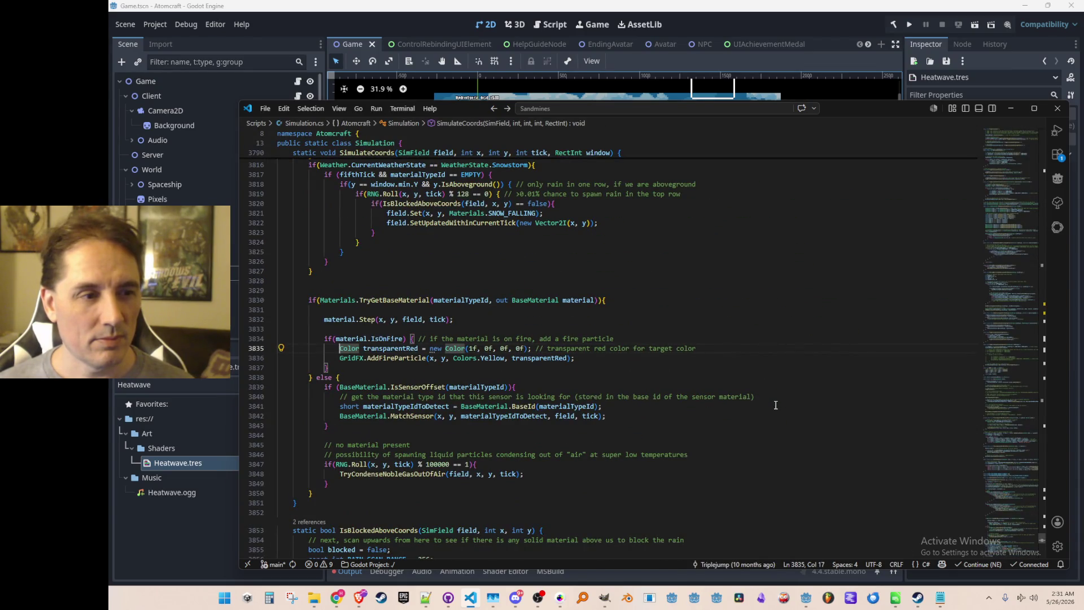
key(Down)
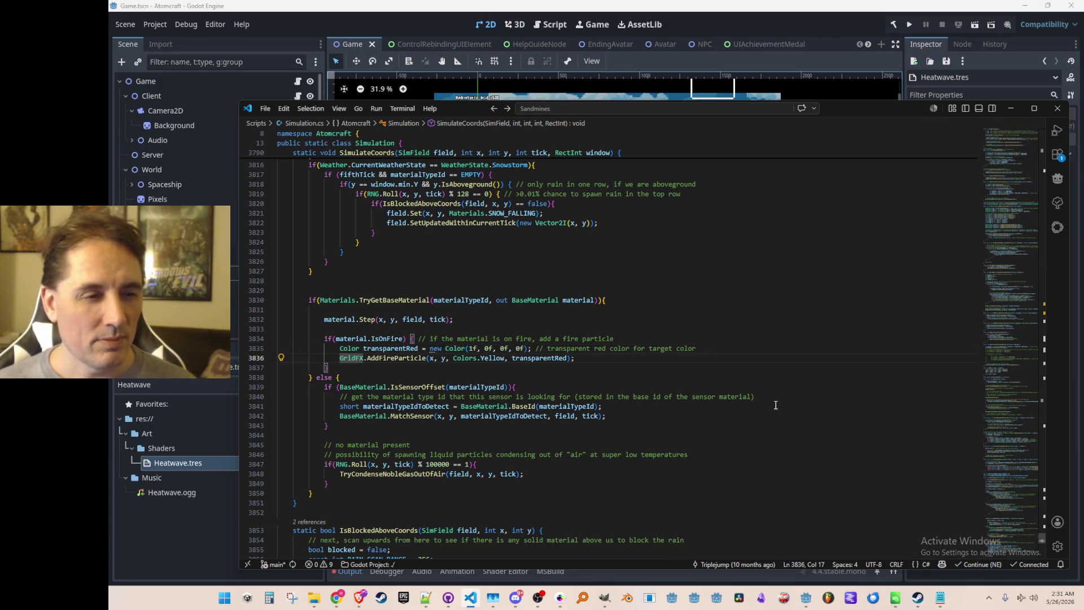
key(ctrl+shift+Return)
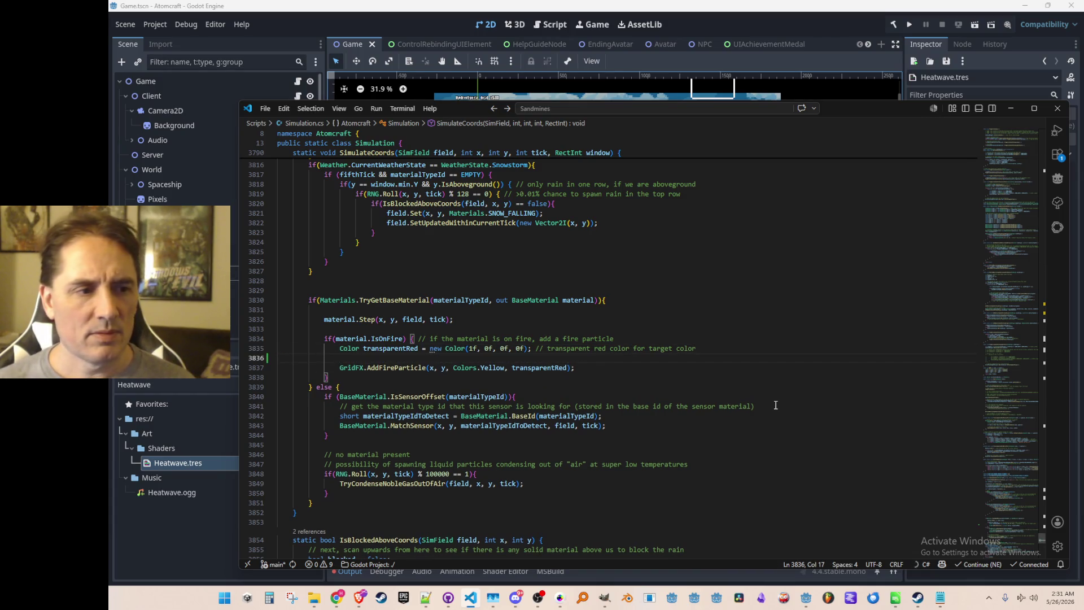
Write an if (material.MaterialType.Fire != null) check with an empty block
text(material)
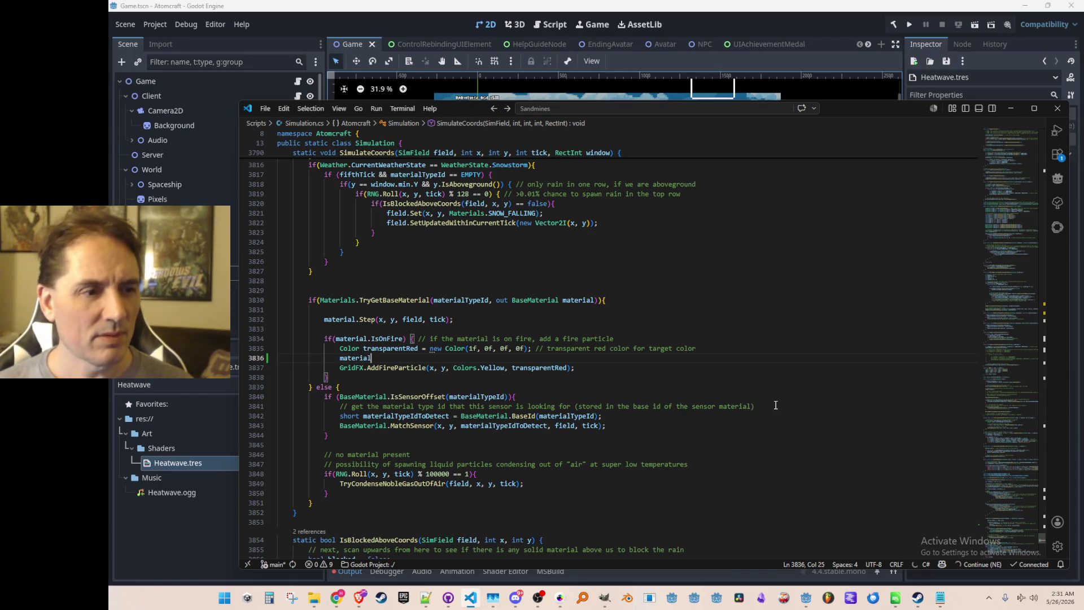
scroll(776, 404, up, 5)
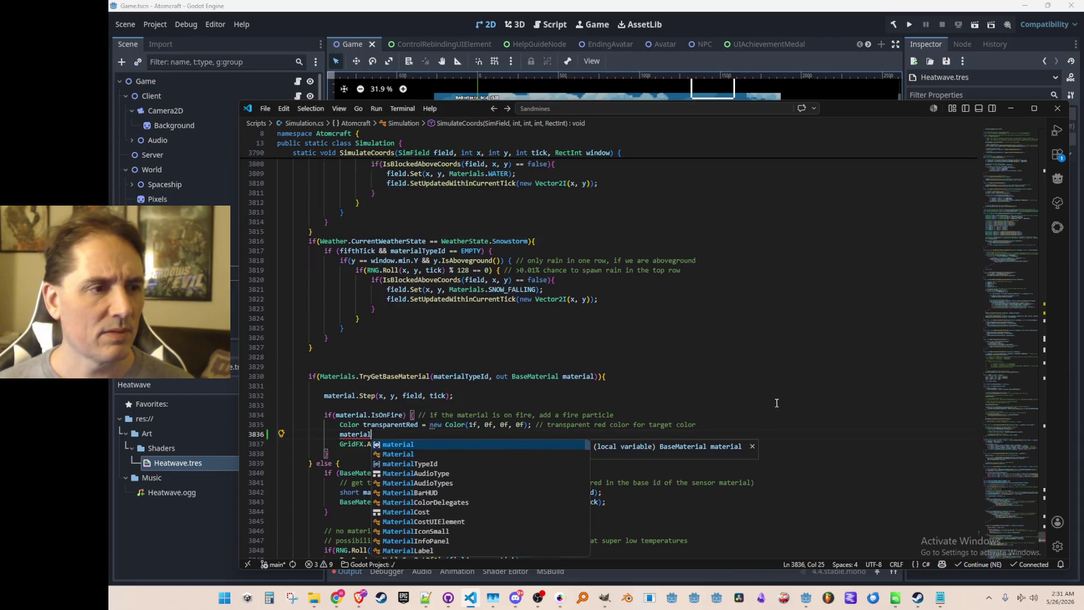
scroll(777, 402, down, 5)
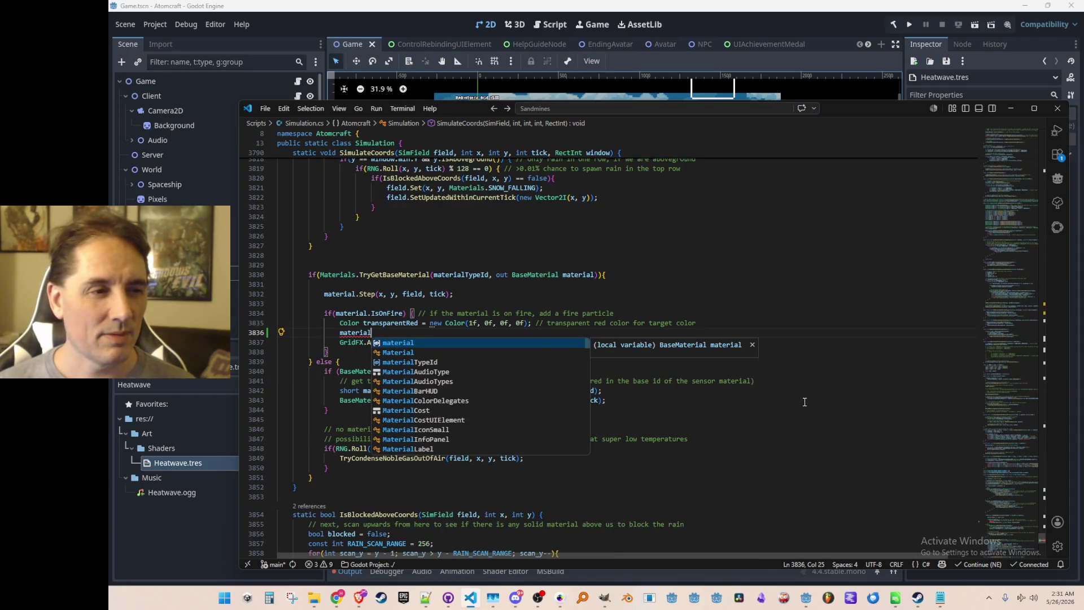
text(.MaterialType.Fire)
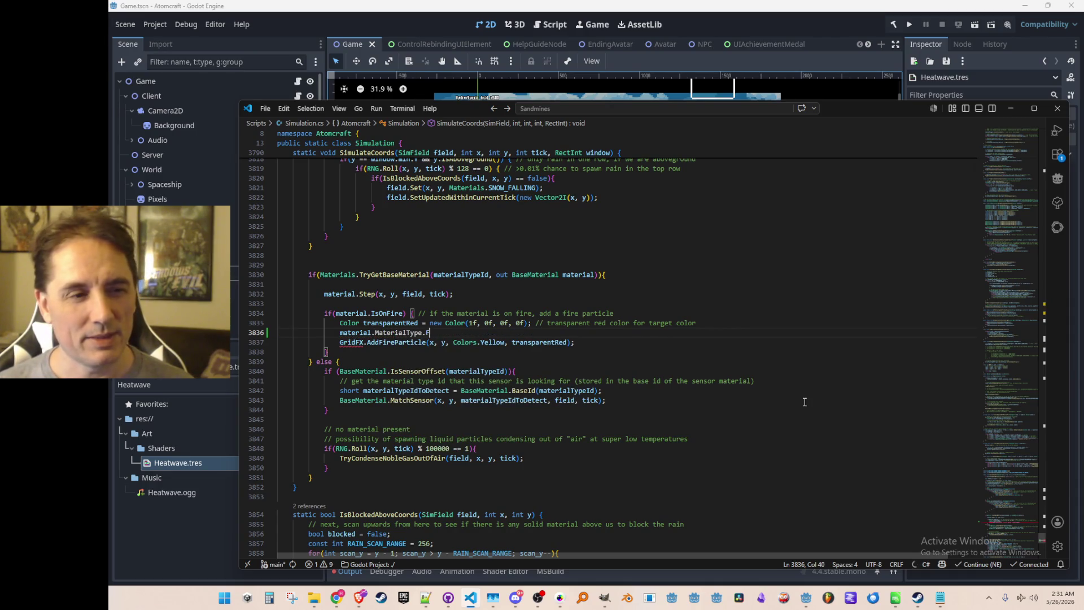
text(?.)
key(BackSpace)
key(BackSpace)
key(Home)
text(if()
key(End)
text(!= null)
key(Tab)
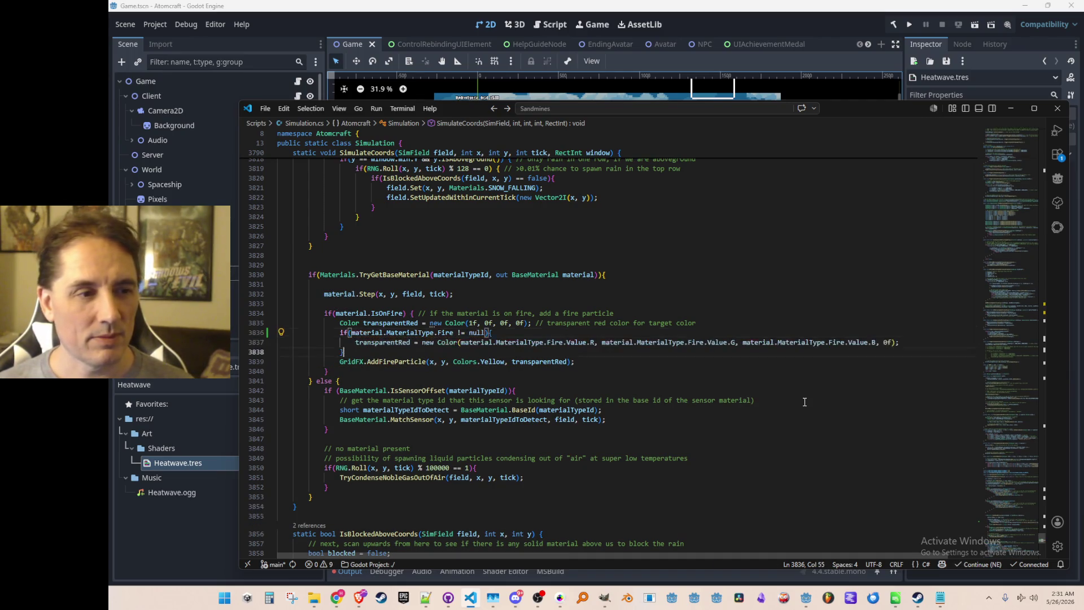
key(Return)
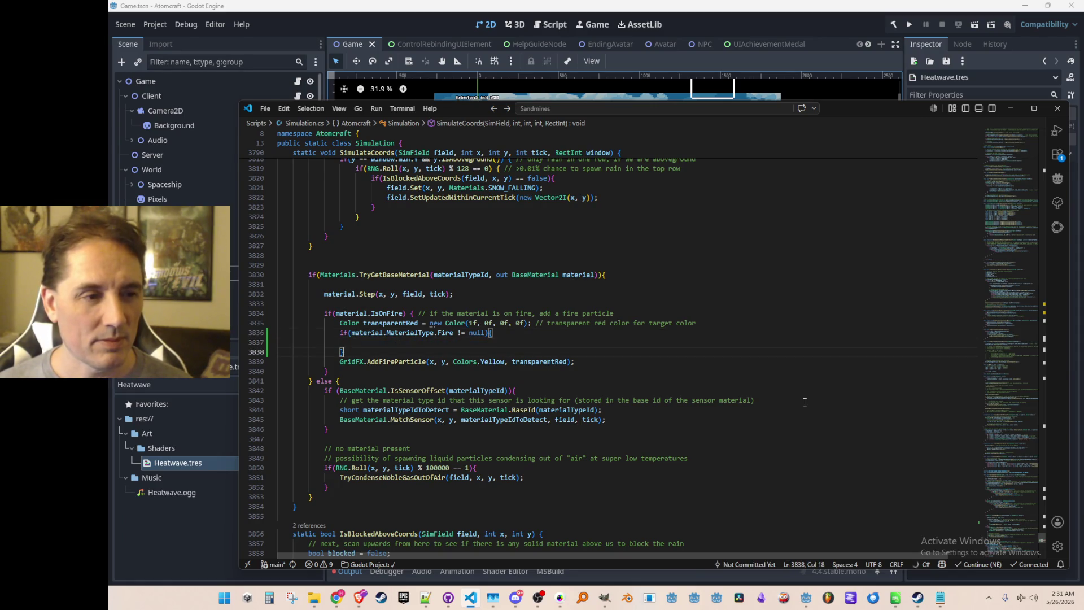
Begin a 'Color color_t' declaration on a new line above the Fire check
key(Up)
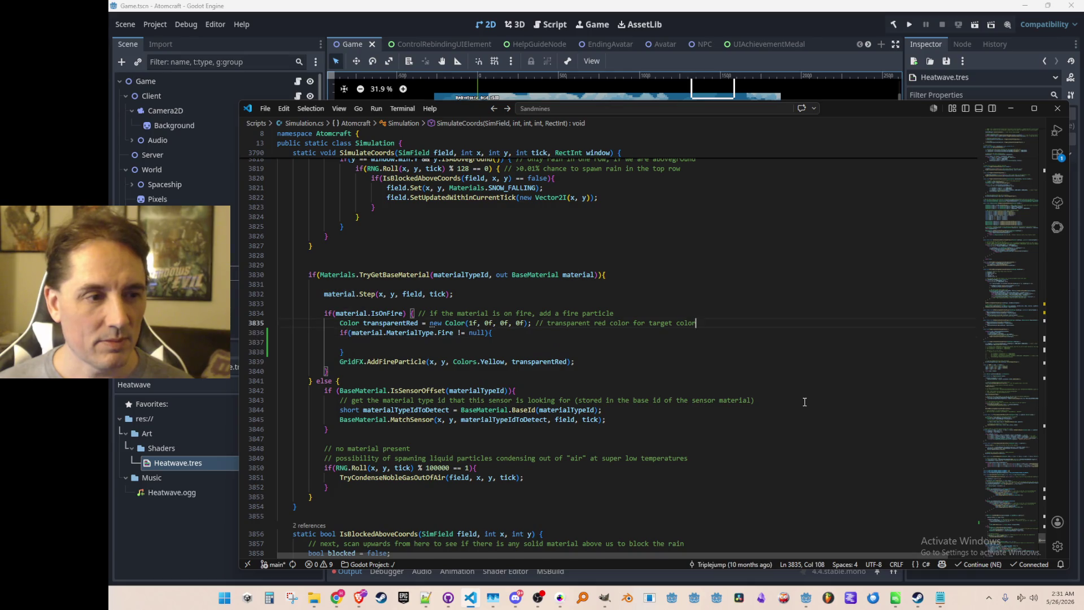
key(ctrl+shift+Return)
text(Color color_t)
key(ctrl+Delete)
key(ctrl+Delete)
key(ctrl+Delete)
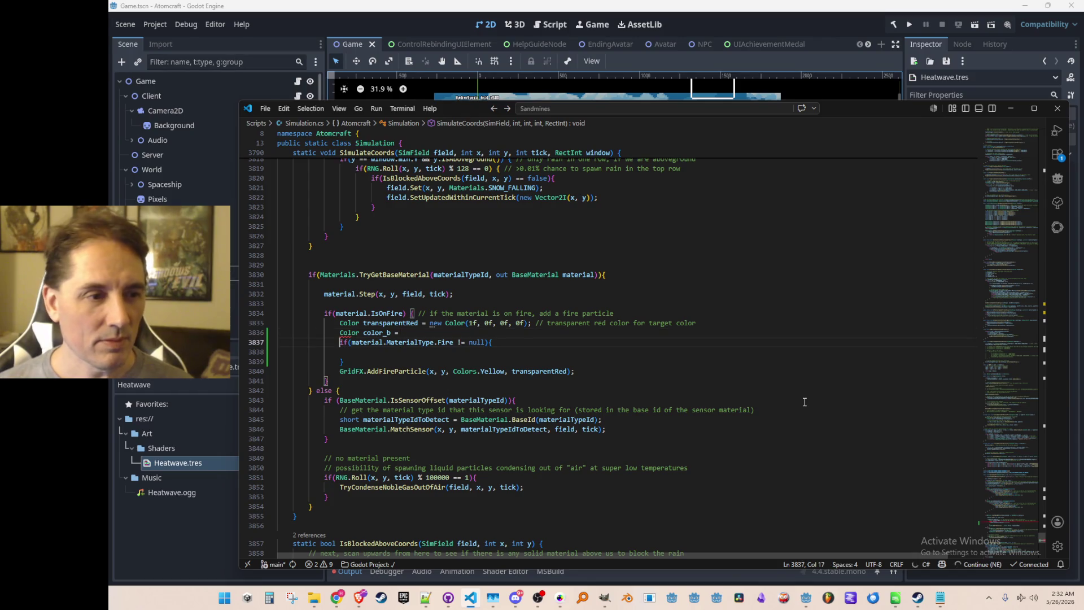
Make color_b a ternary on material's Fire FlameSparkB with a transparentRed fallback
key(ctrl+Right)
key(ctrl+Right)
key(ctrl+Right)
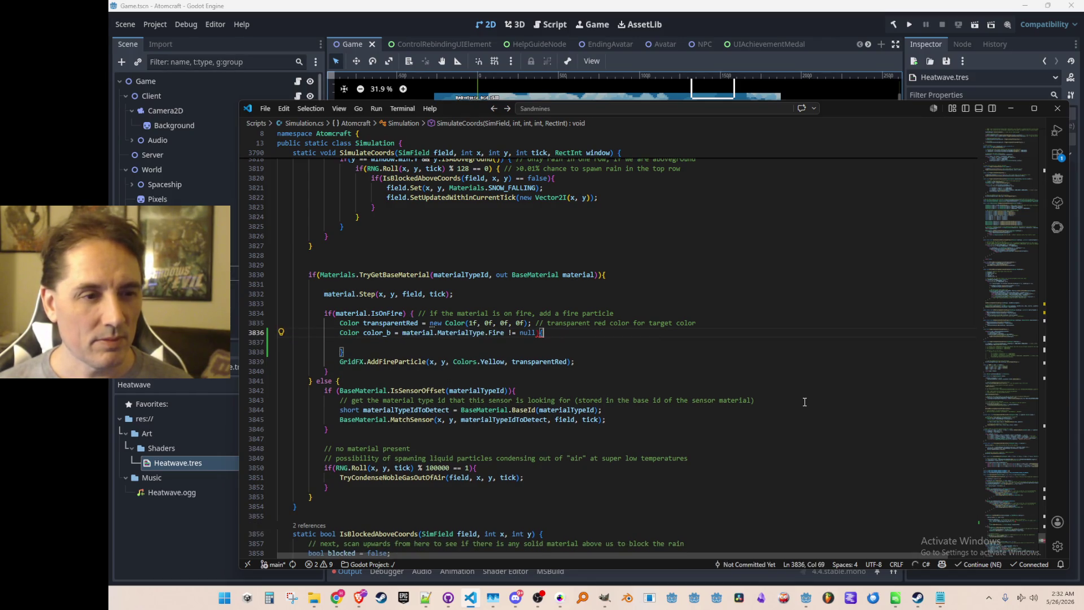
key(Tab)
key(Tab)
key(ctrl+Left)
key(ctrl+Left)
key(ctrl+Left)
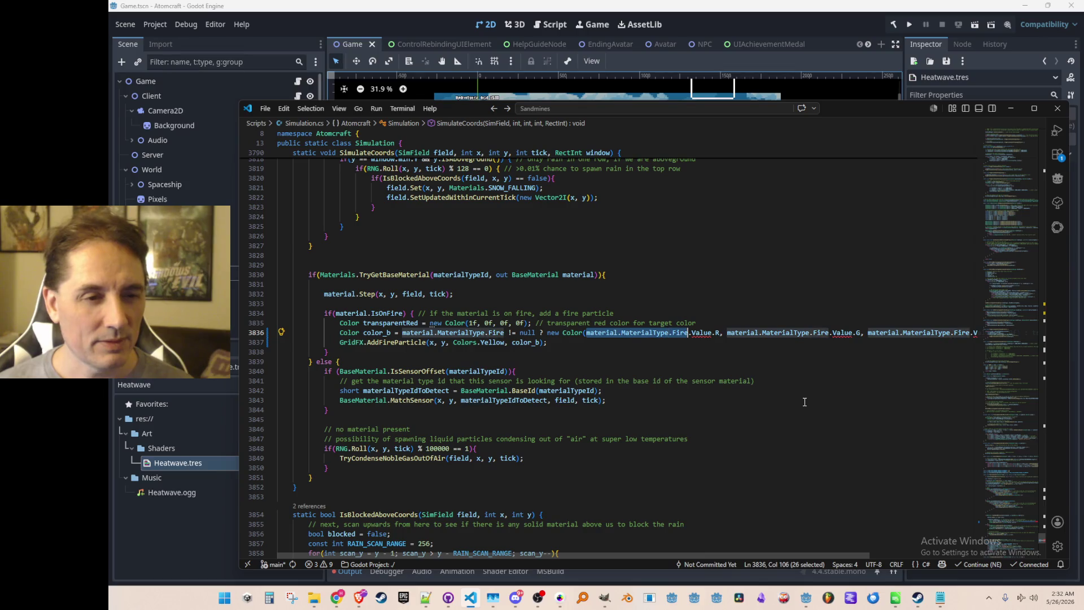
key(ctrl+Left)
key(ctrl+Left)
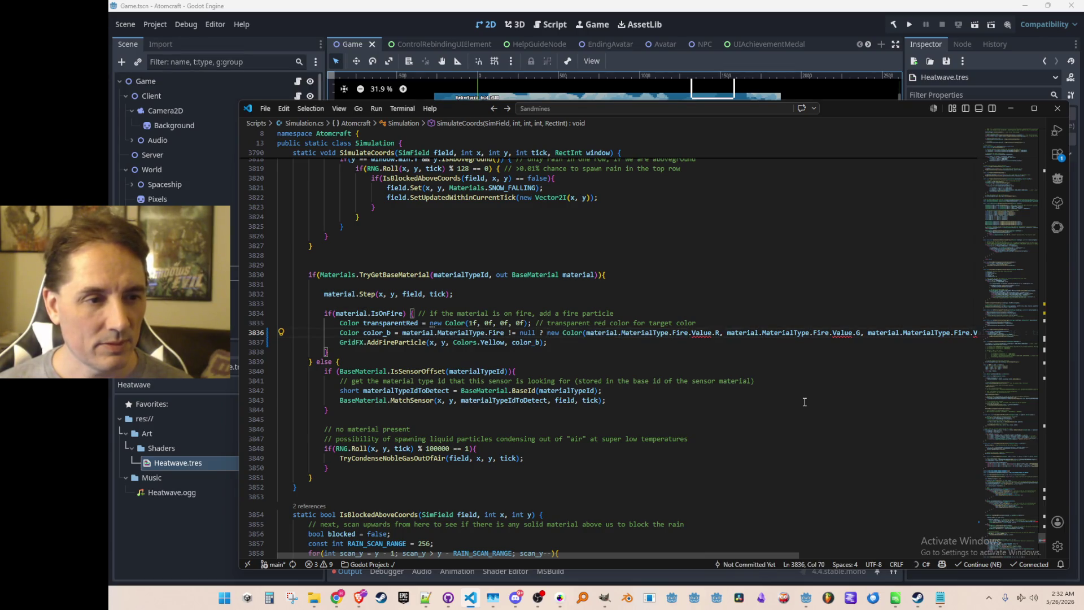
key(shift+End)
key(Delete)
text(material.MaterialType.Fire.)
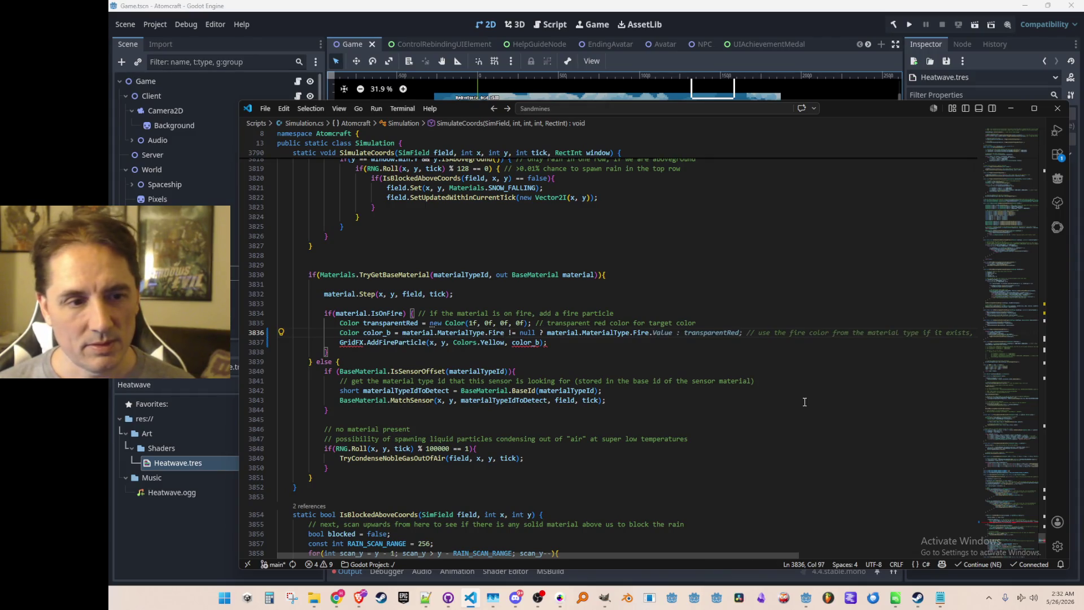
text(Colo)
key(BackSpace)
key(BackSpace)
key(BackSpace)
text(Flam)
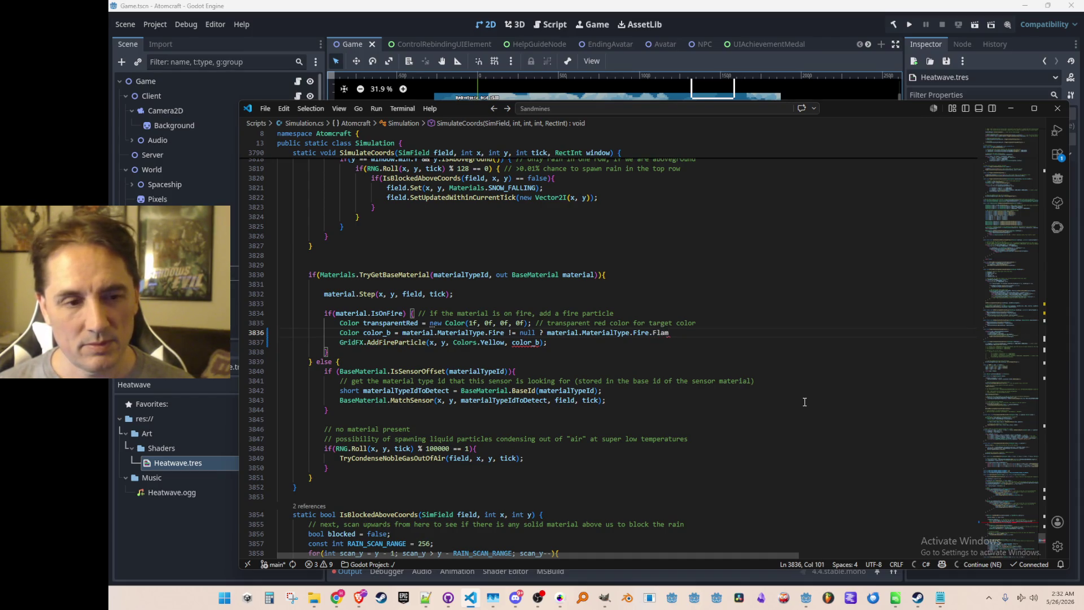
text(eSparkA)
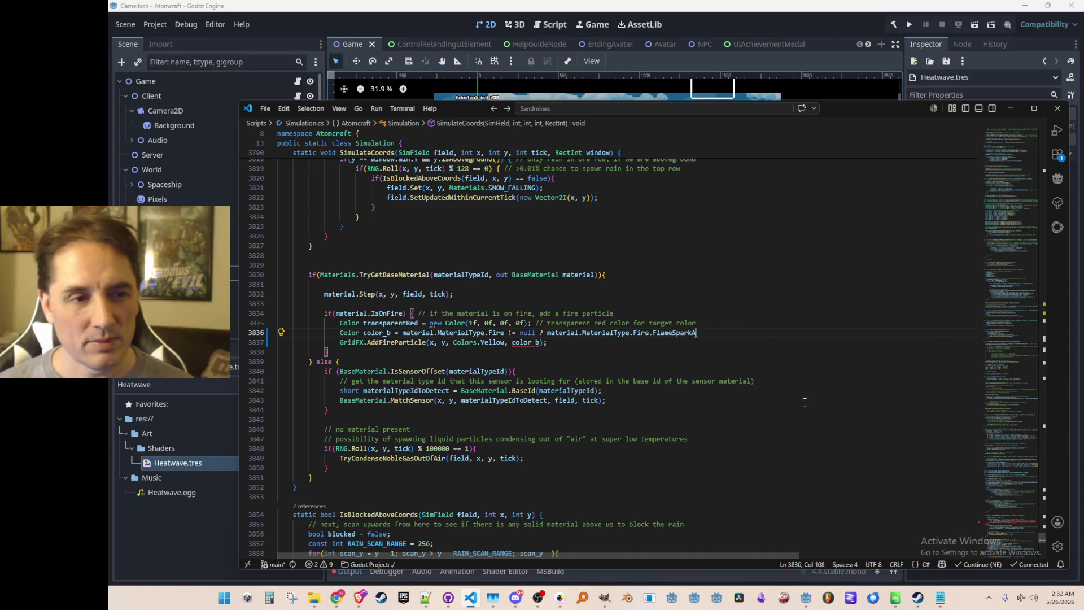
key(BackSpace)
text(B)
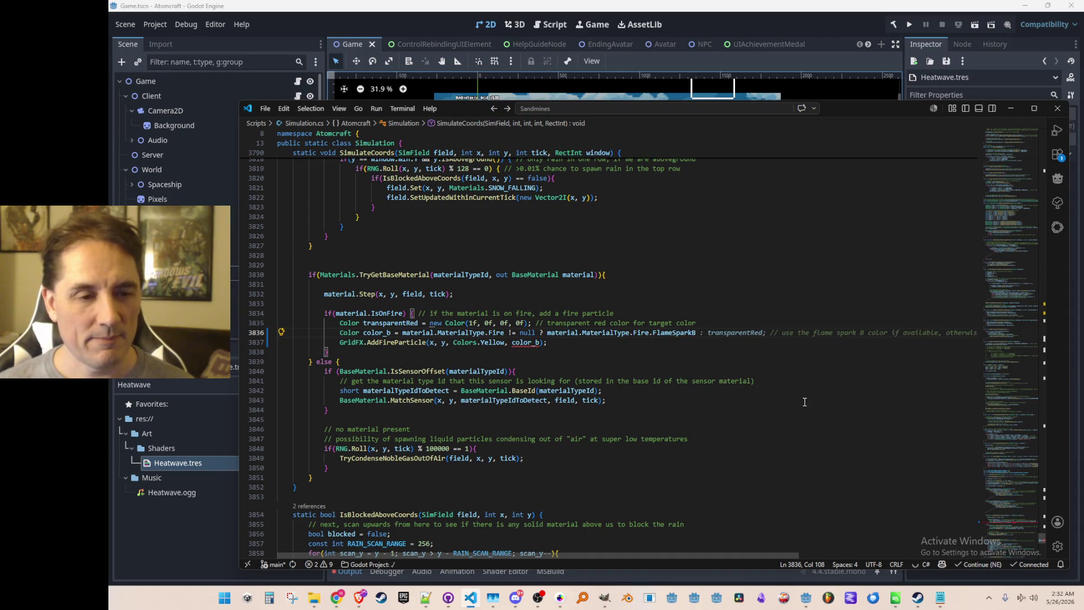
key(Tab)
Look up where FlameSparkB is defined, then return to the fire particle code
key(Home)
key(ctrl+Right)
key(ctrl+Right)
key(ctrl+Right)
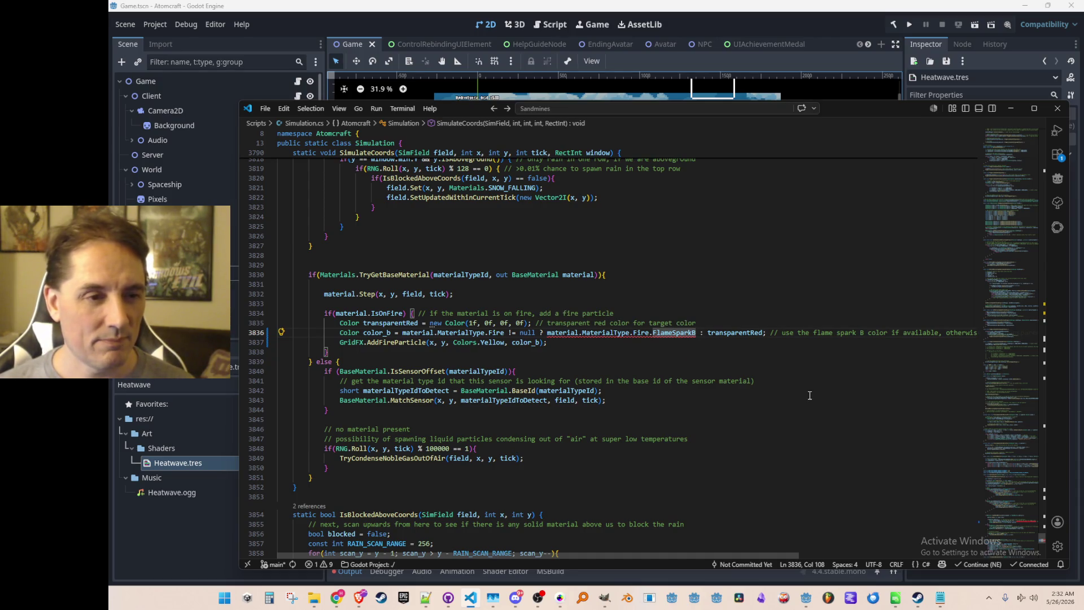
mouse_move(683, 334)
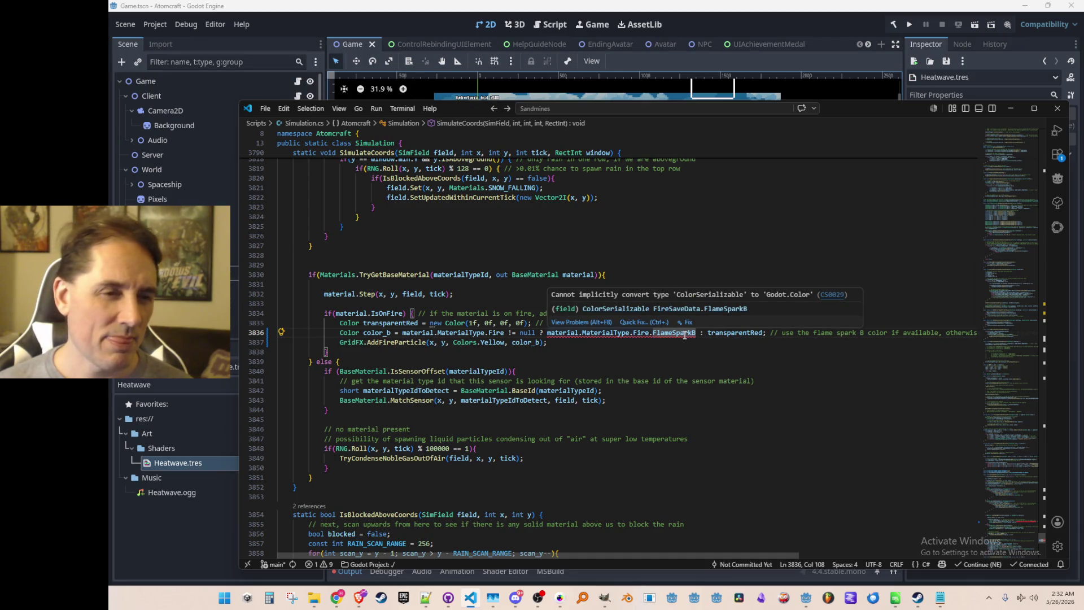
click(685, 334)
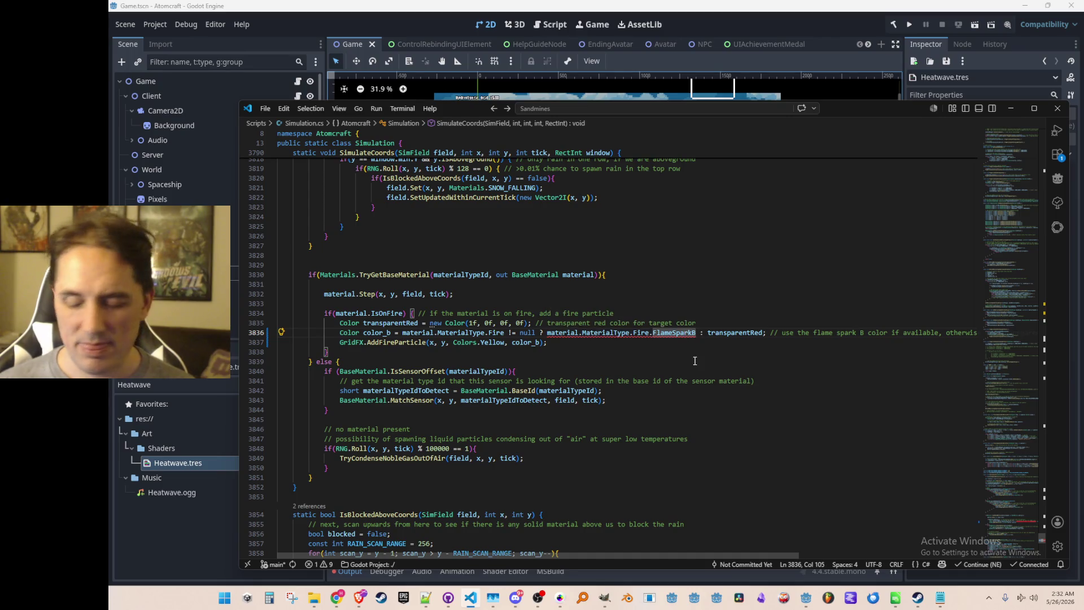
key(F12)
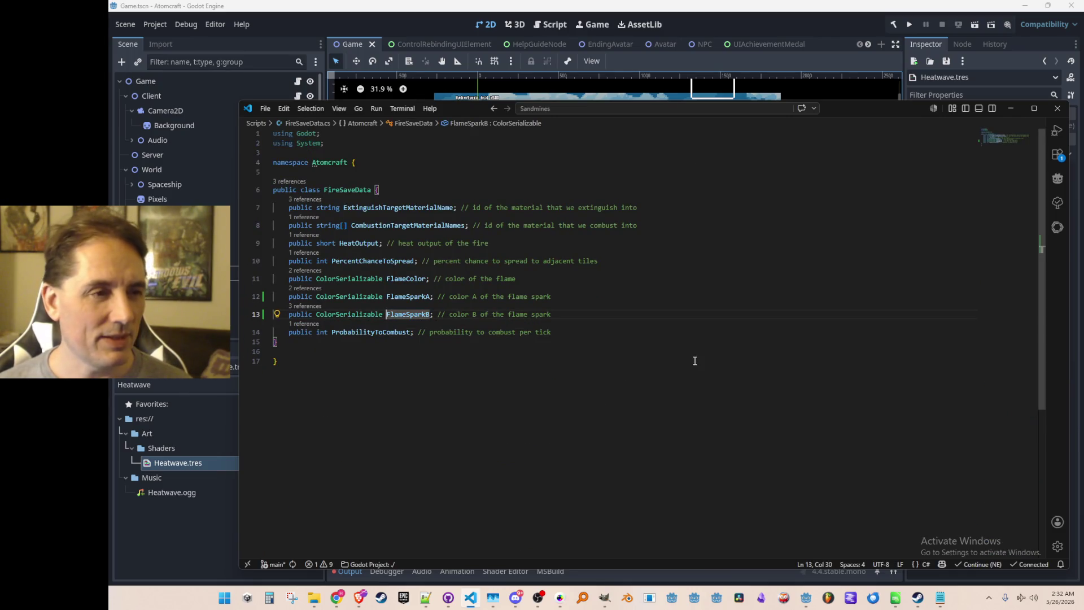
key(alt+Left)
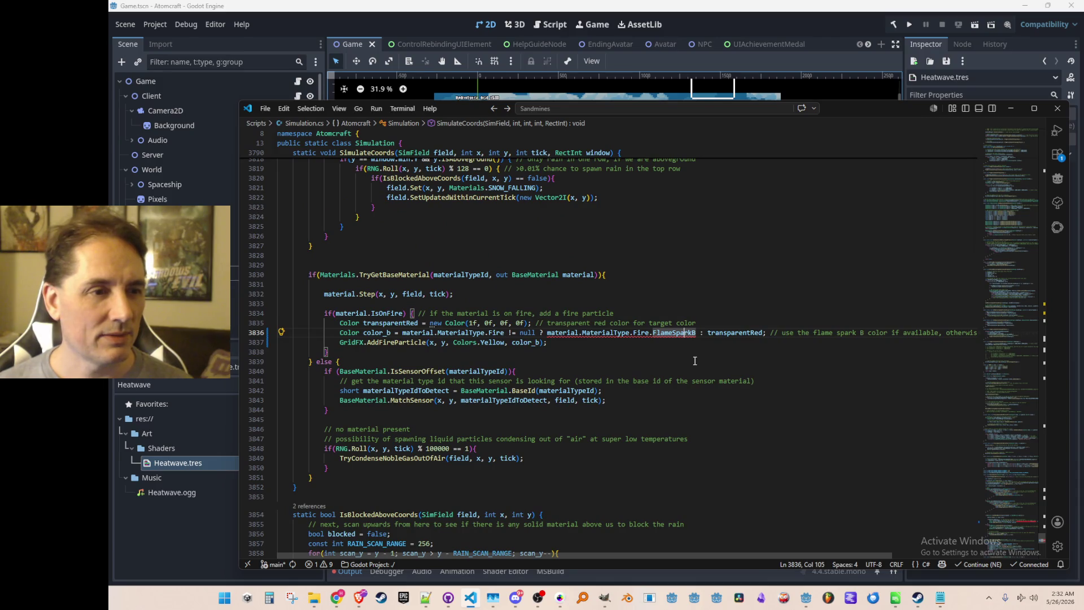
Remove the redundant MaterialType qualifiers so color_b reads from material.Fire
key(Left)
key(ctrl+Left)
key(ctrl+Left)
key(ctrl+Left)
key(ctrl+Left)
key(ctrl+Left)
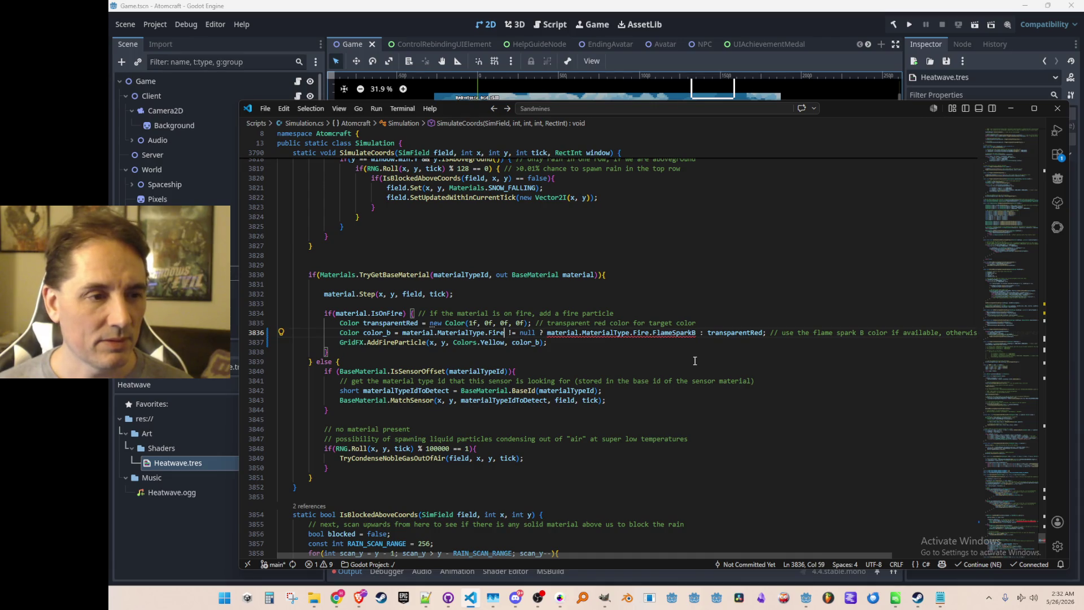
key(ctrl+shift+Left)
key(BackSpace)
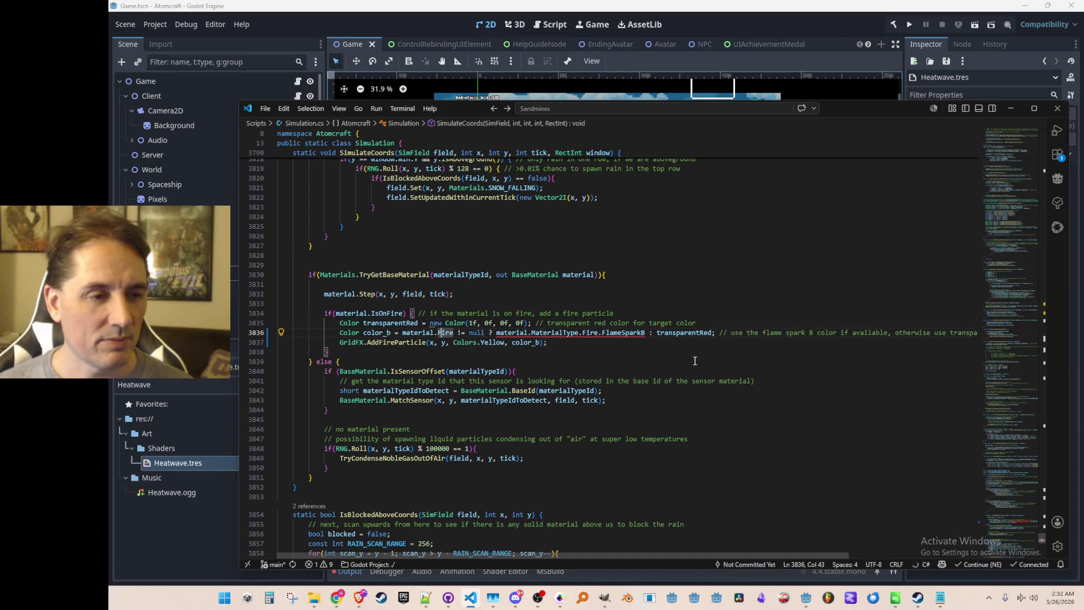
key(ctrl+Right)
key(ctrl+Right)
key(ctrl+Right)
key(Right)
key(ctrl+BackSpace)
Insert a color_a declaration line above color_b using the suggested assignment
key(End)
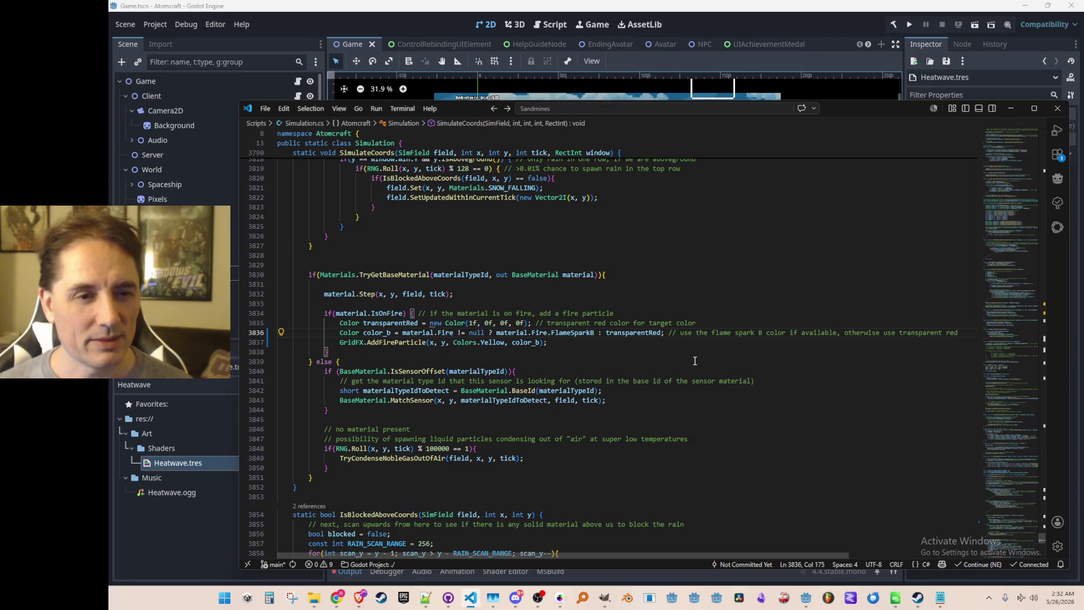
key(Home)
key(Return)
key(Up)
text(Col)
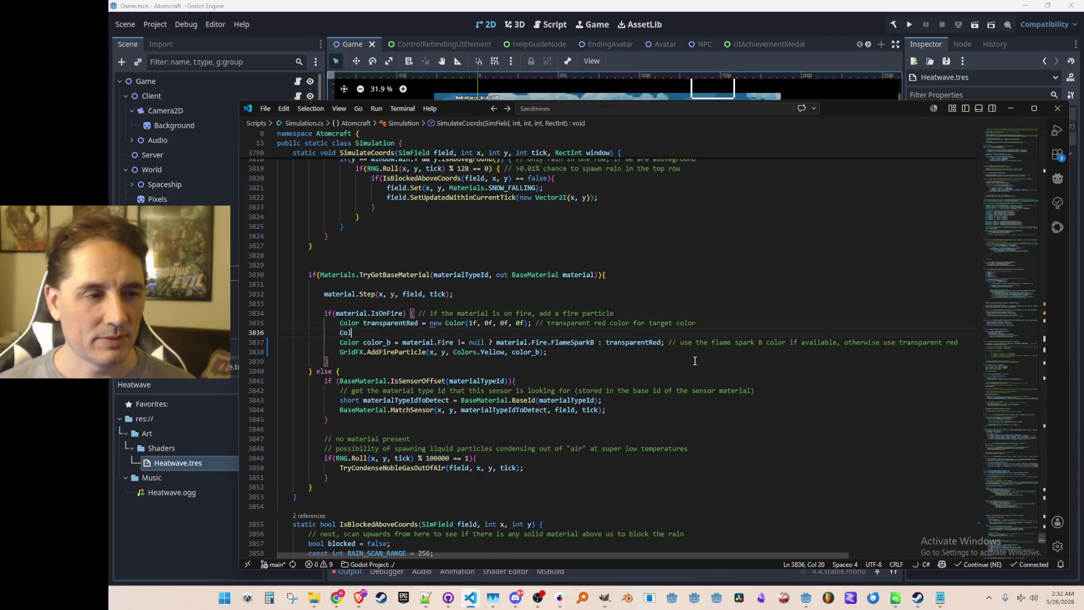
text(or color_)
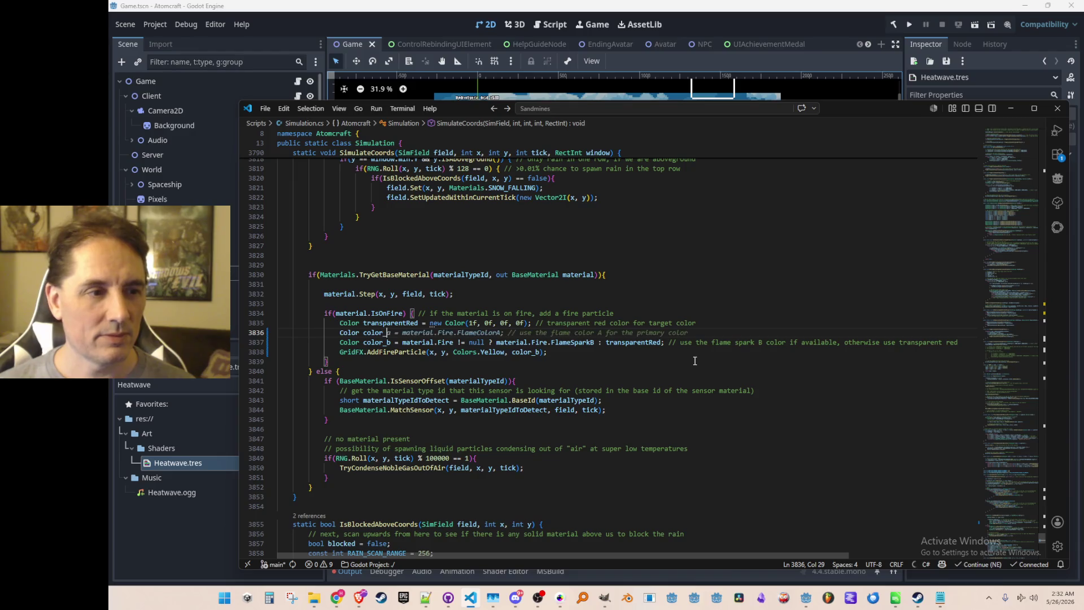
key(Tab)
Rewrite color_a as a null-check ternary on material.Fire.FlameSparkA
key(Home)
key(ctrl+Right)
key(ctrl+Right)
key(ctrl+Right)
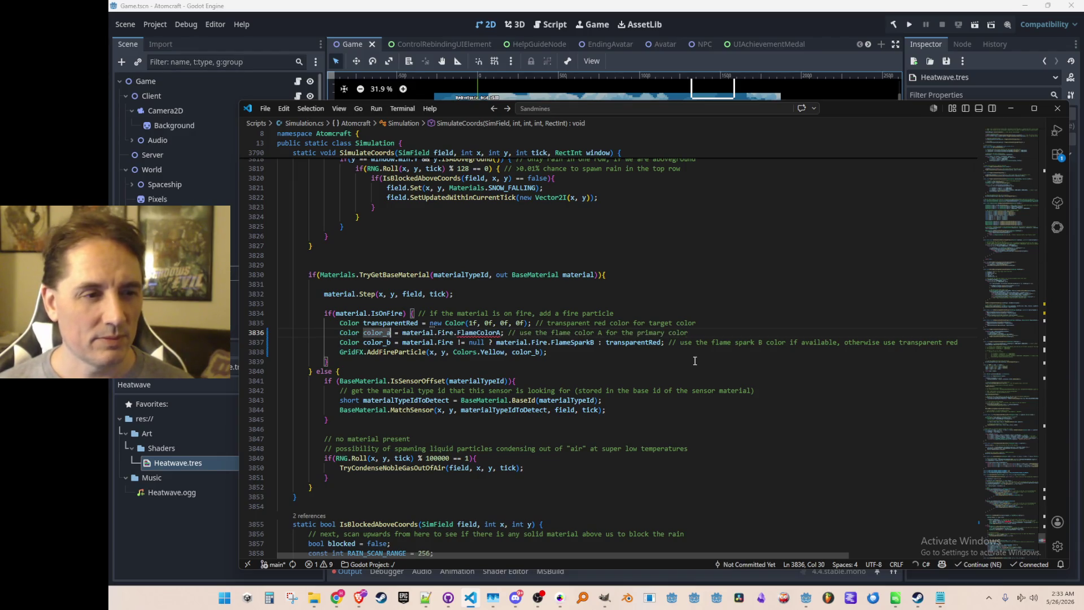
key(ctrl+Right)
key(shift+End)
text(!=)
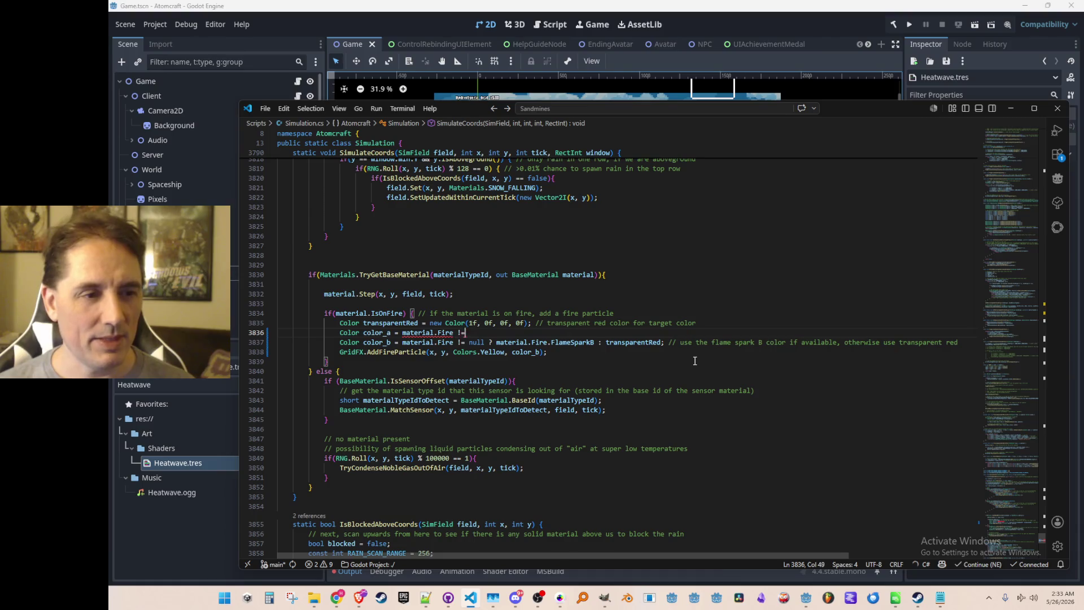
key(Tab)
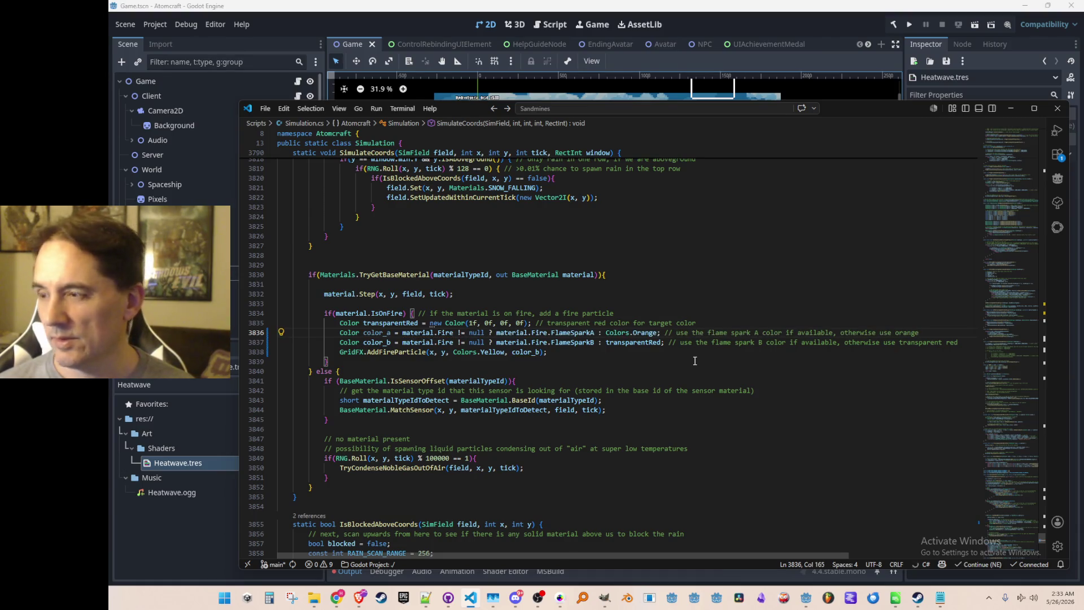
Change color_a's fallback from Orange to Yellow and pass color_a/color_b to AddFireParticle
key(Up)
key(Down)
key(Left)
key(Left)
key(ctrl+shift+Left)
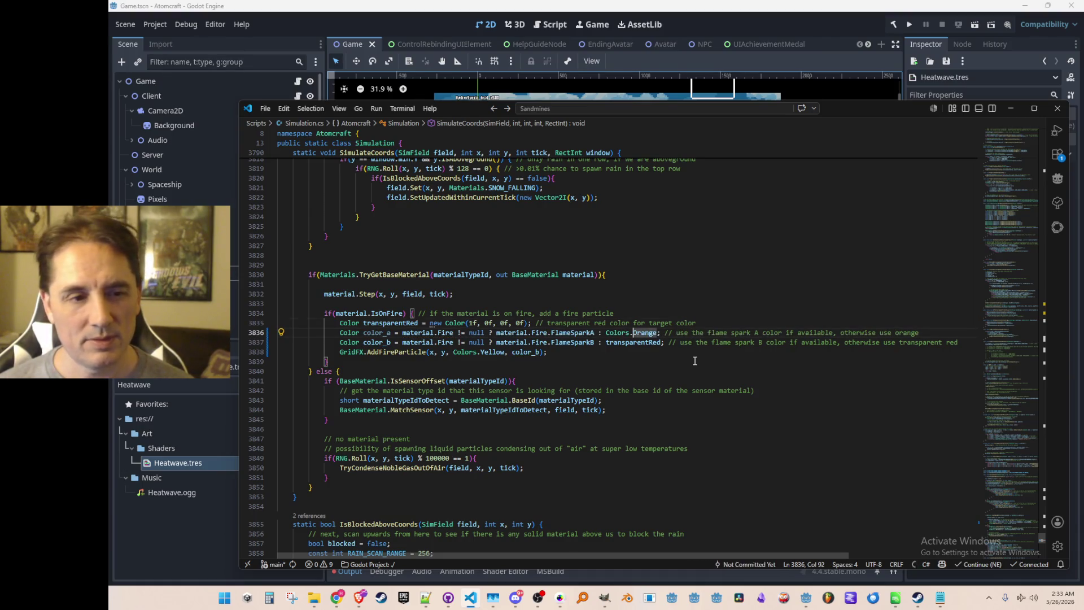
text(Yellow)
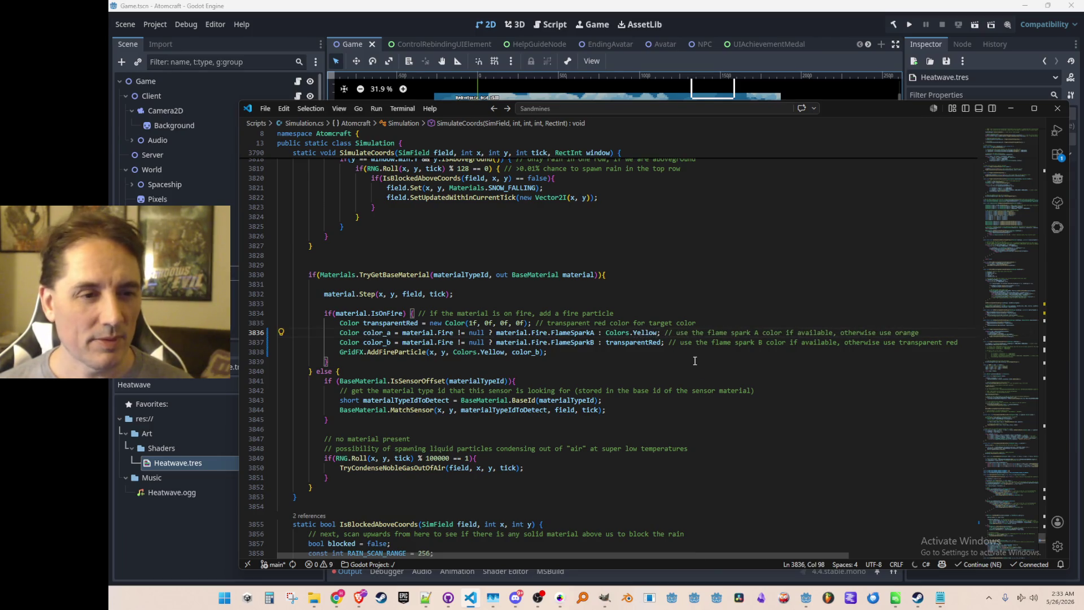
key(Tab)
key(Tab)
key(Home)
key(Home)
key(Up)
key(Up)
key(Up)
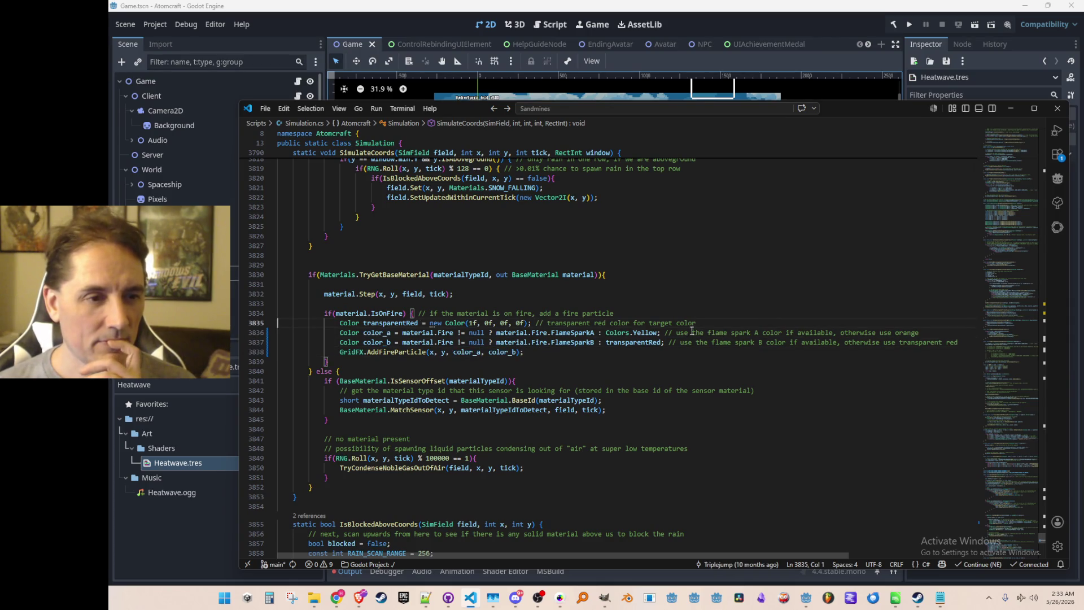
click(804, 16)
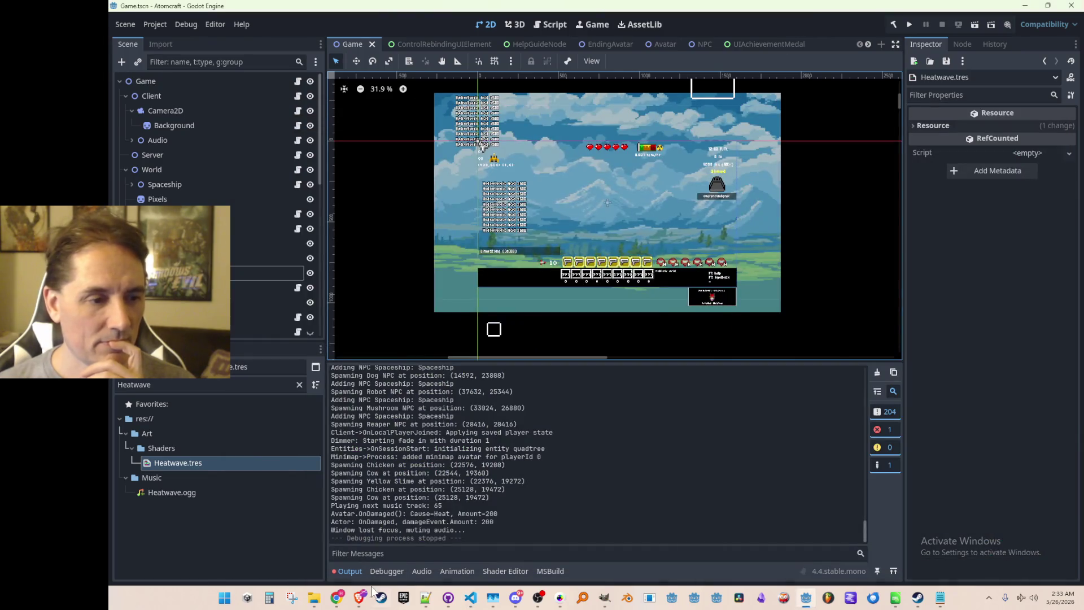
Open Hydrogen Gas (Burning).json from the Materials folder and locate its FlameColor block
mouse_move(318, 605)
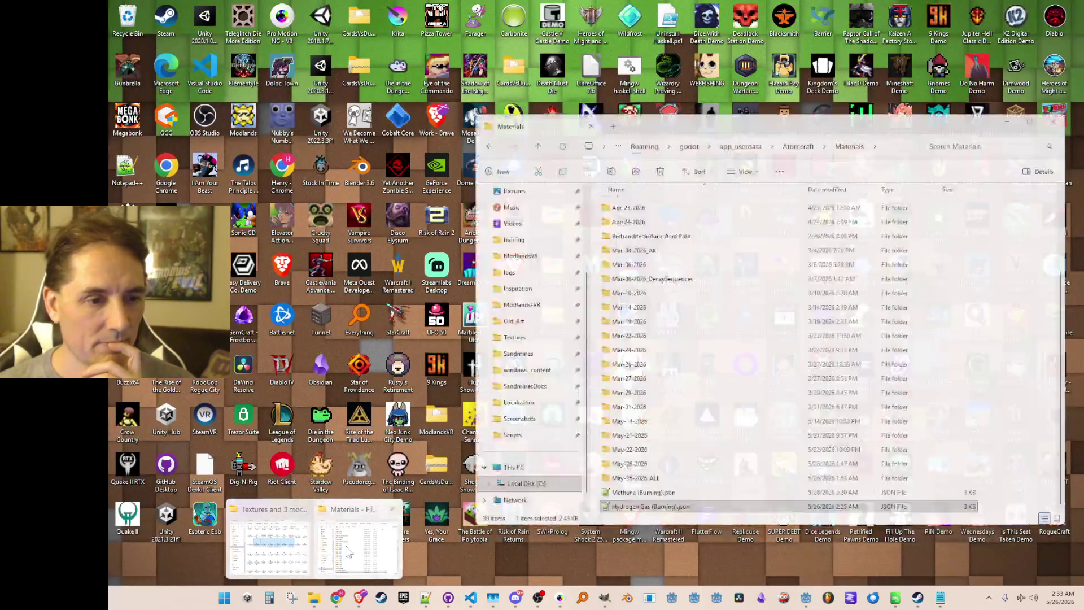
click(269, 539)
double_click(665, 506)
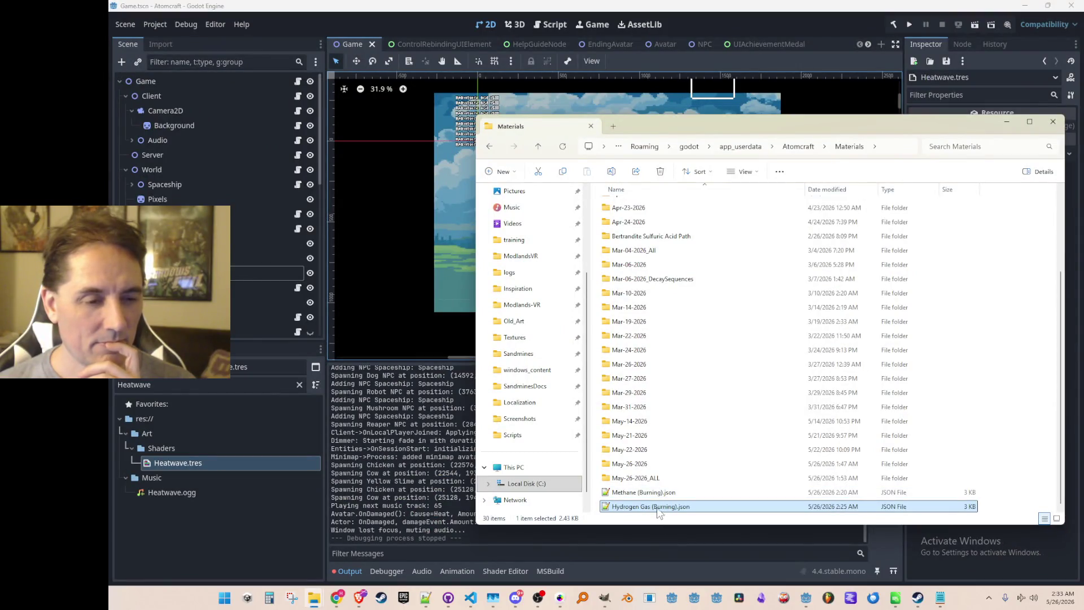
scroll(709, 322, down, 8)
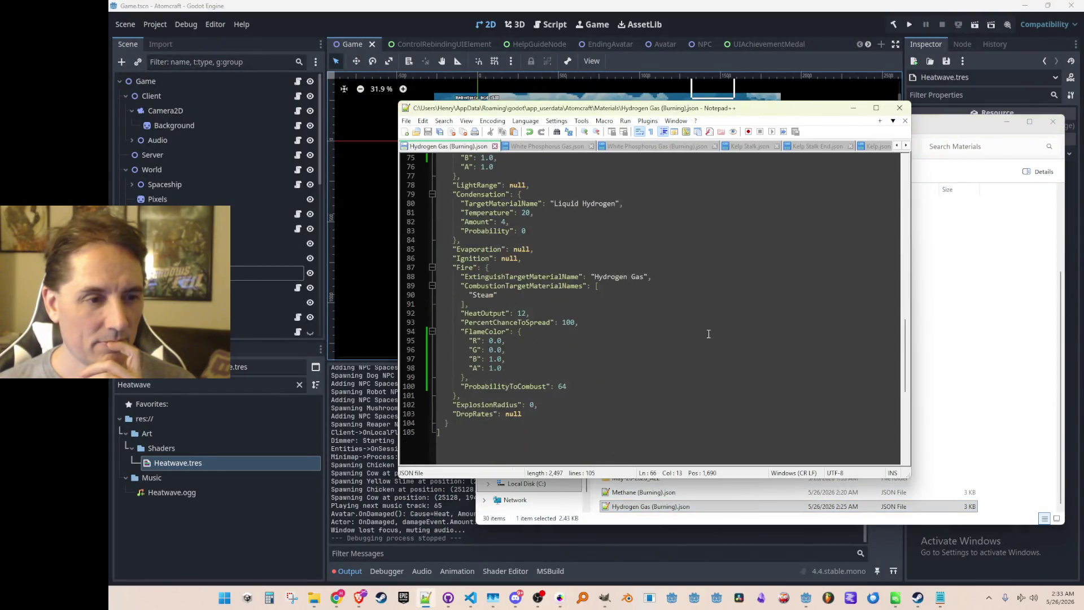
click(772, 276)
key(Home)
key(shift+Down)
key(shift+Down)
key(shift+Down)
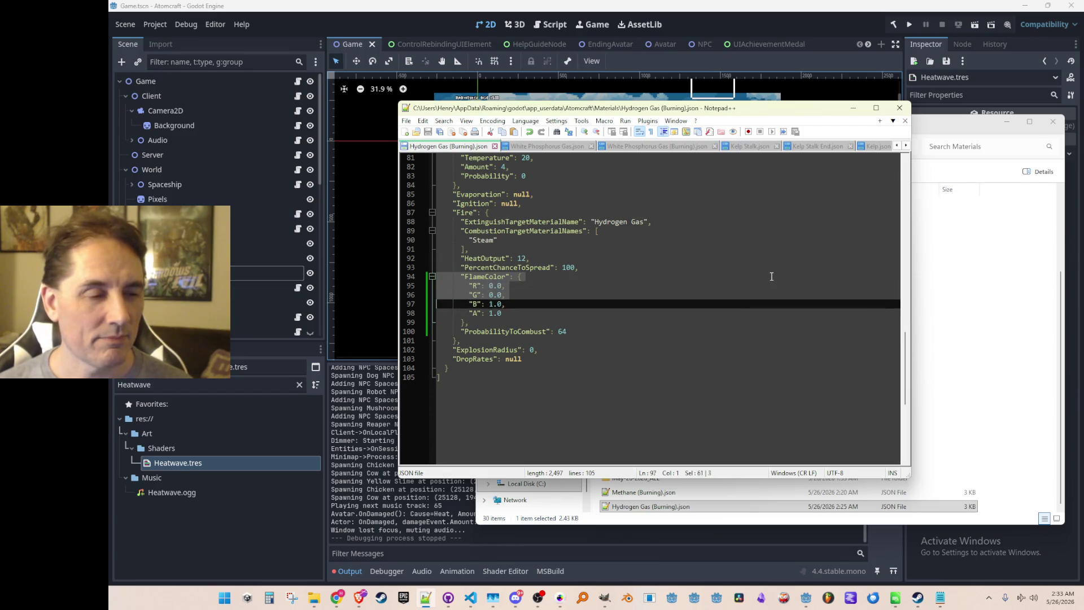
key(Right)
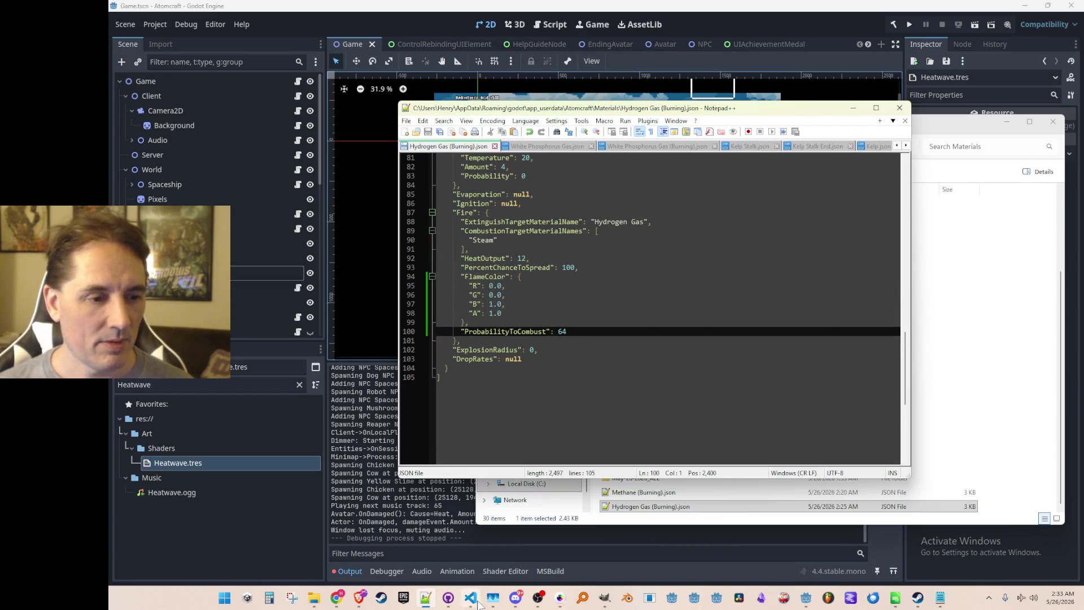
Check FlameSparkA's definition, then paste two copies of FlameColor above ProbabilityToCombust
click(471, 598)
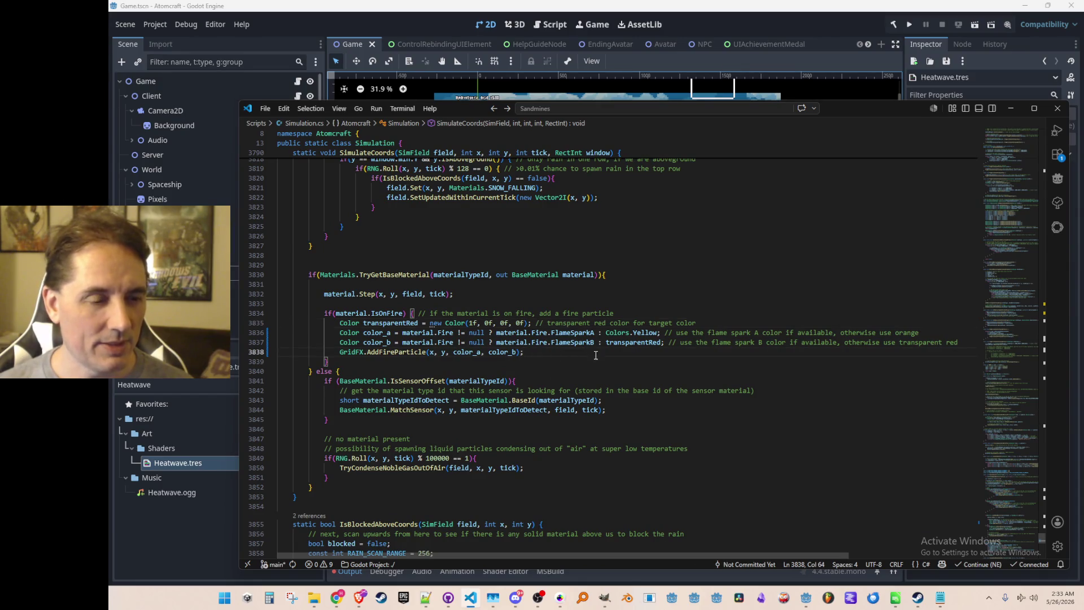
ctrl+click(578, 331)
scroll(557, 374, down, 2)
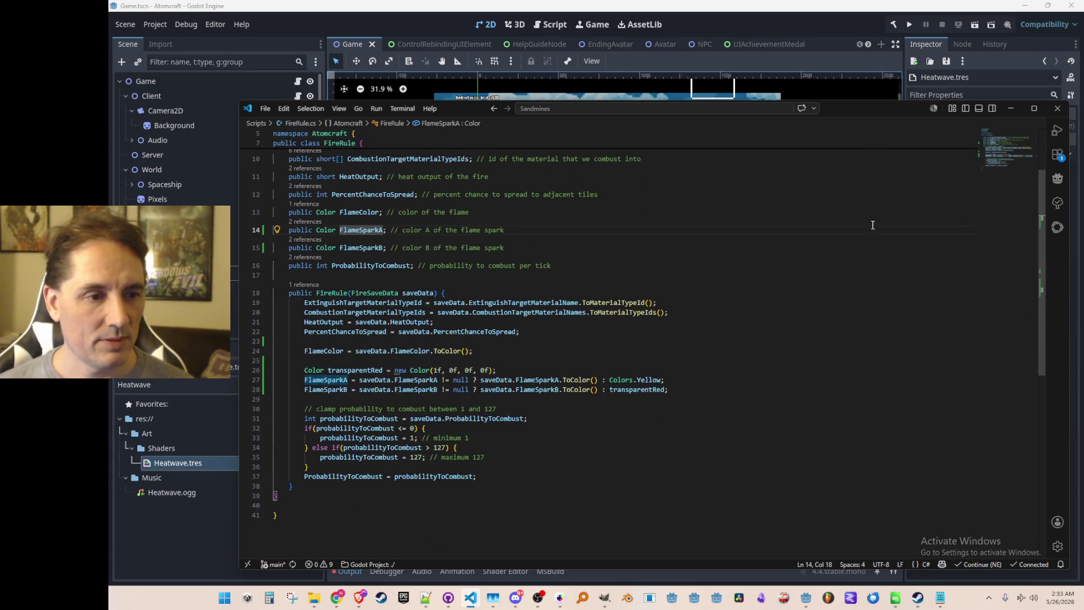
click(1010, 107)
click(723, 318)
key(Down)
key(Home)
text("FlameColor": {         "R": 0.0,         "G": 0.0,         "B": 1.0,         "A": 1.0       },)
key(ctrl+v)
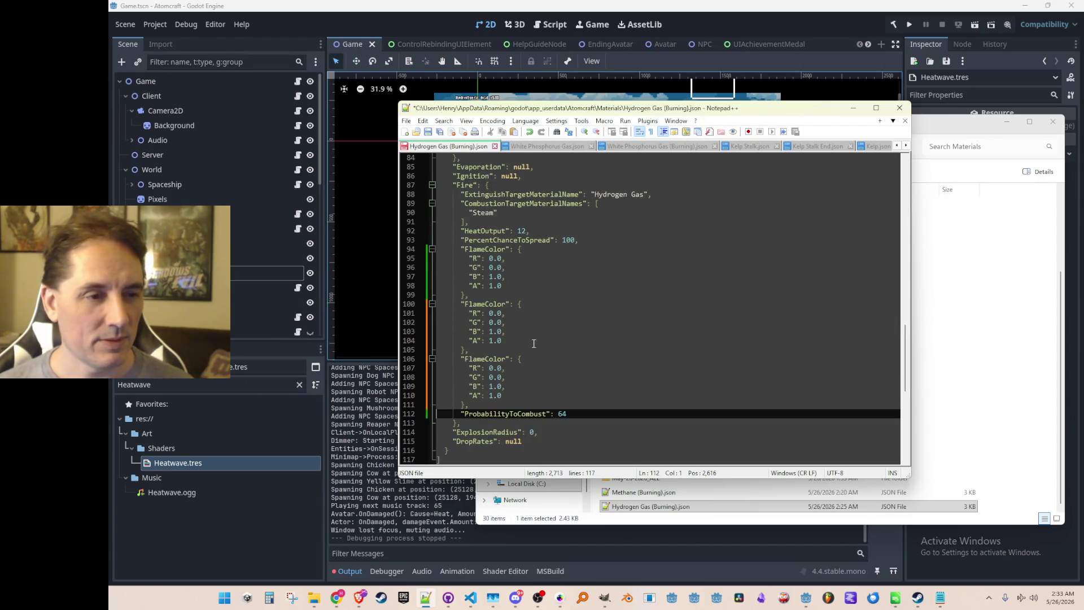
Rename the two copied FlameColor keys to FlameSpark entries and save
click(486, 306)
key(ctrl+shift+Right)
text(SparkA)
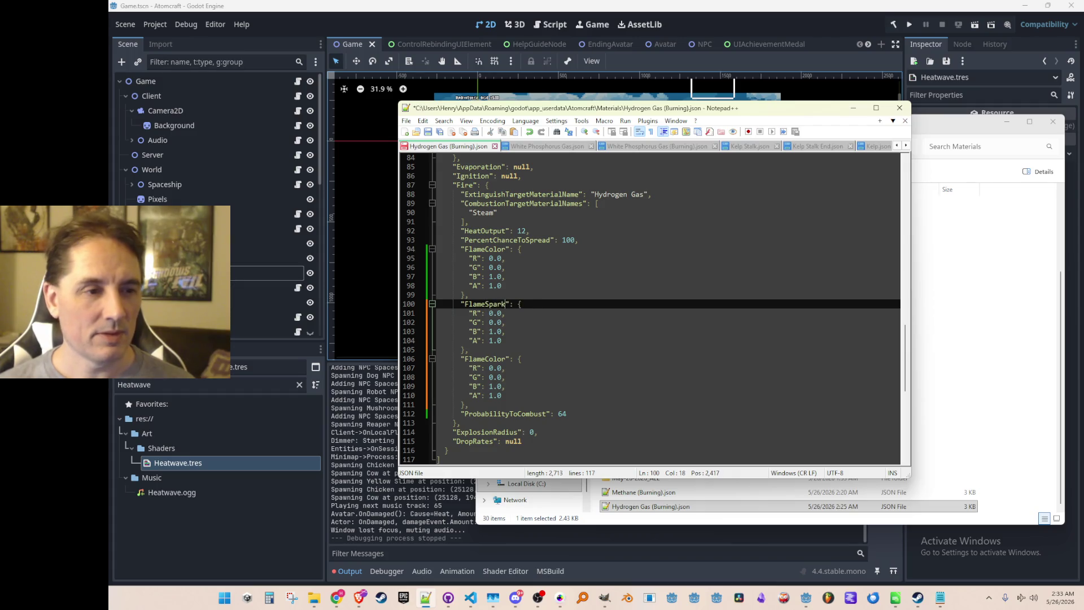
click(486, 361)
key(ctrl+shift+Right)
text(SparkA)
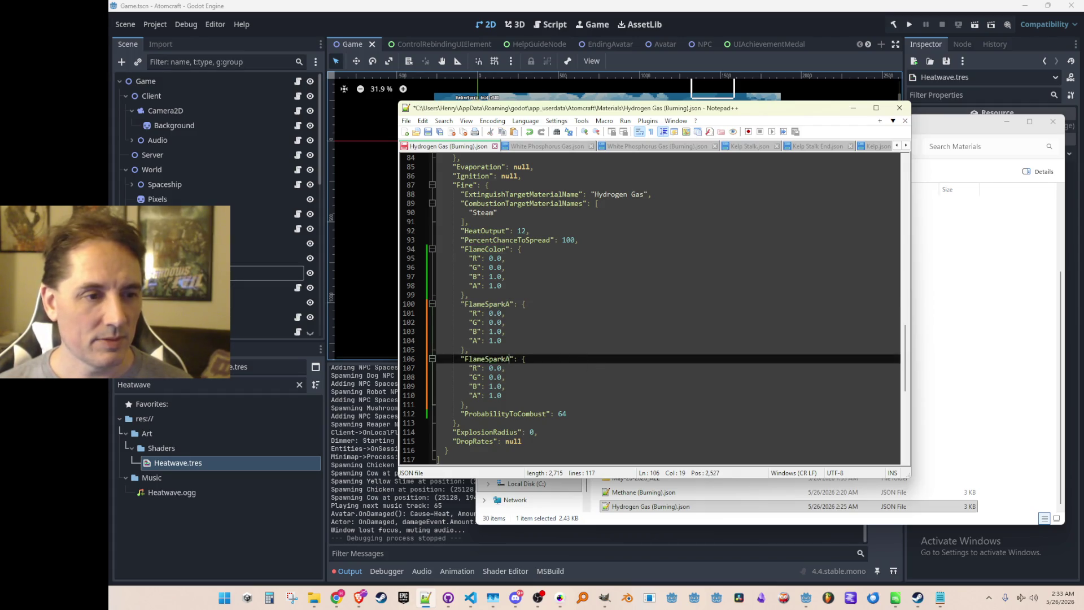
text(B)
key(ctrl+s)
Set FlameSparkB to R 1, G 1, A 0 (transparent white) and save
click(636, 342)
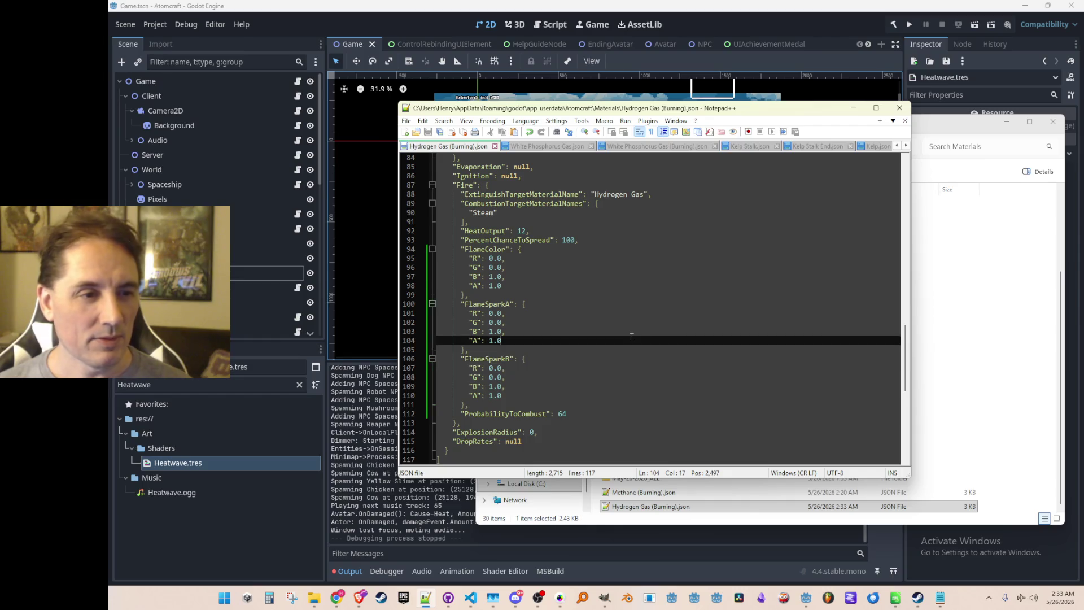
scroll(635, 341, down, 1)
click(615, 358)
key(Up)
key(Up)
key(Left)
key(Left)
key(Left)
key(BackSpace)
text(1)
key(Down)
key(BackSpace)
text(1)
key(Down)
key(Down)
key(BackSpace)
text(0)
key(ctrl+s)
key(Up)
key(Up)
key(Home)
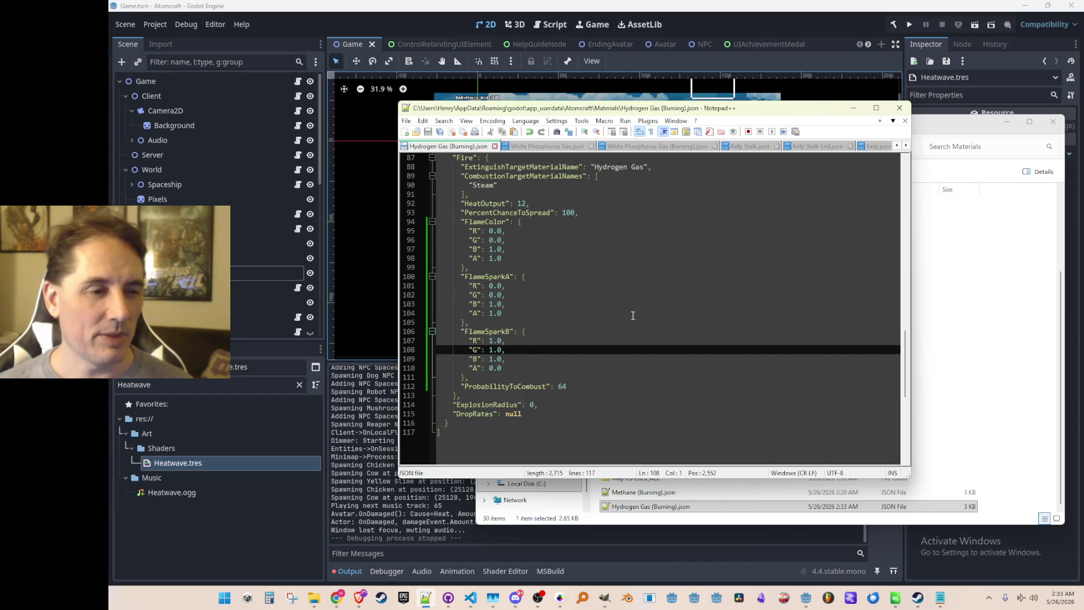
Set FlameSparkA's R and G to 0.5, save, and run the project from Godot
click(627, 314)
scroll(627, 319, up, 2)
scroll(606, 348, down, 1)
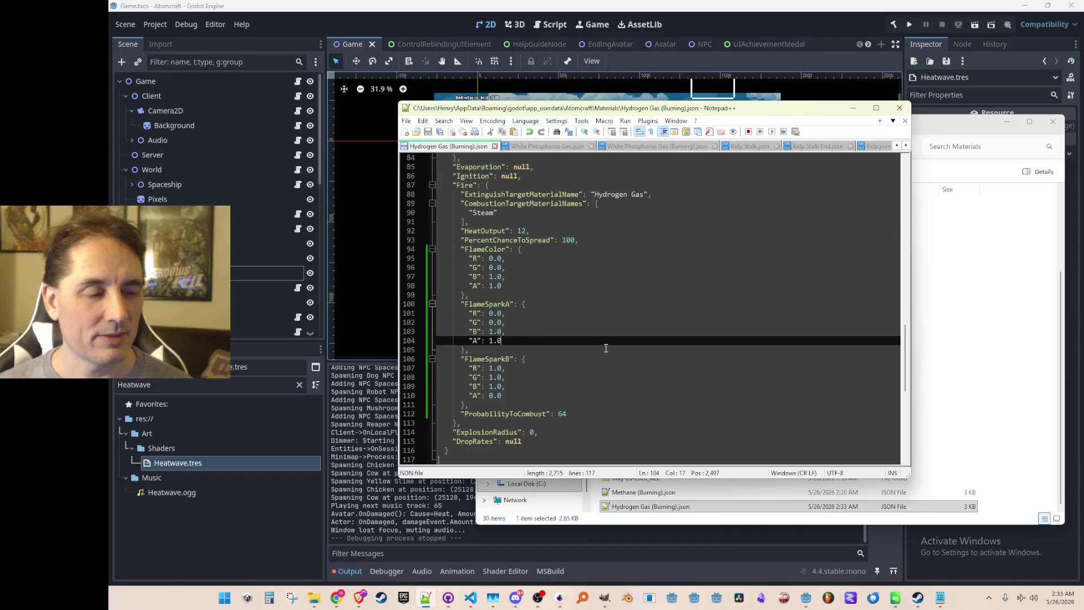
click(566, 332)
click(566, 327)
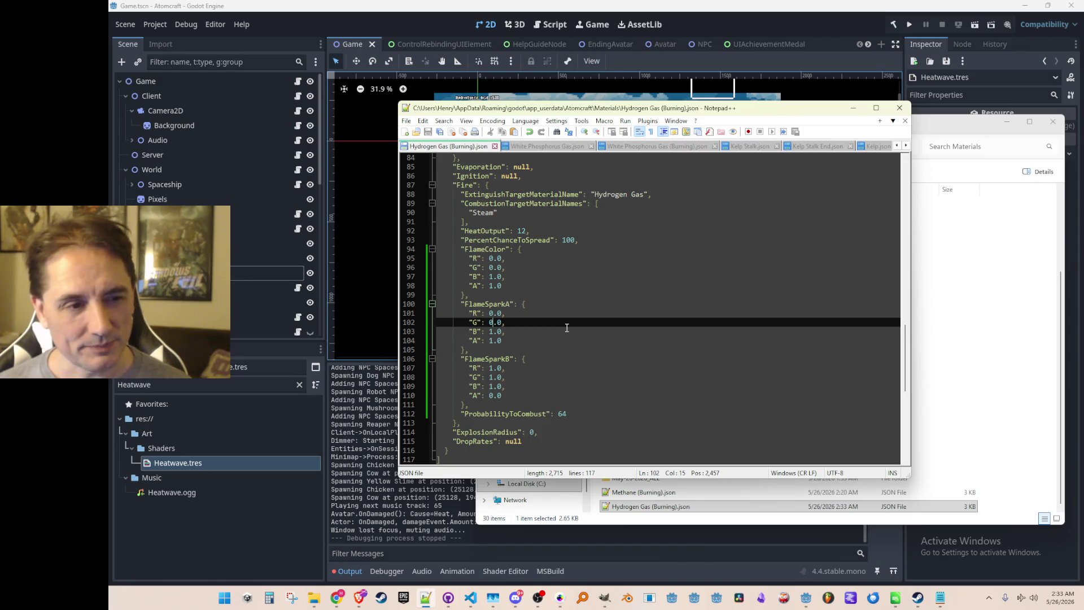
key(Delete)
text(5)
key(Up)
key(Delete)
text(5)
key(ctrl+s)
click(804, 17)
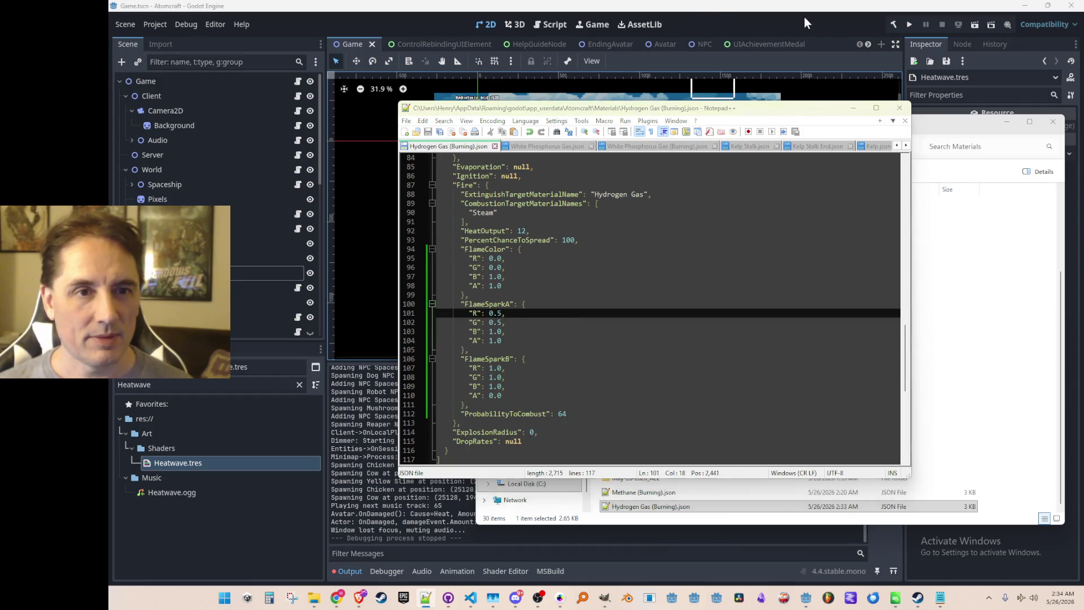
click(909, 25)
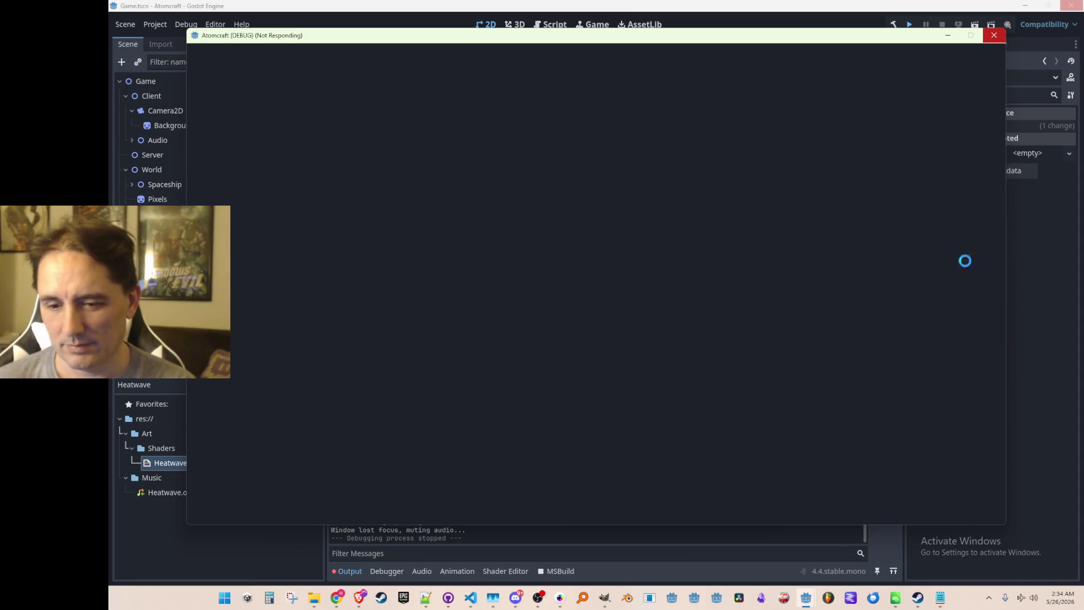
Close the unresponsive game window, then PLAY with profile A Test 6 into world NPC TEST H
click(994, 35)
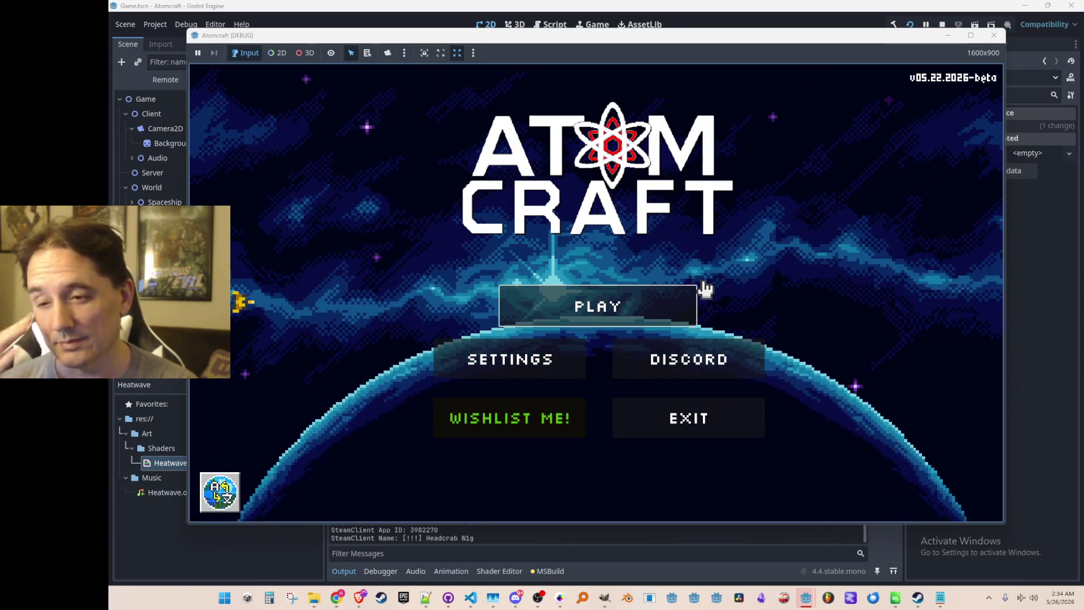
click(676, 303)
scroll(668, 283, down, 2)
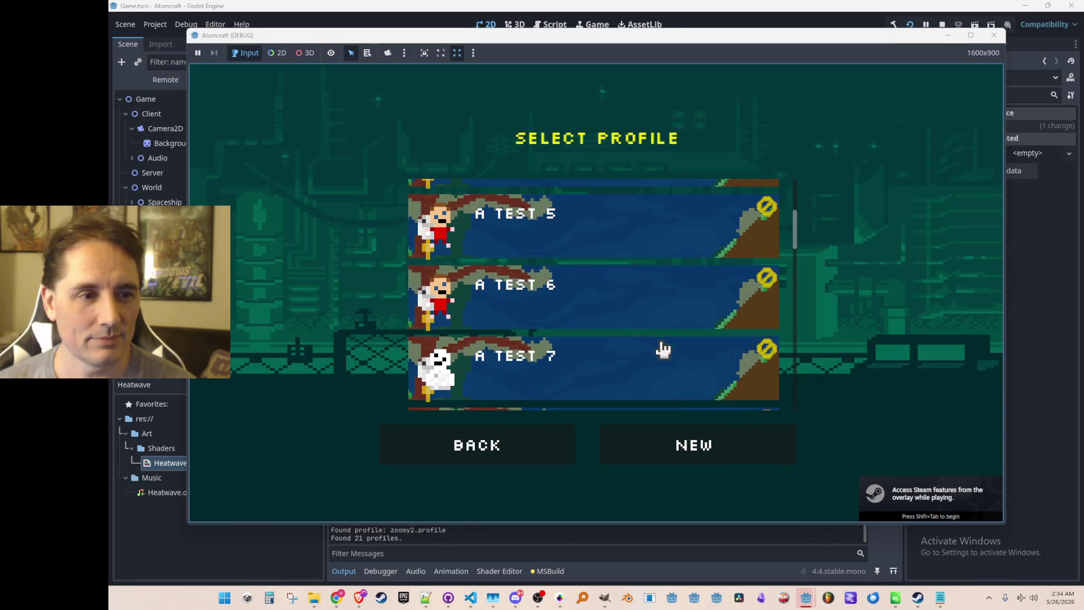
click(676, 307)
scroll(680, 291, down, 10)
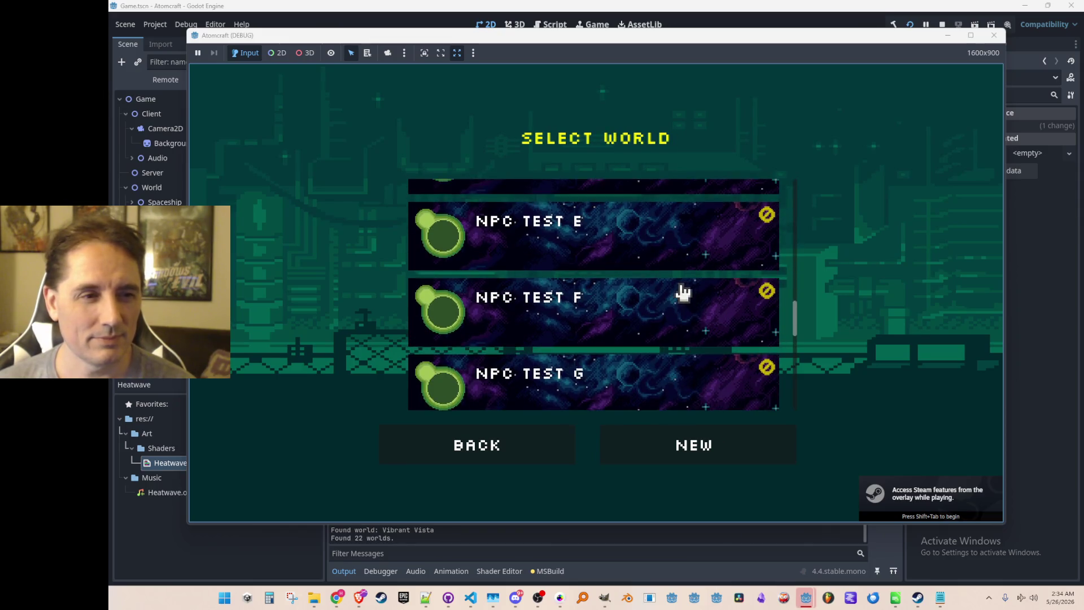
click(699, 272)
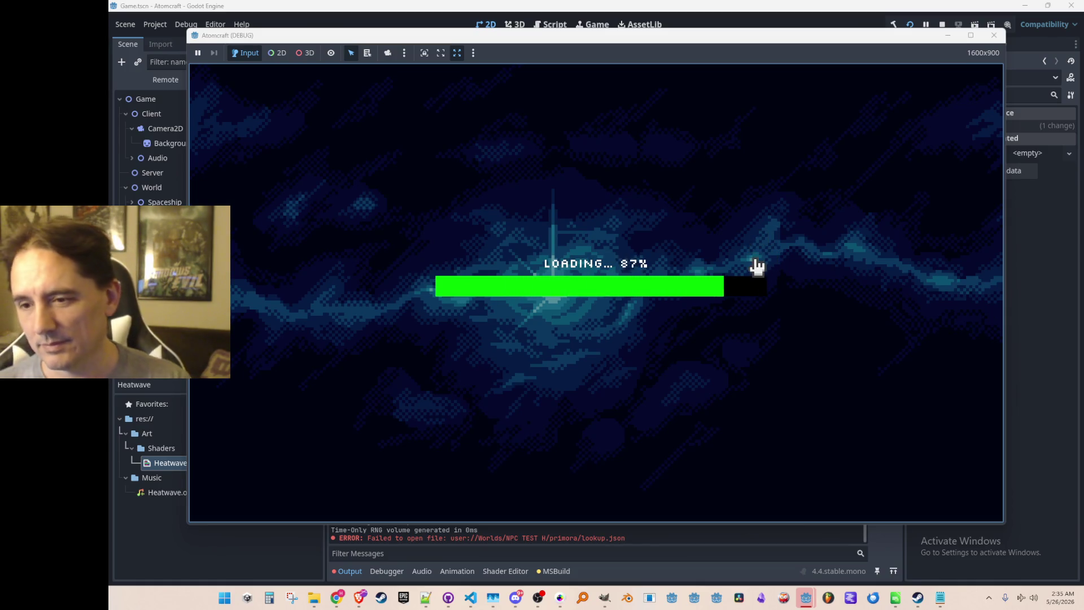
key(space)
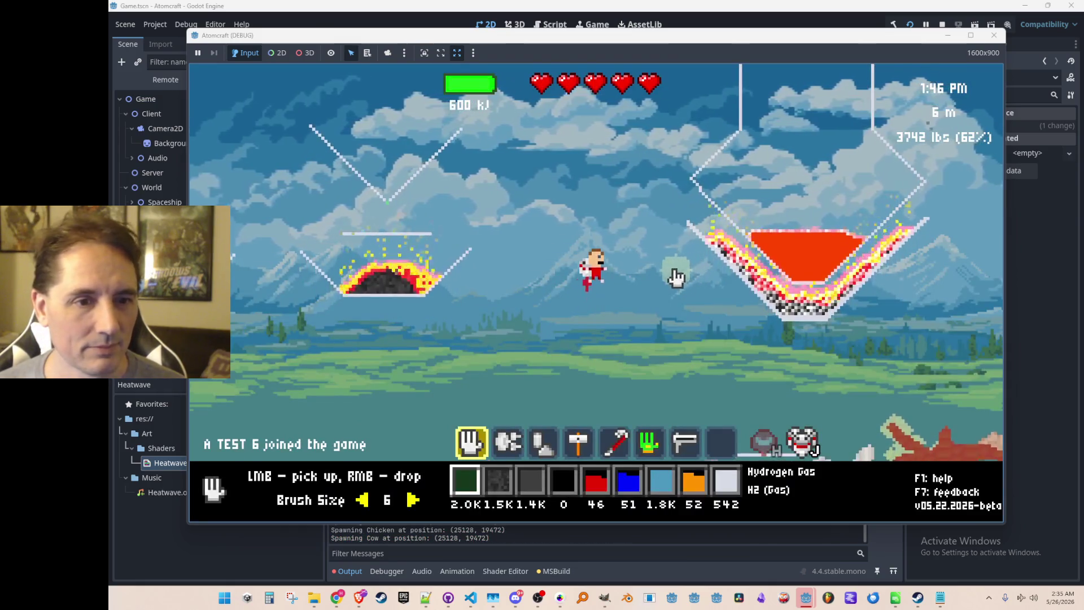
Release a hydrogen cloud, ignite it with tool 3, and gather the steam band
right_click(489, 314)
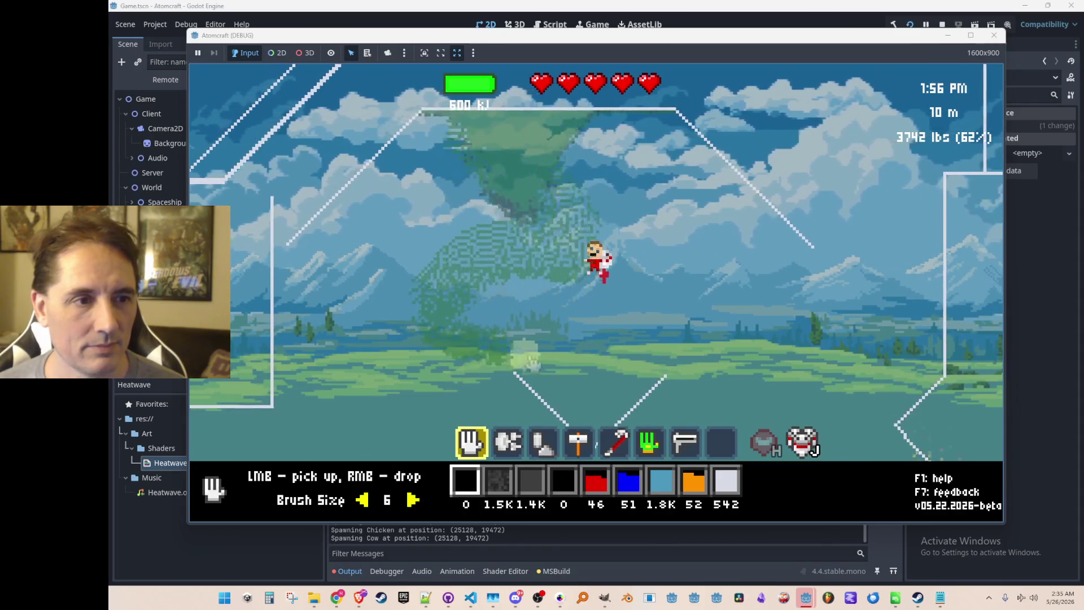
key(3)
click(512, 226)
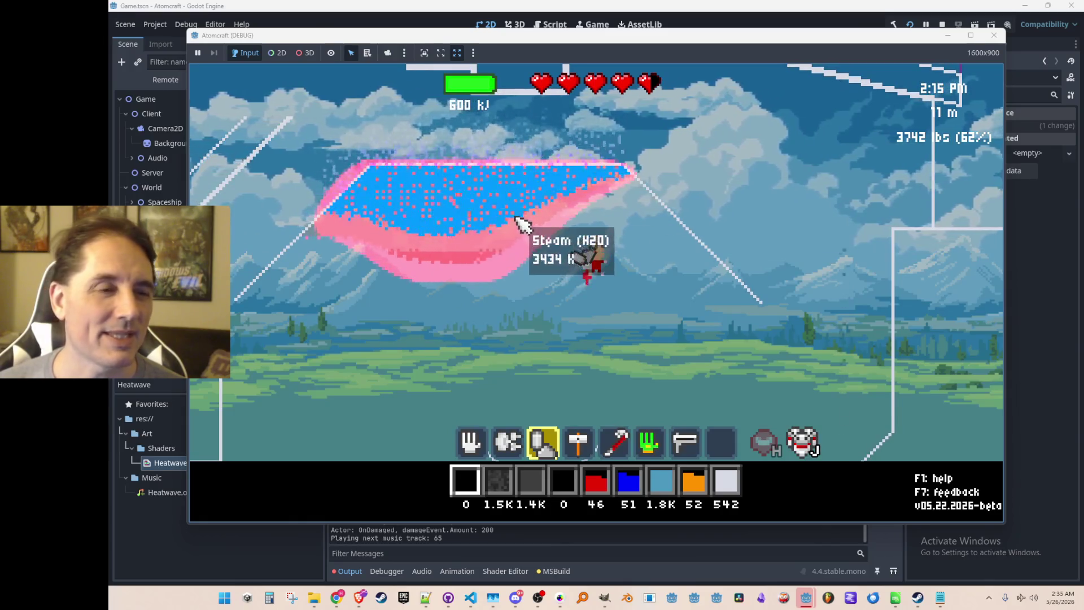
scroll(556, 265, up, 2)
drag(510, 232, 377, 253)
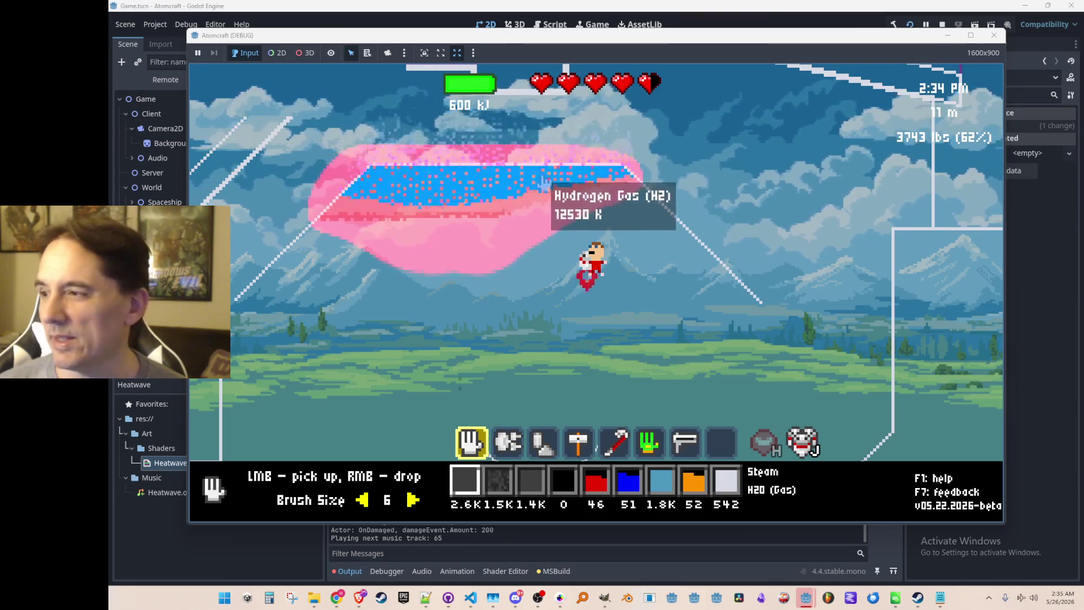
Fly around the burning cloud, scoop more steam out of it, and stop the game
key(w)
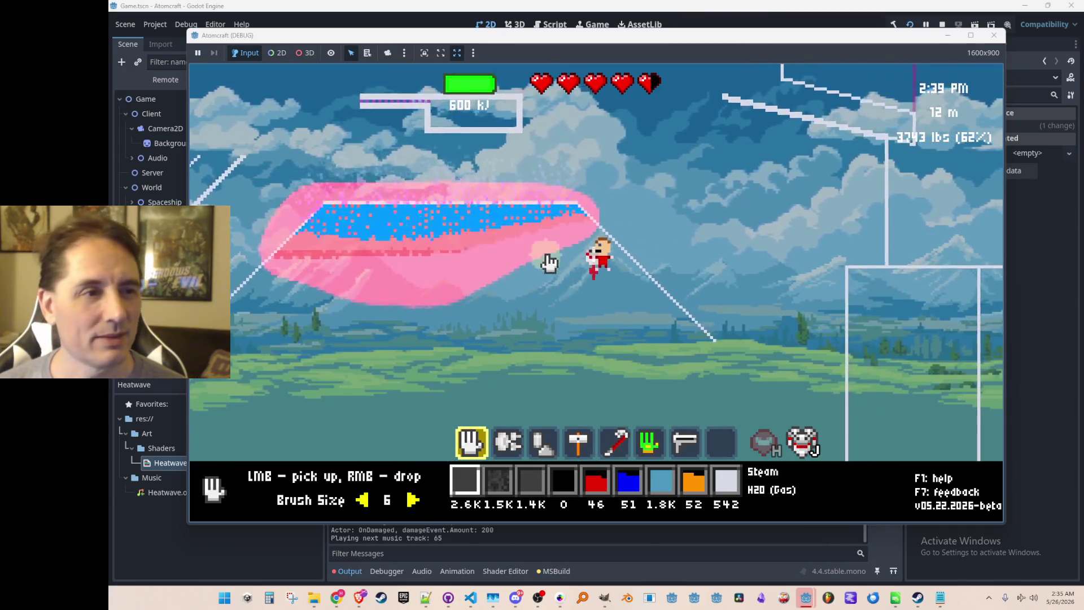
key(a)
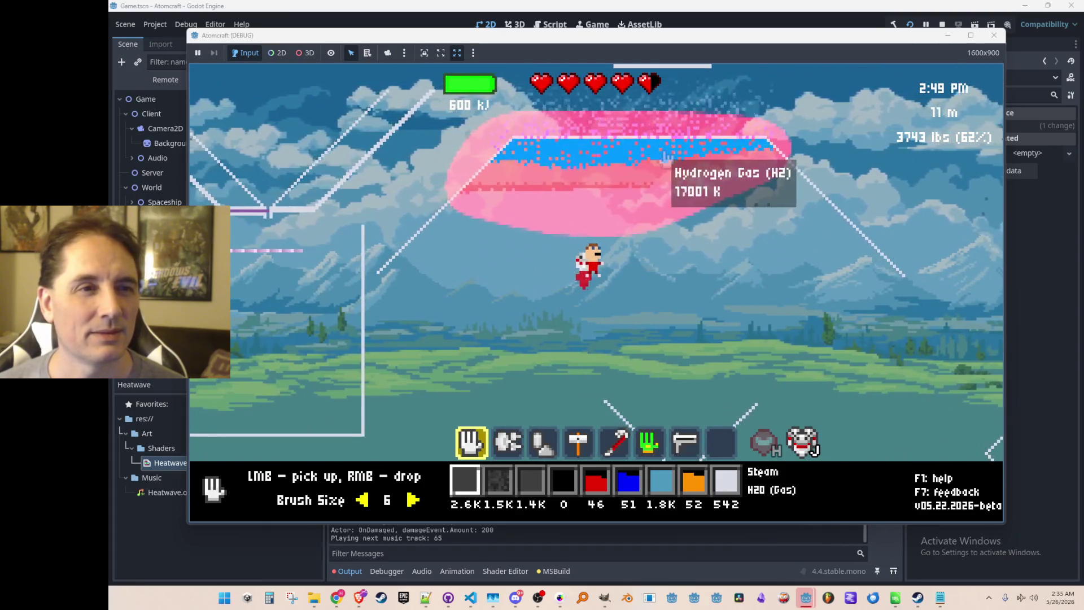
key(d)
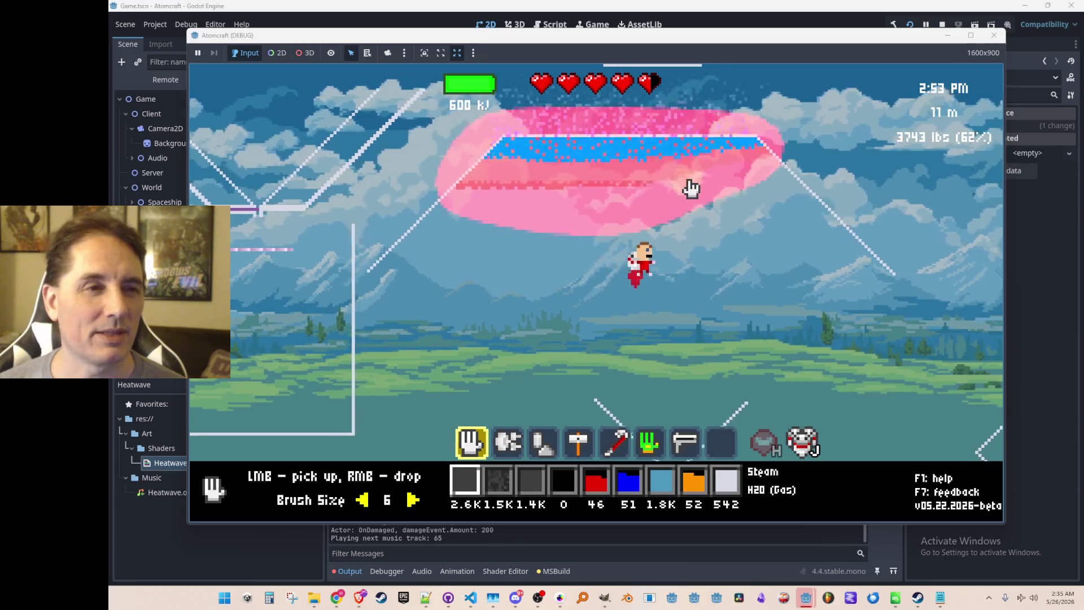
key(d)
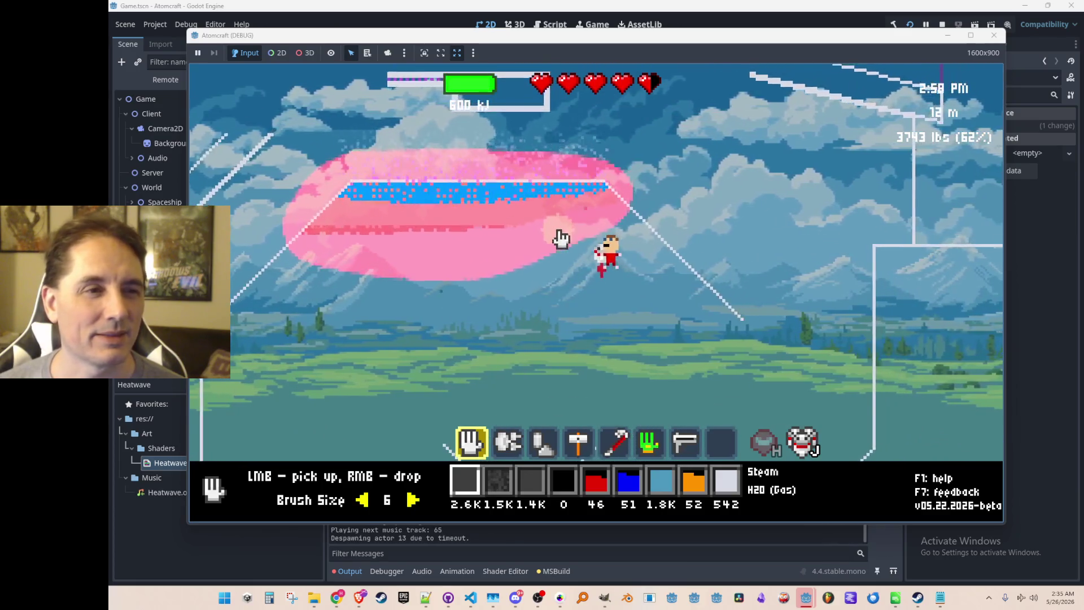
mouse_move(493, 216)
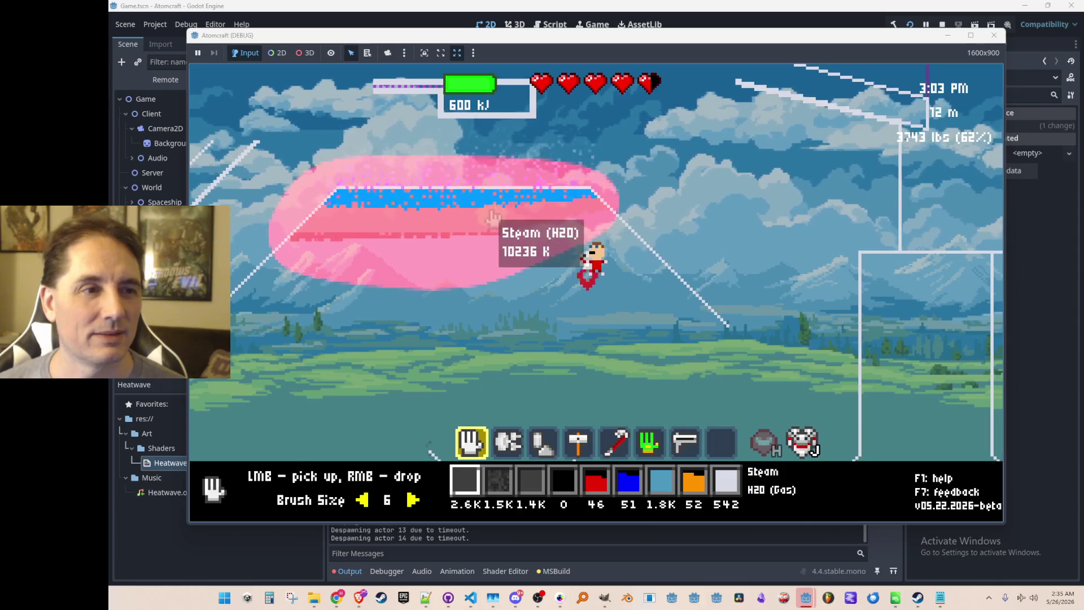
mouse_move(511, 210)
mouse_down()
mouse_move(574, 212)
mouse_move(333, 209)
mouse_move(524, 203)
mouse_move(396, 197)
mouse_move(405, 200)
mouse_up()
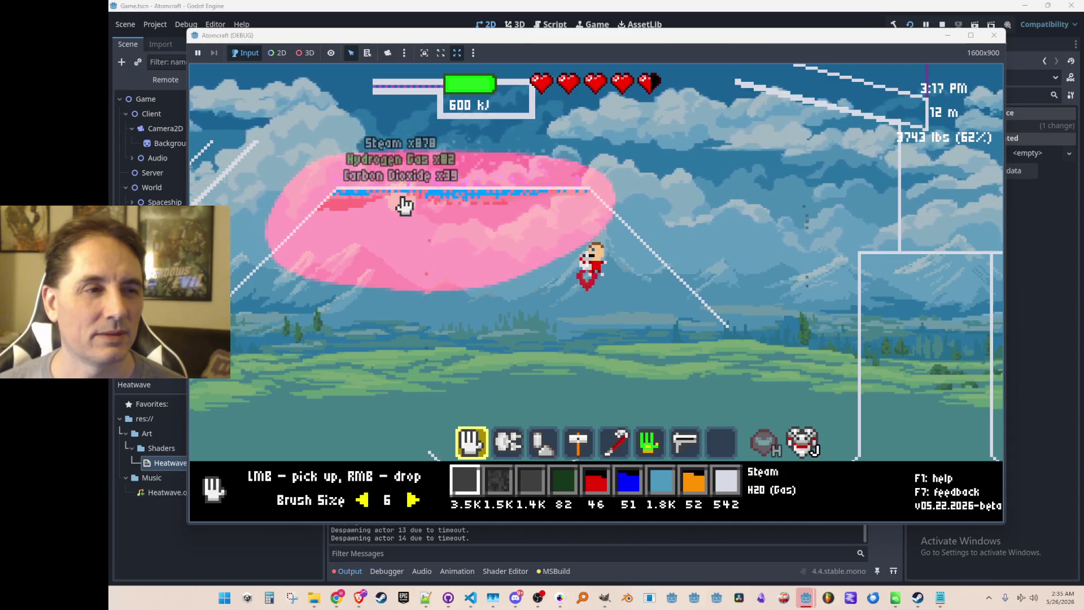
click(942, 25)
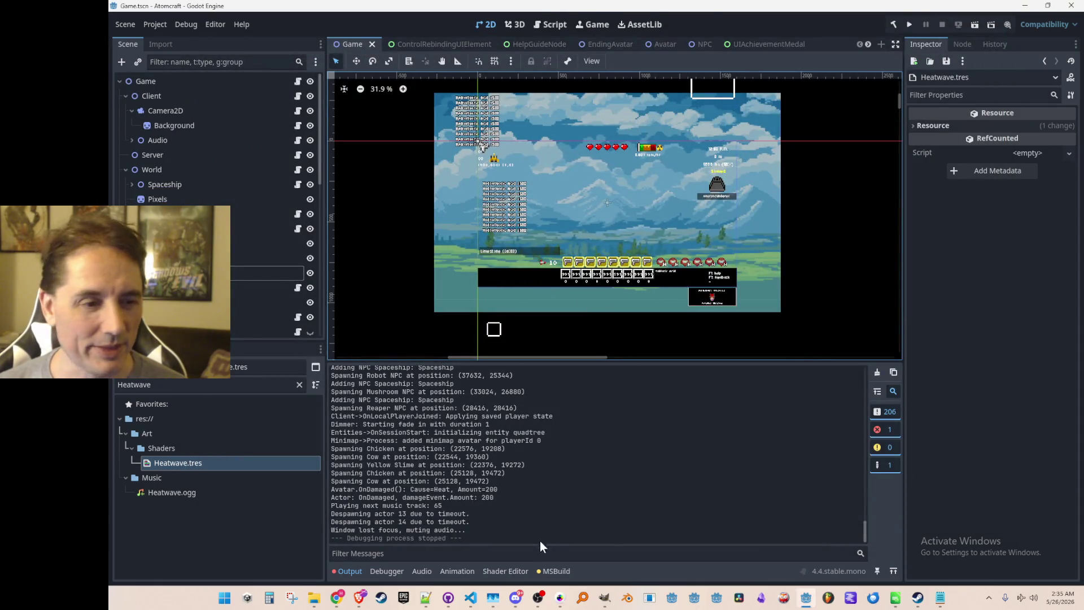
Reopen Hydrogen Gas (Burning).json from the Materials folder at its FlameColor values
click(471, 597)
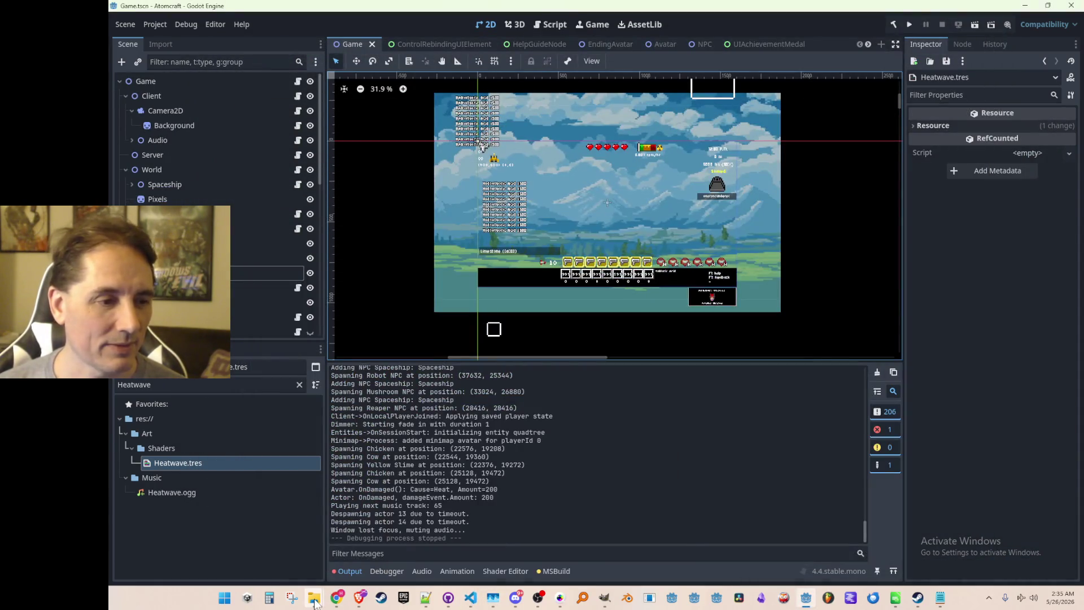
mouse_move(314, 597)
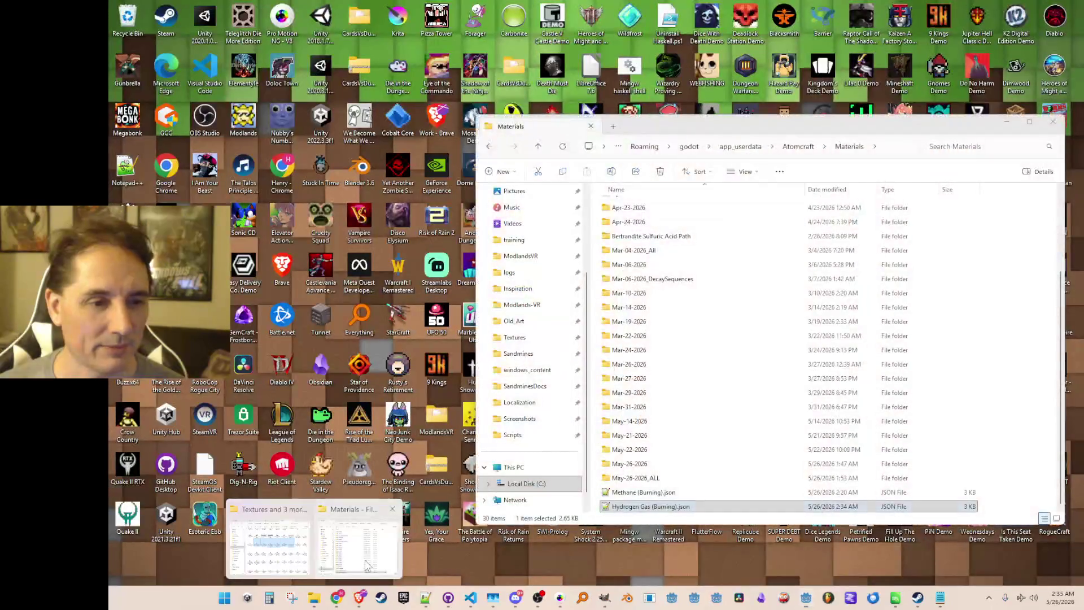
click(322, 559)
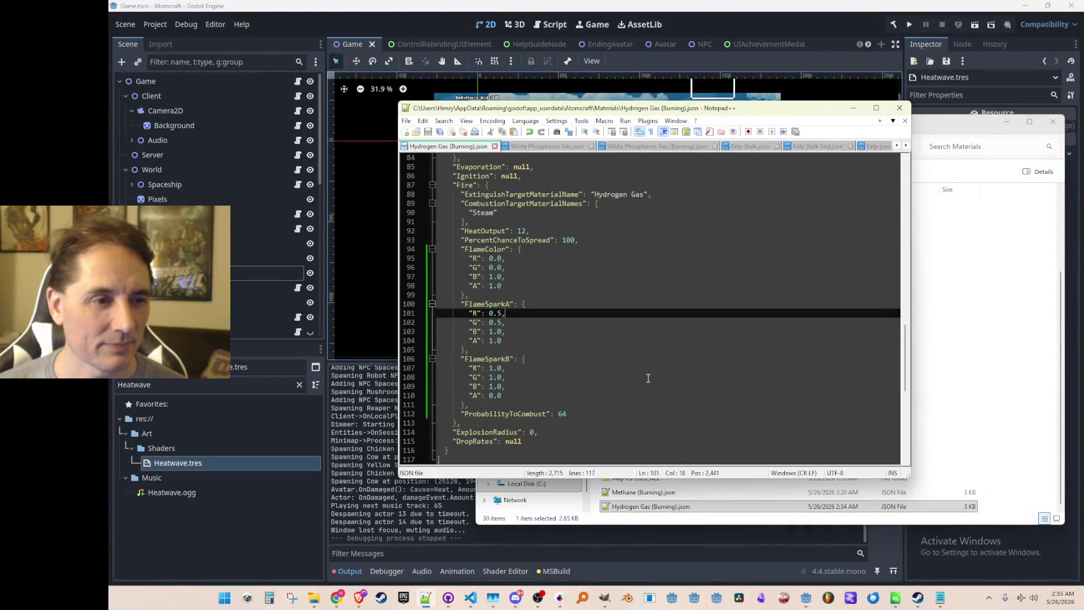
scroll(621, 365, down, 1)
click(634, 308)
click(649, 276)
Trim FlameColor's G value to 0.3, save the file, and run the game
key(Up)
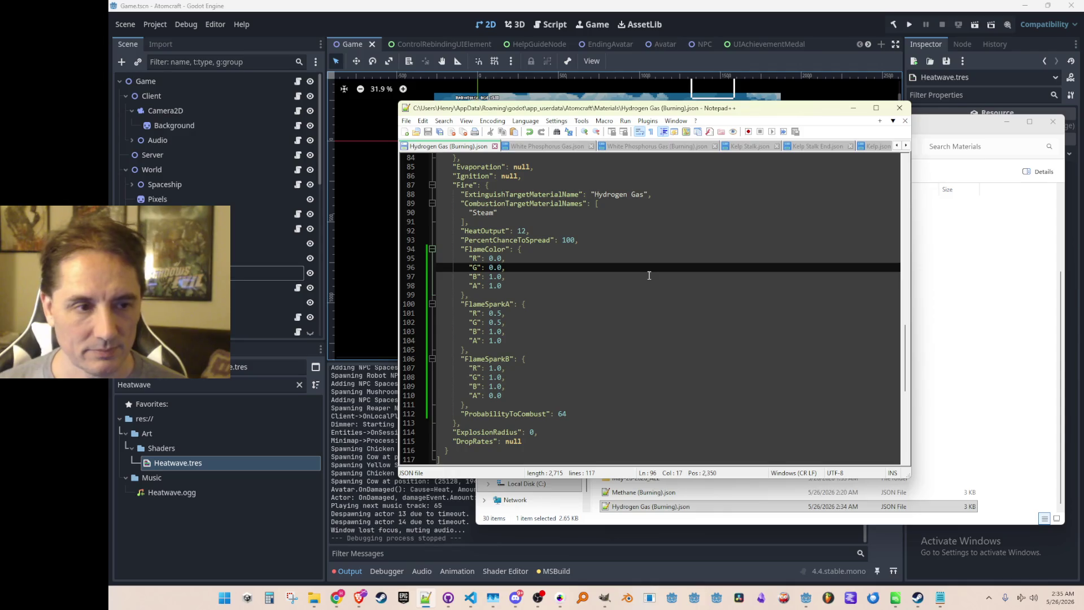
key(BackSpace)
key(BackSpace)
key(Up)
key(Down)
key(End)
key(ctrl+s)
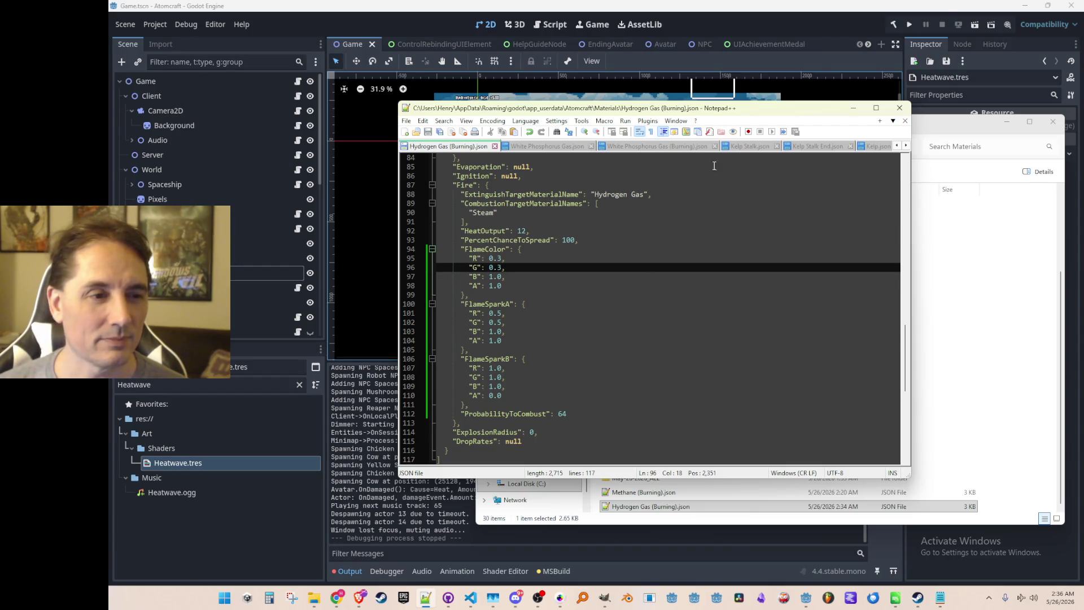
click(910, 24)
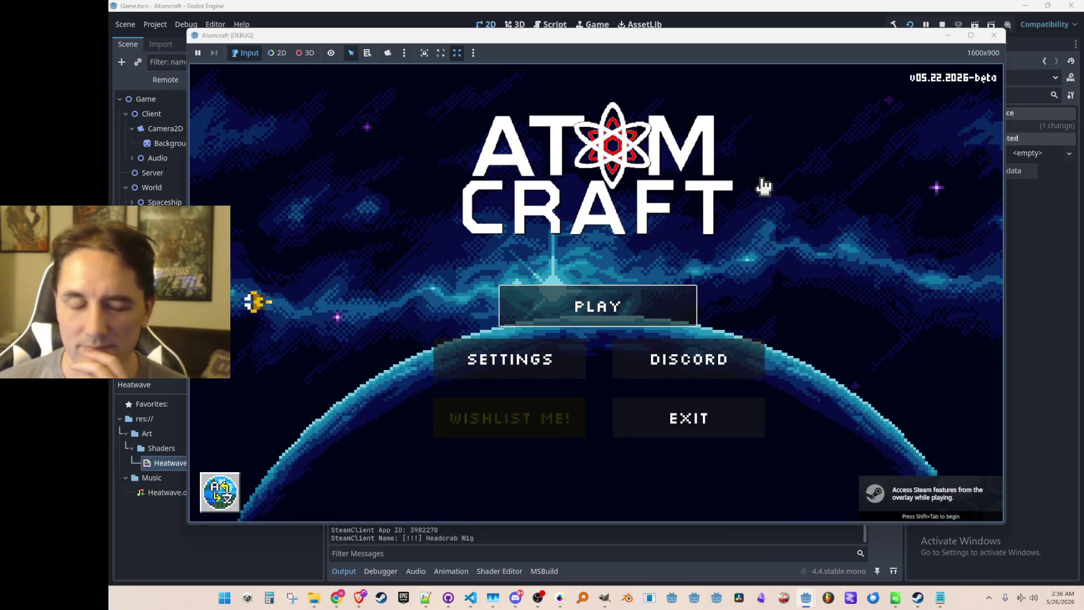
Press PLAY, choose the A TEST 6 profile, and load the NPC TEST H world
click(670, 305)
scroll(668, 249, down, 3)
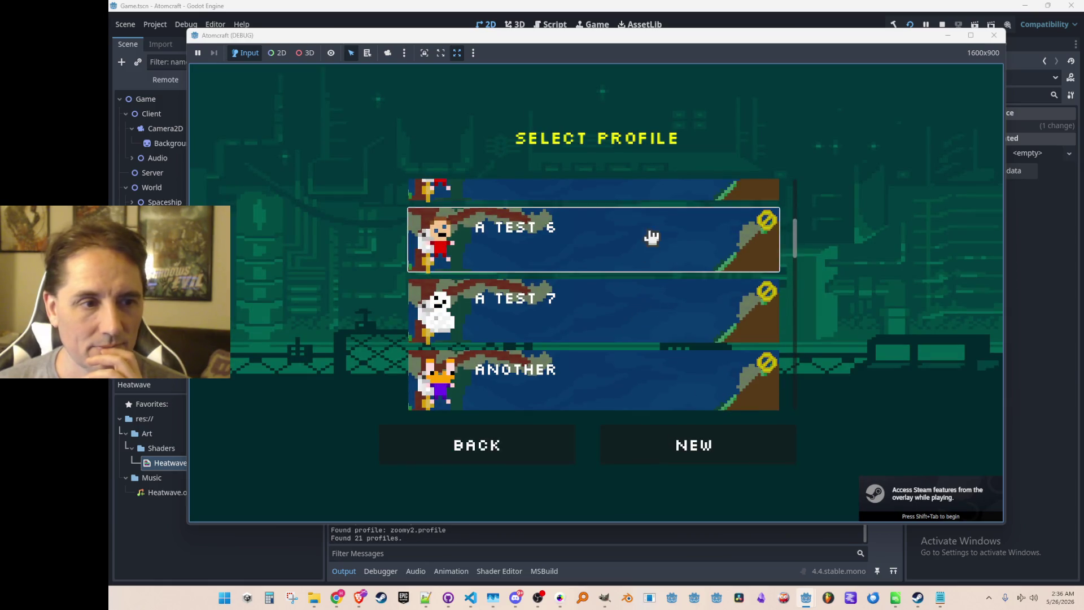
click(652, 237)
scroll(634, 259, down, 10)
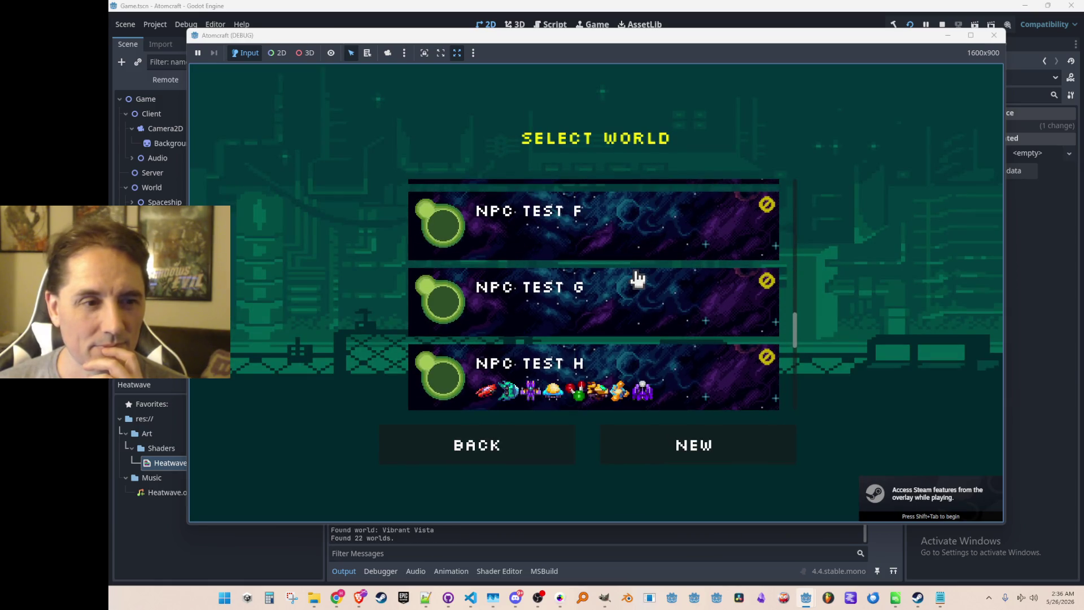
click(656, 309)
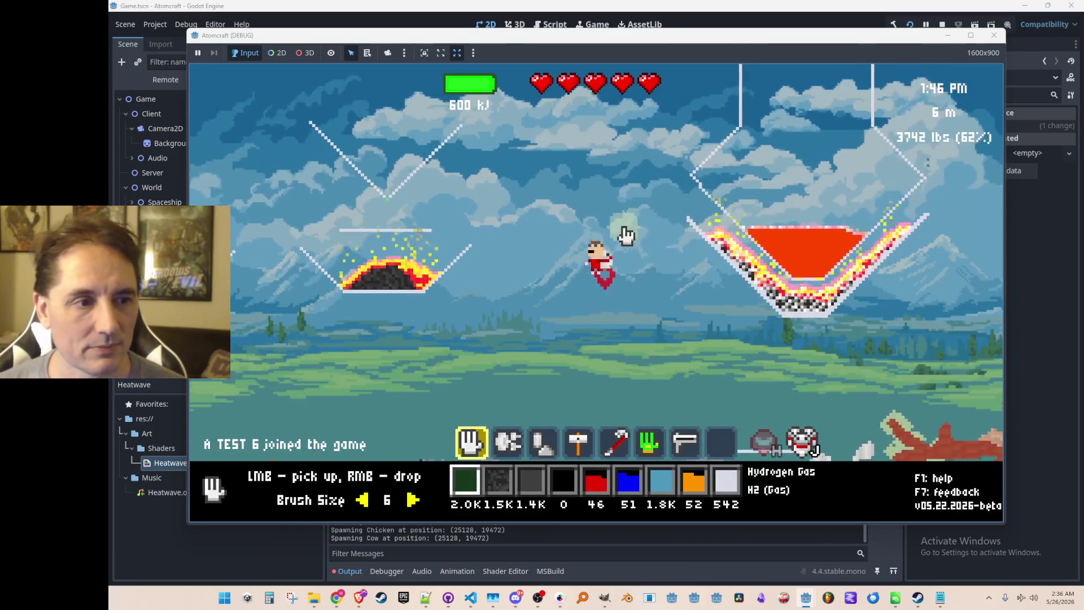
Release hydrogen gas, restock it with the console command 'give Hydrogen Gas', and pour another plume
right_click(588, 225)
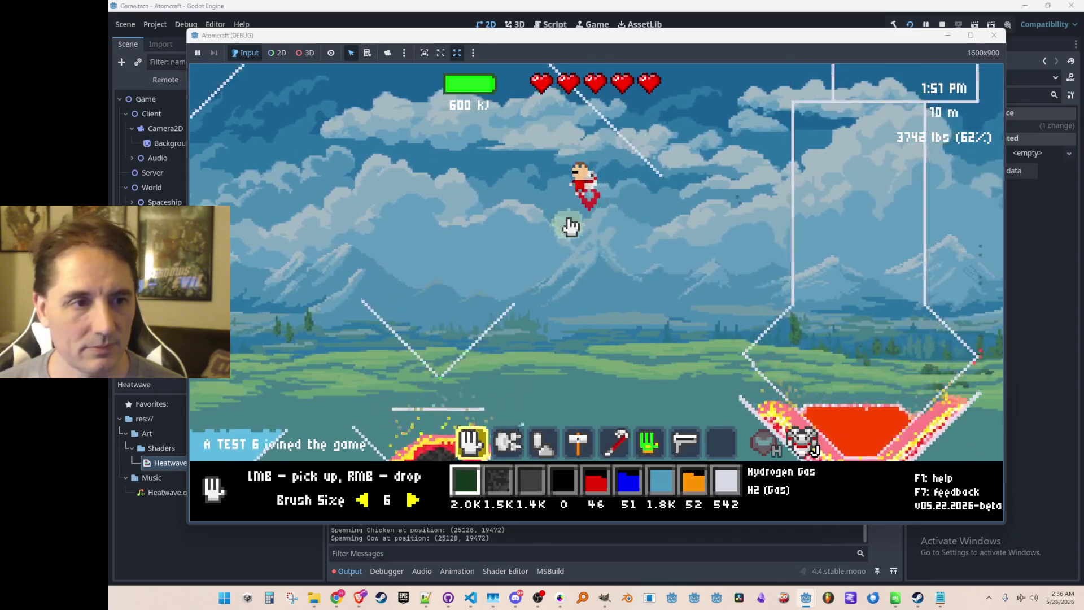
drag(485, 318, 496, 390)
key(grave)
text(give Hydrogen Gas)
key(Return)
drag(495, 390, 484, 380)
Ignite the hydrogen cloud with the third tool and release the remaining hydrogen beside the left container
key(2)
key(3)
mouse_move(466, 249)
mouse_down()
mouse_move(513, 322)
mouse_move(476, 305)
mouse_up()
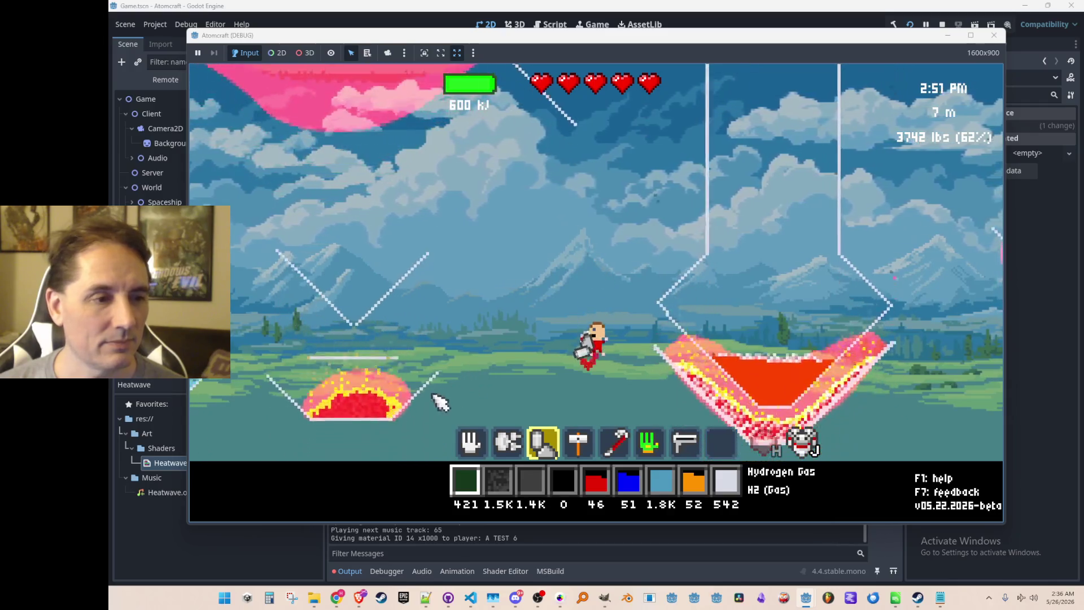
click(440, 402)
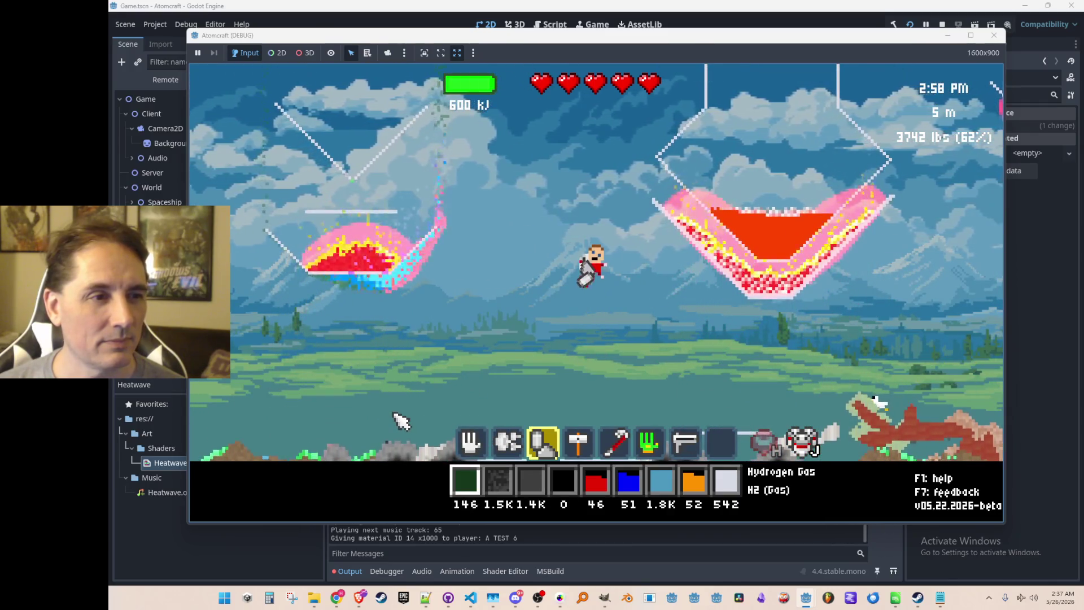
click(364, 410)
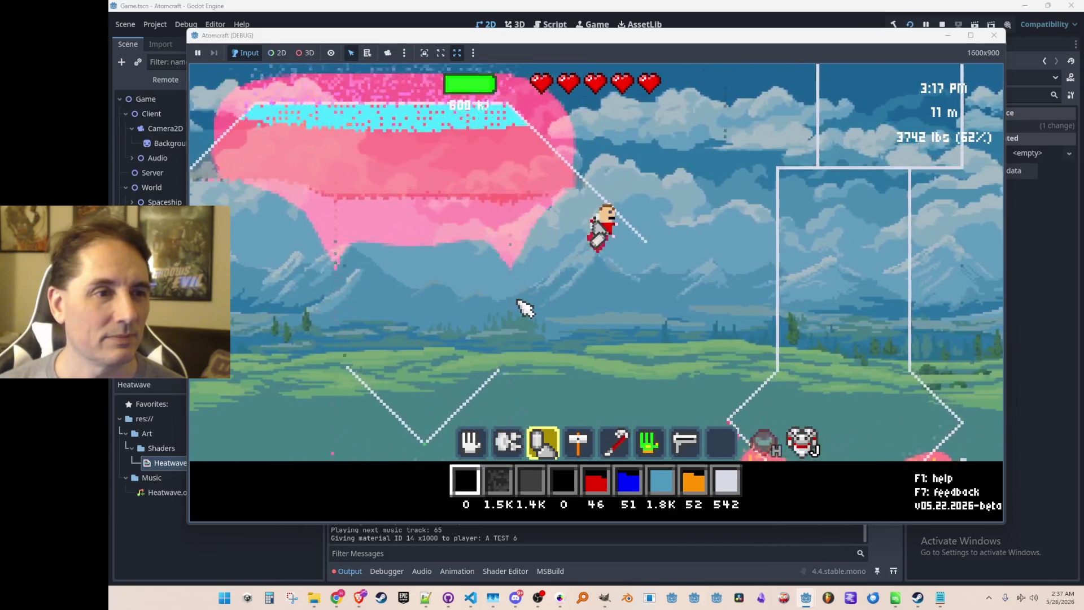
Fly around inspecting the pink heat shimmer, then stop the game and return to FireRule.cs
scroll(479, 257, up, 2)
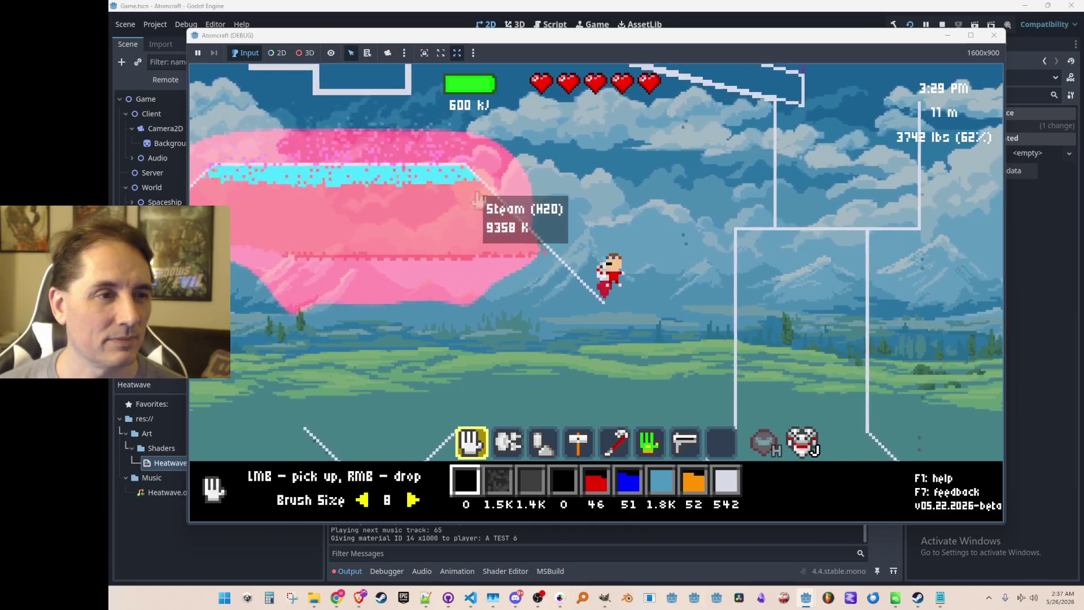
key(a)
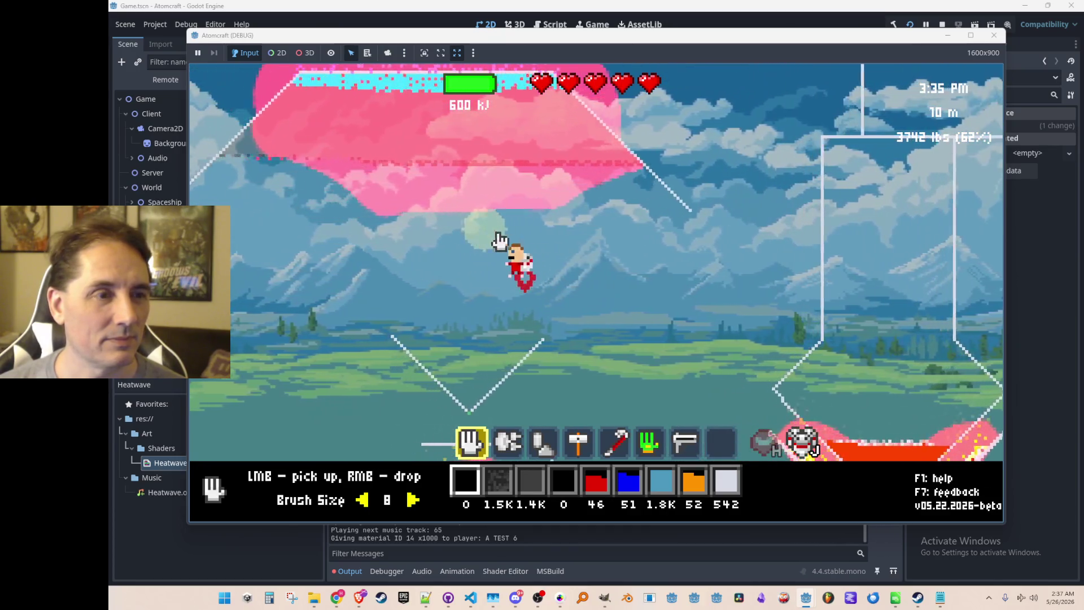
key(a)
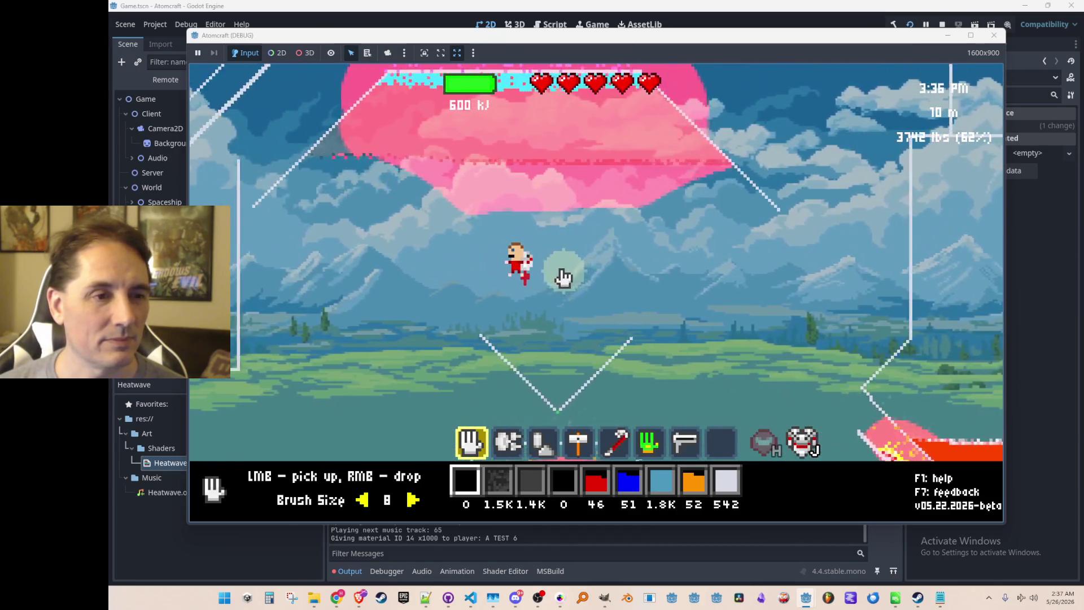
key(d)
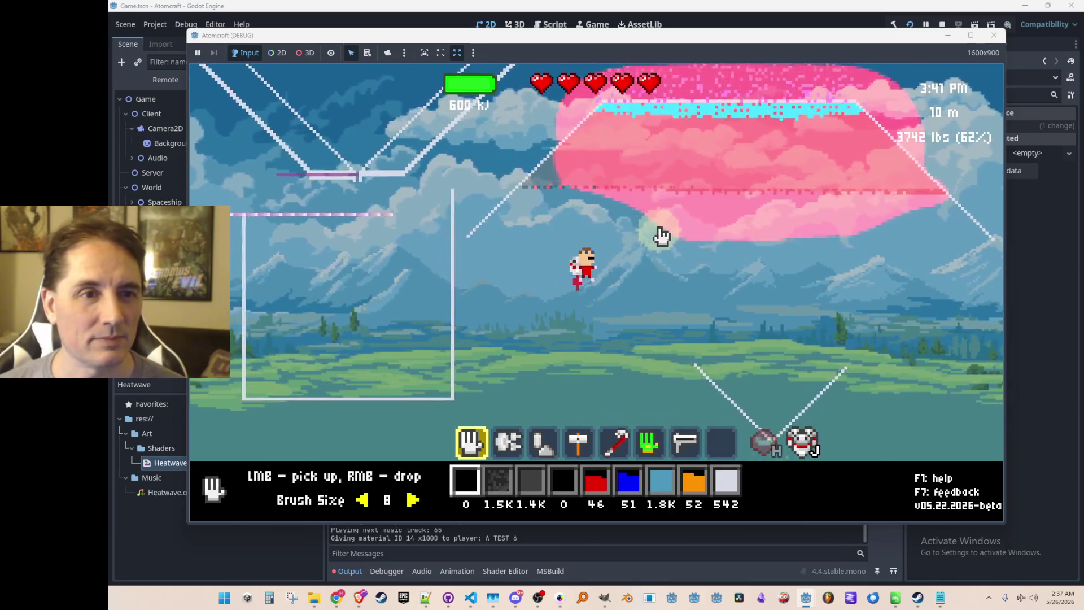
key(d)
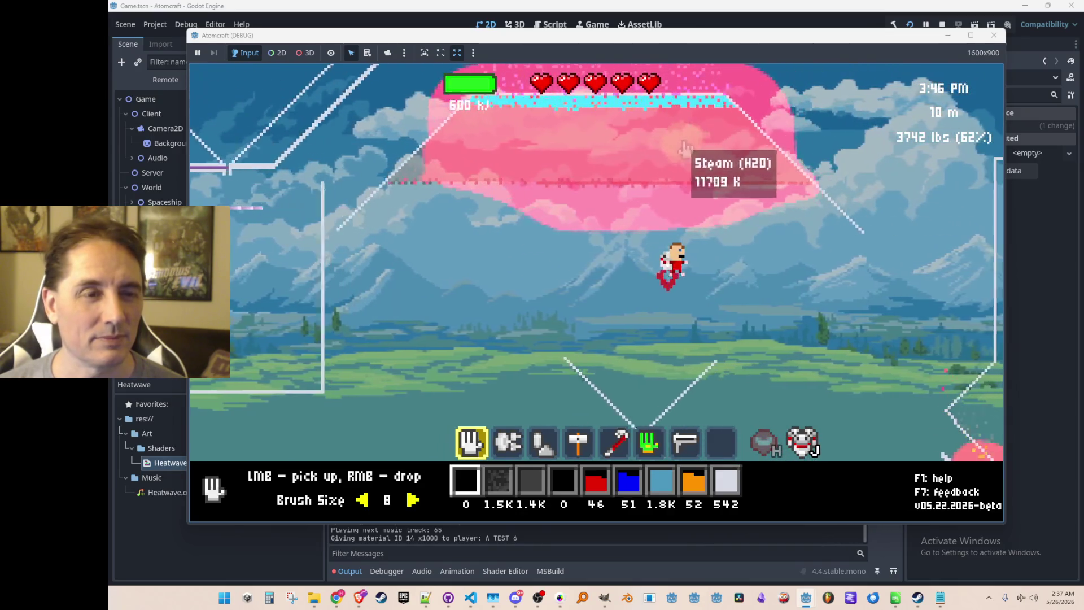
key(w)
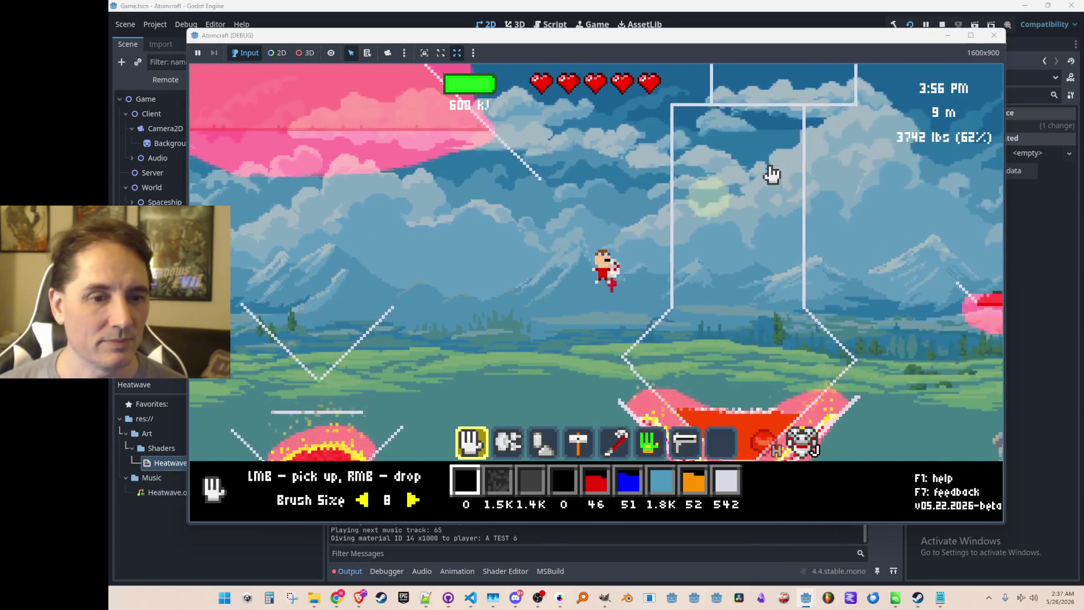
click(941, 24)
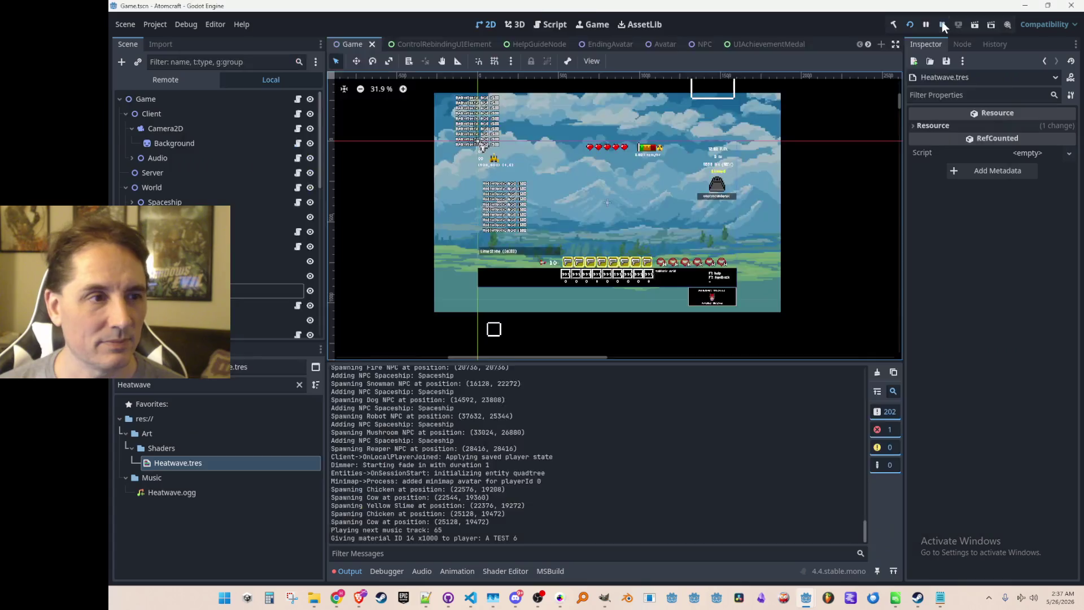
click(469, 598)
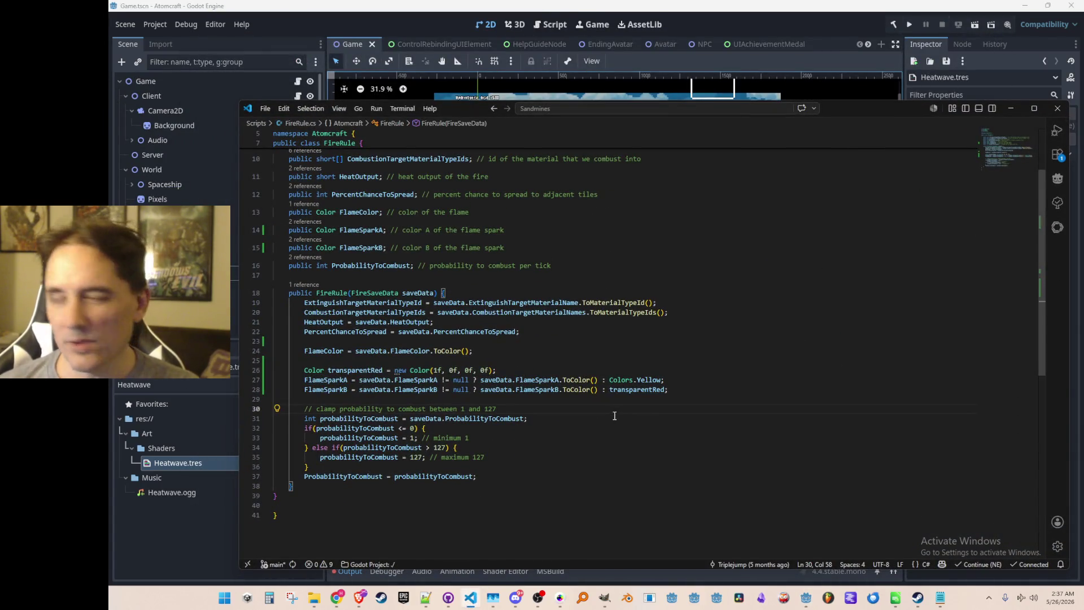
Open Gameplay.cs and search for 'Heat' to reach the UpdateHeatwave method
key(ctrl+p)
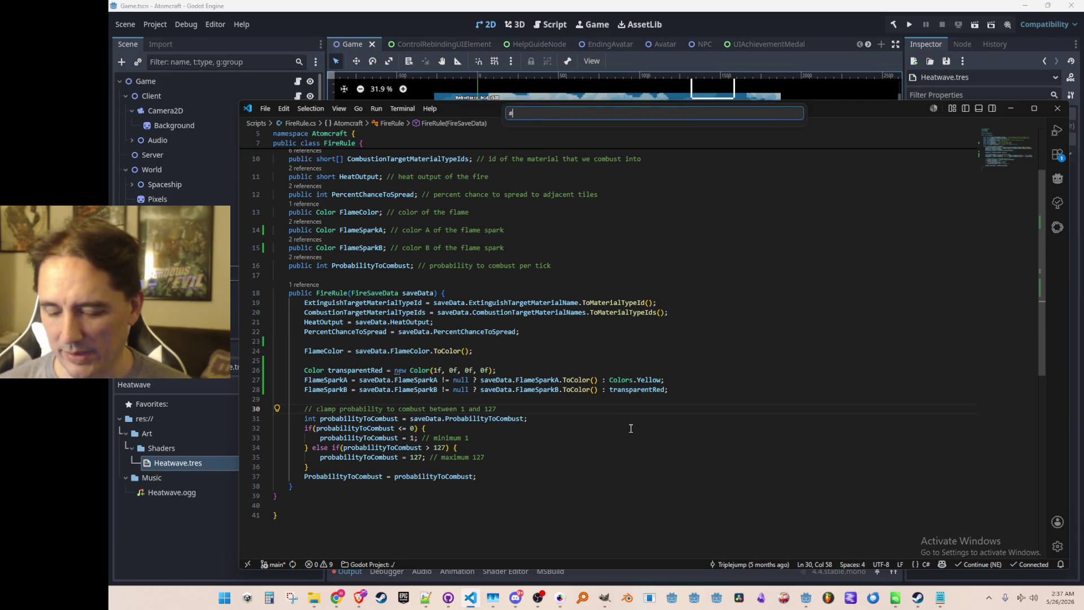
text(Gamepl)
click(647, 135)
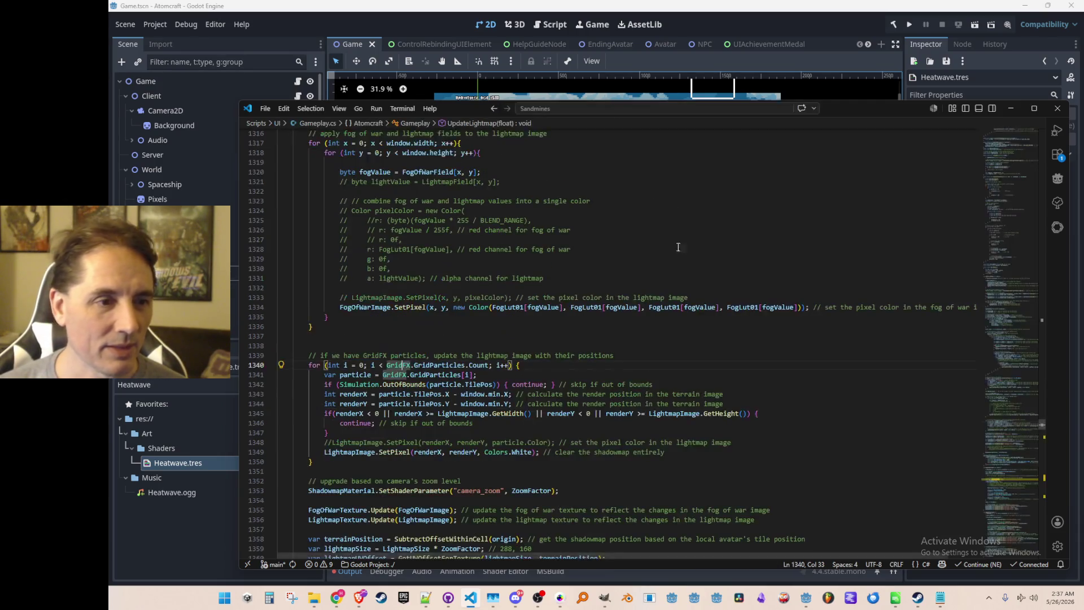
scroll(688, 380, down, 3)
click(764, 354)
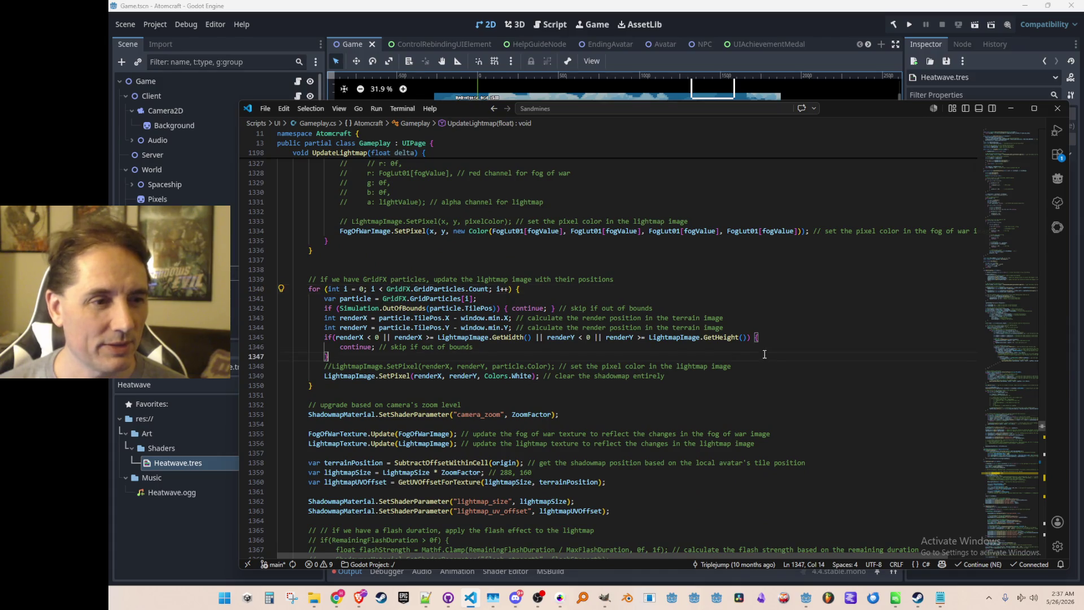
key(ctrl+f)
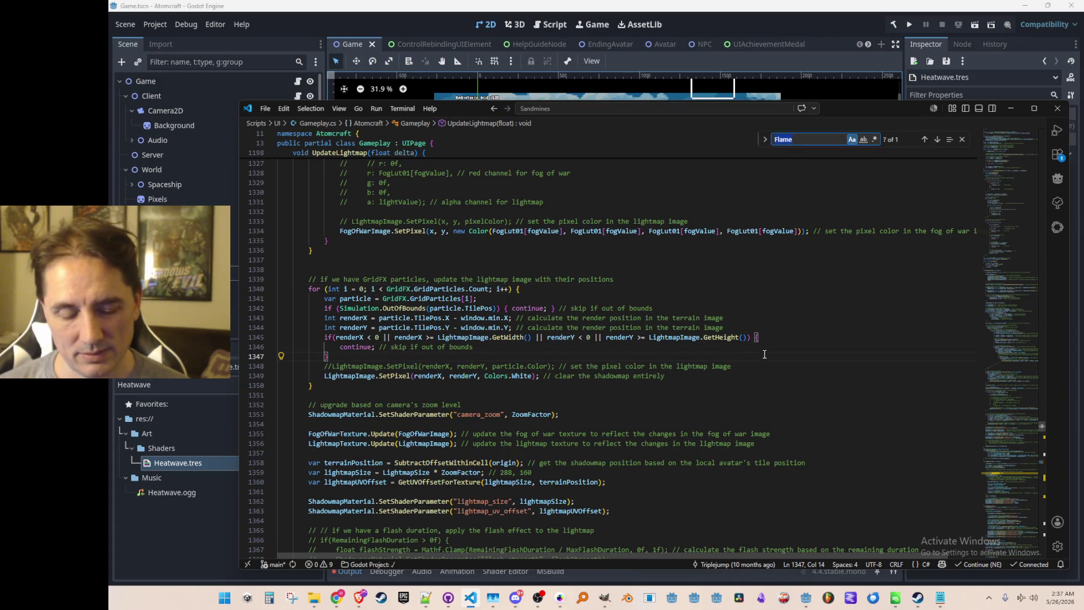
text(Heat)
key(Return)
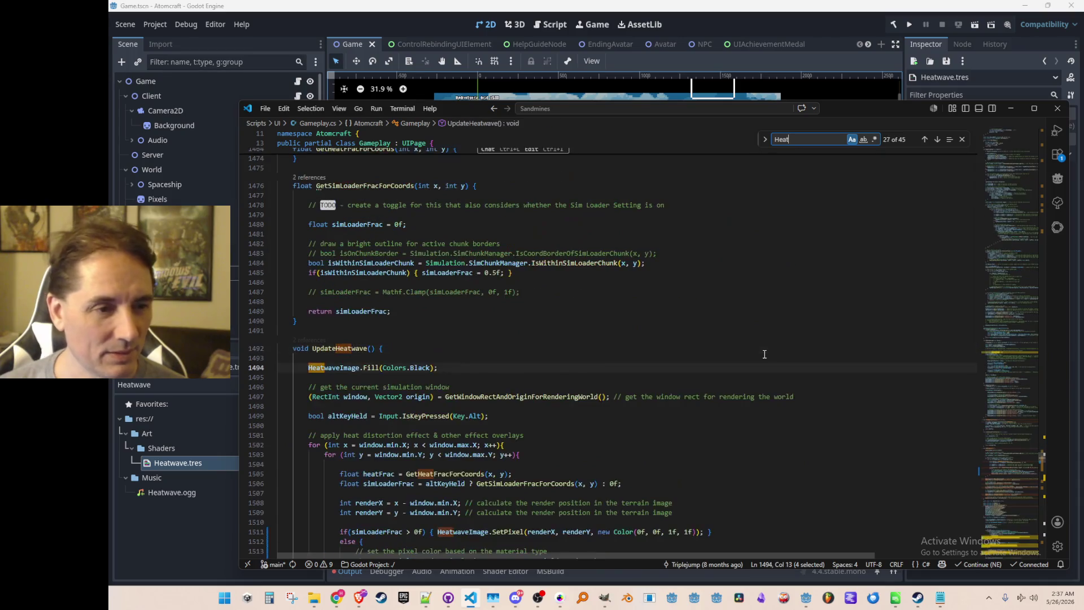
key(Return)
key(Return)
key(Escape)
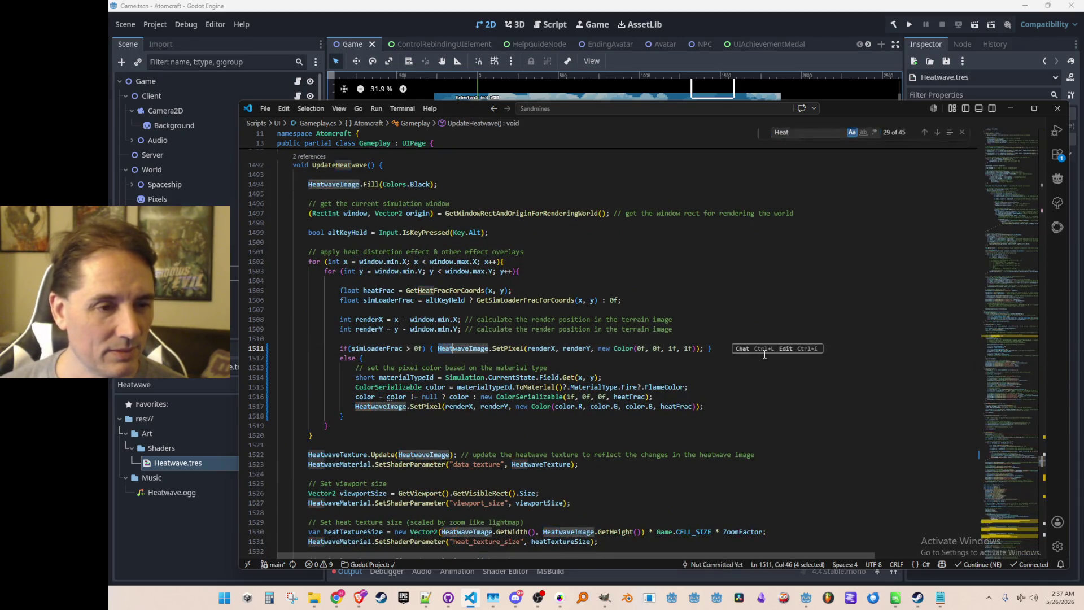
key(Escape)
scroll(713, 323, down, 4)
Change the fallback ColorSerializable on line 1516 from 1f, 0f, 0f to 0.8f, 0.2f, 0f and rerun the game
click(567, 295)
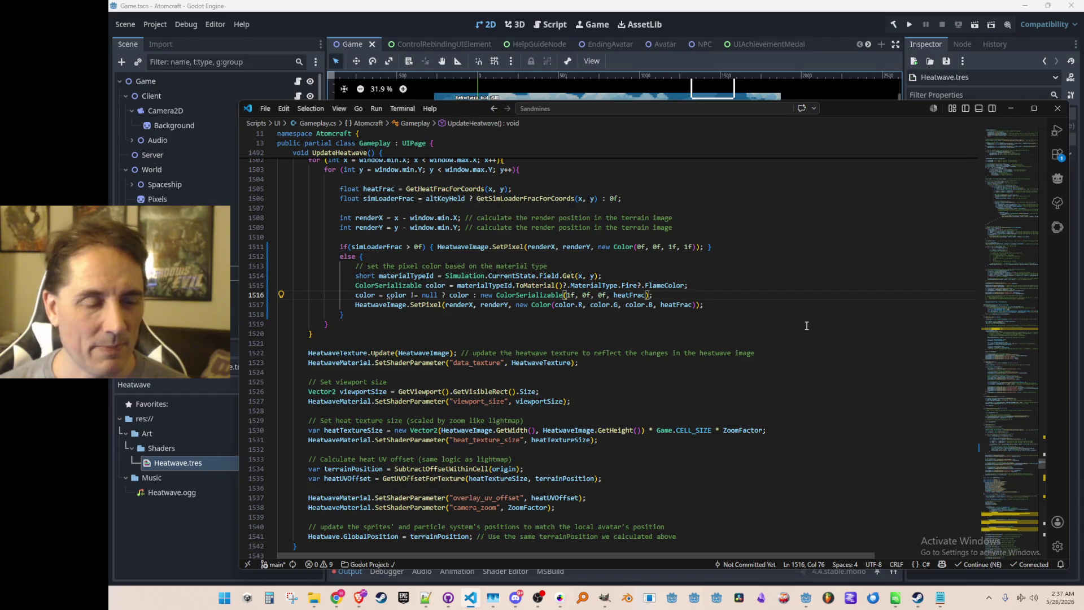
key(Delete)
text(0.8)
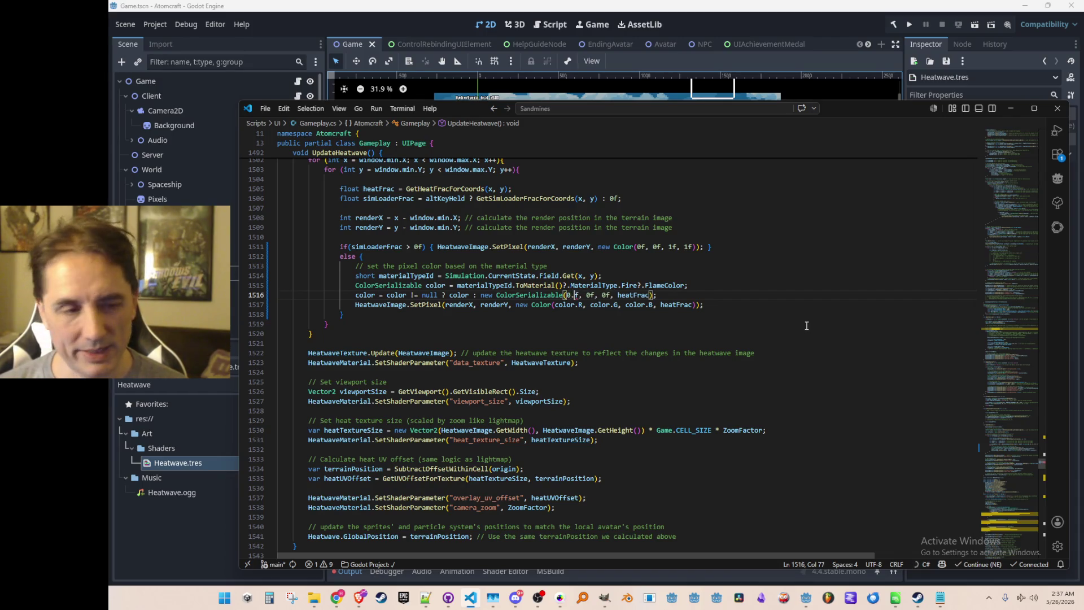
key(Right)
key(Right)
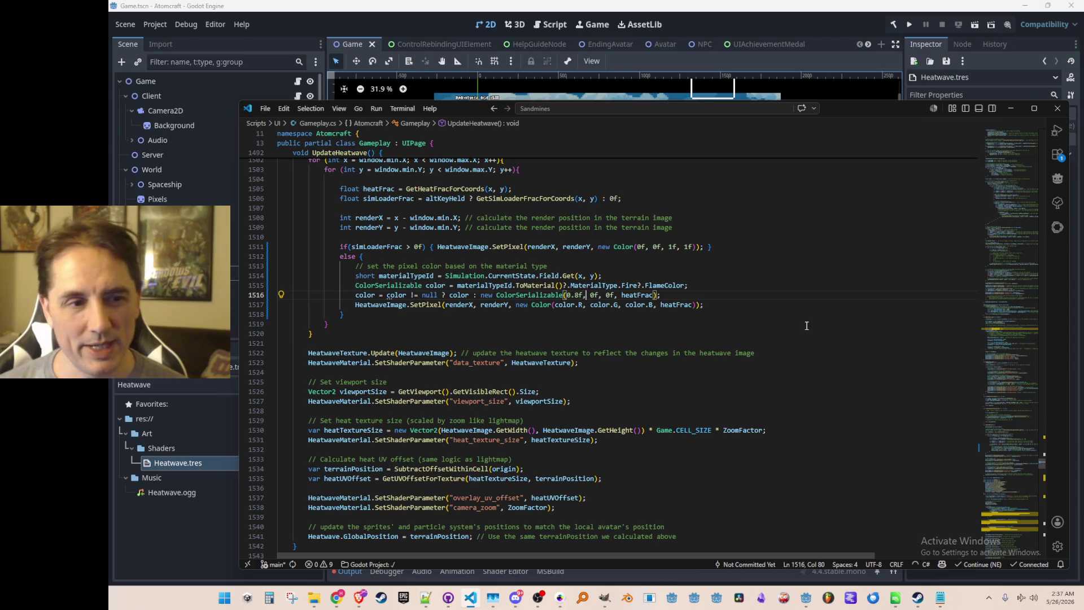
text(.2)
key(End)
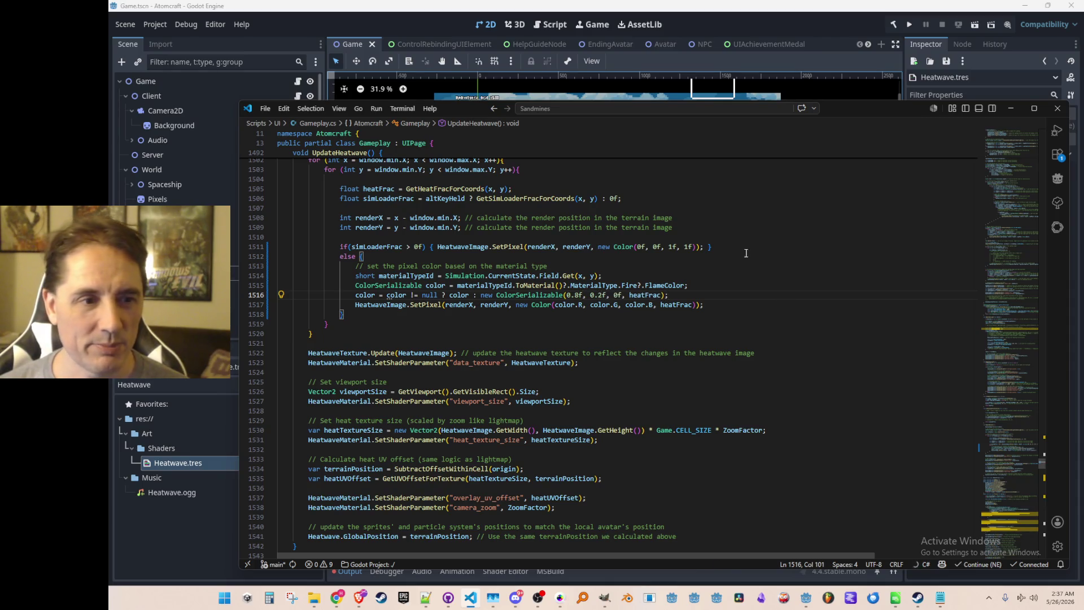
click(909, 24)
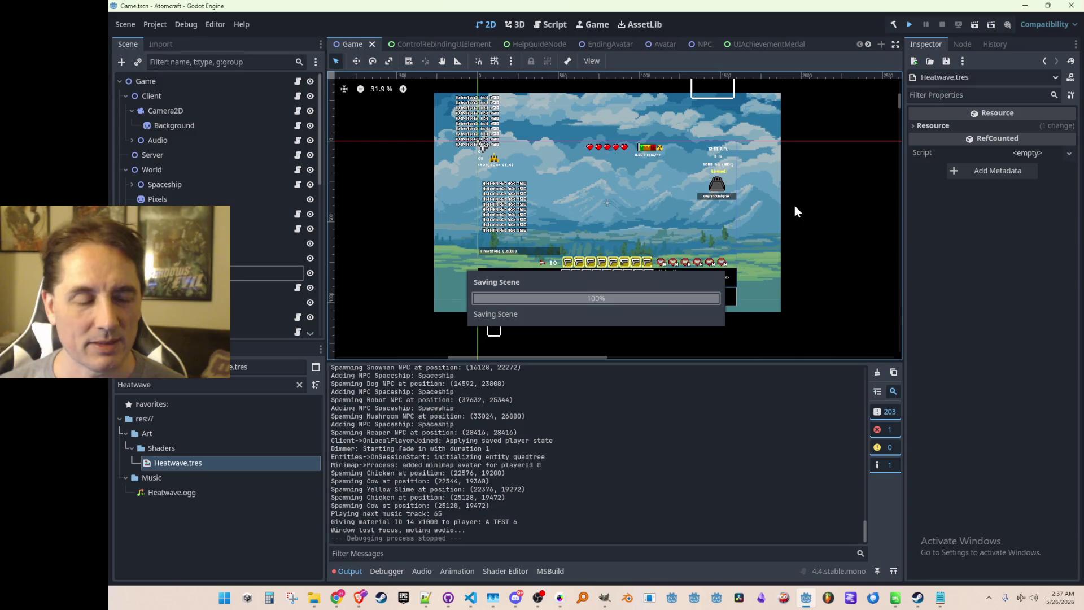
Glance at GitHub Desktop, hide it, and return to UpdateHeatwave's fallback colour in Gameplay.cs
click(455, 602)
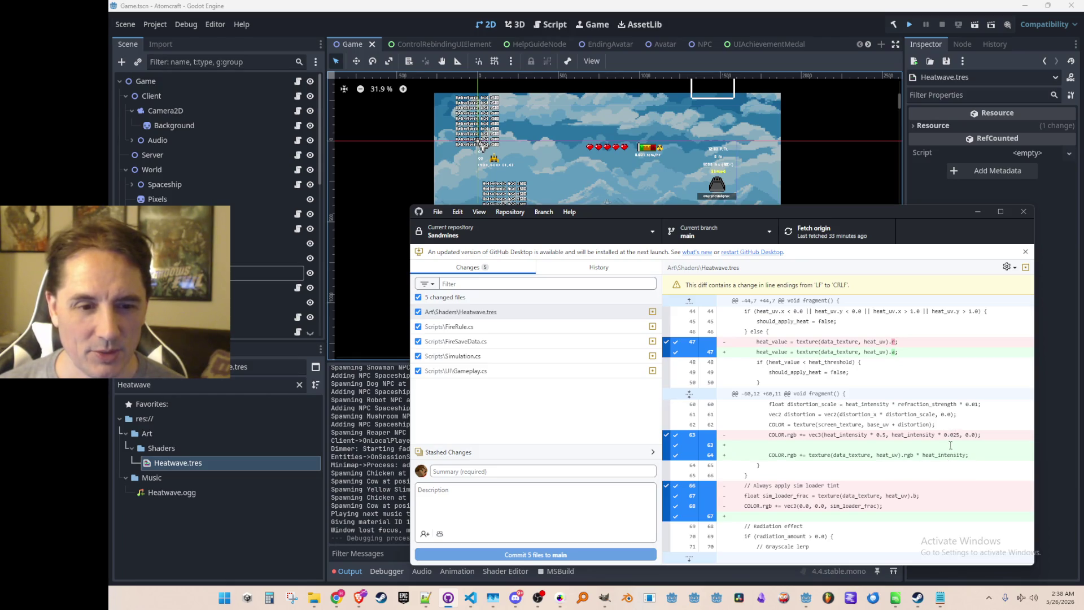
click(977, 211)
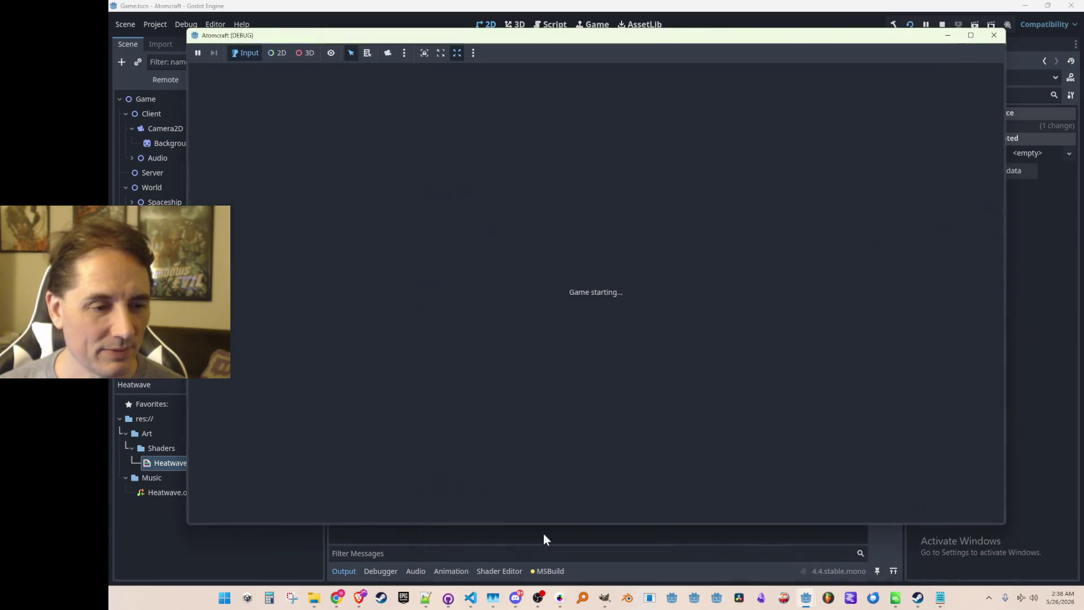
click(474, 599)
click(583, 293)
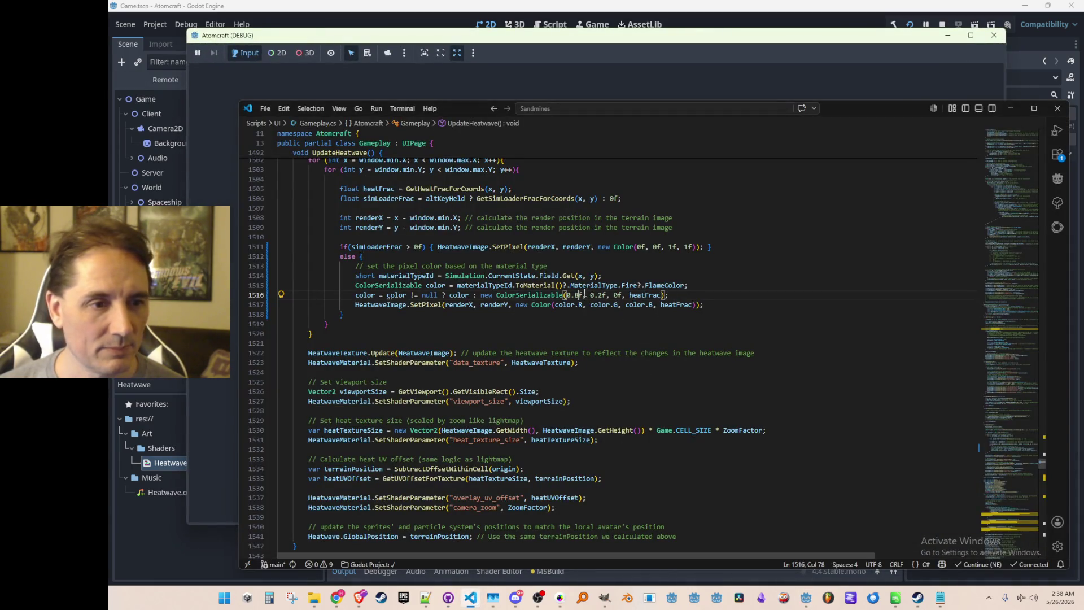
Change the line 1516 fallback colour to 0.5f, 0.025f, 0f, save, and minimize VS Code
key(BackSpace)
text(5)
key(Right)
key(Right)
key(Right)
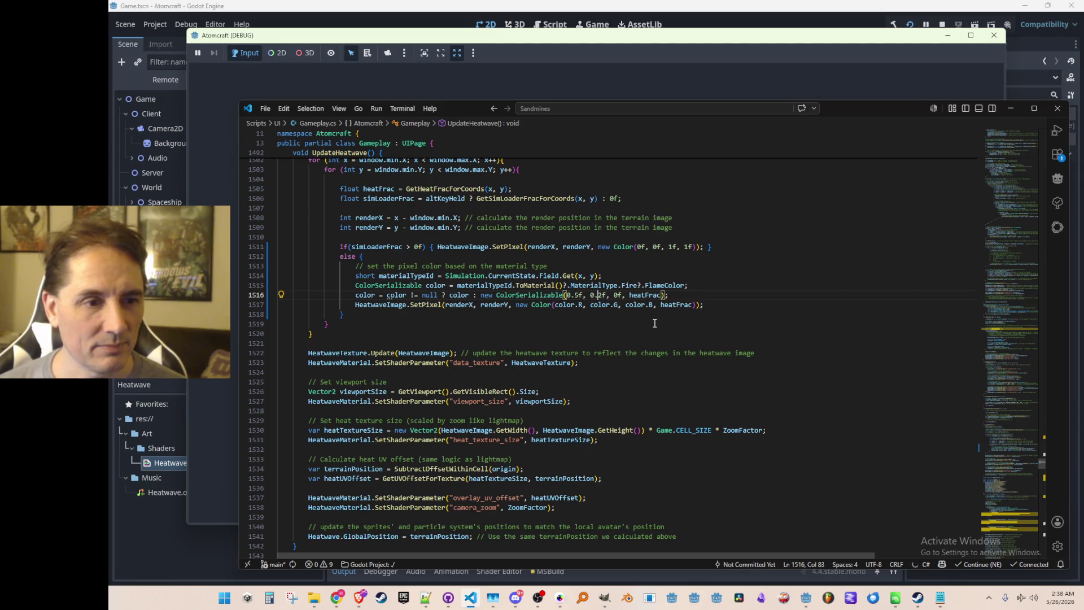
key(BackSpace)
text(025)
key(End)
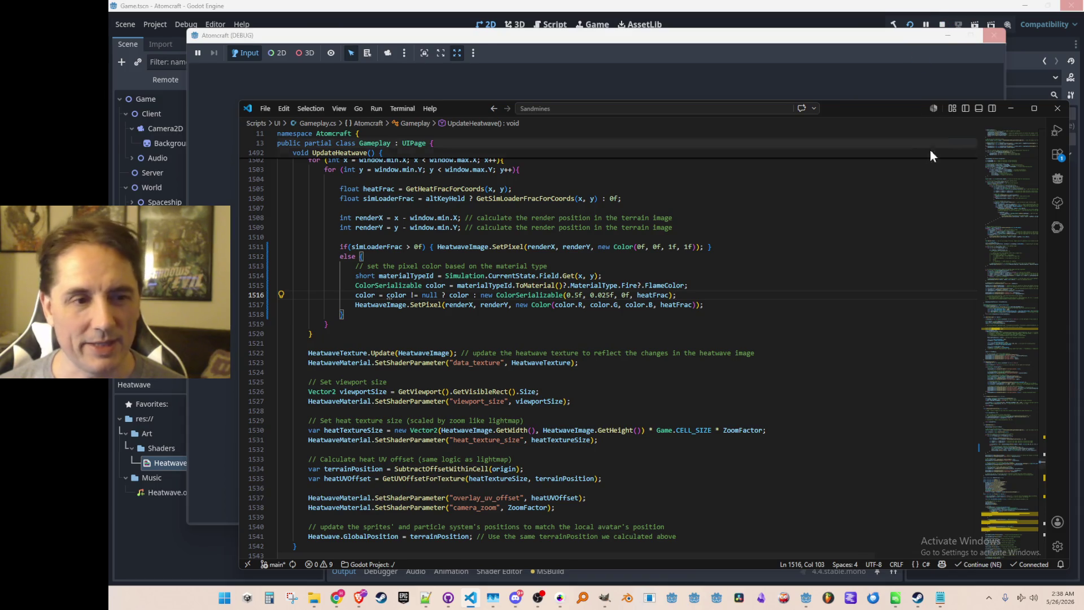
click(1005, 112)
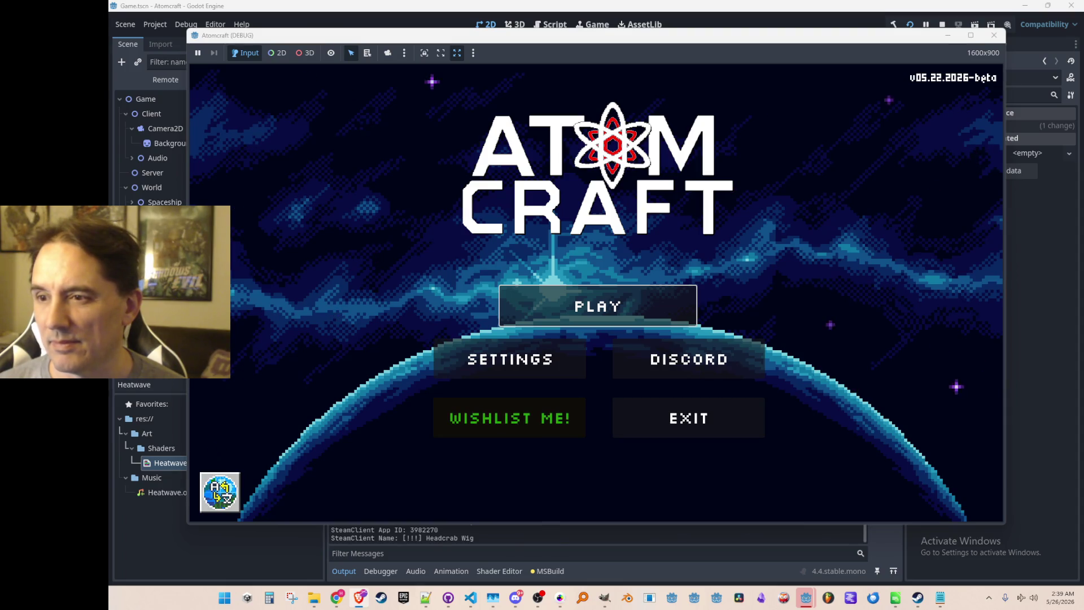
Play as A Test 6 in the NPC Test H world to inspect the fires, then stop with F8 and return to VS Code
click(697, 317)
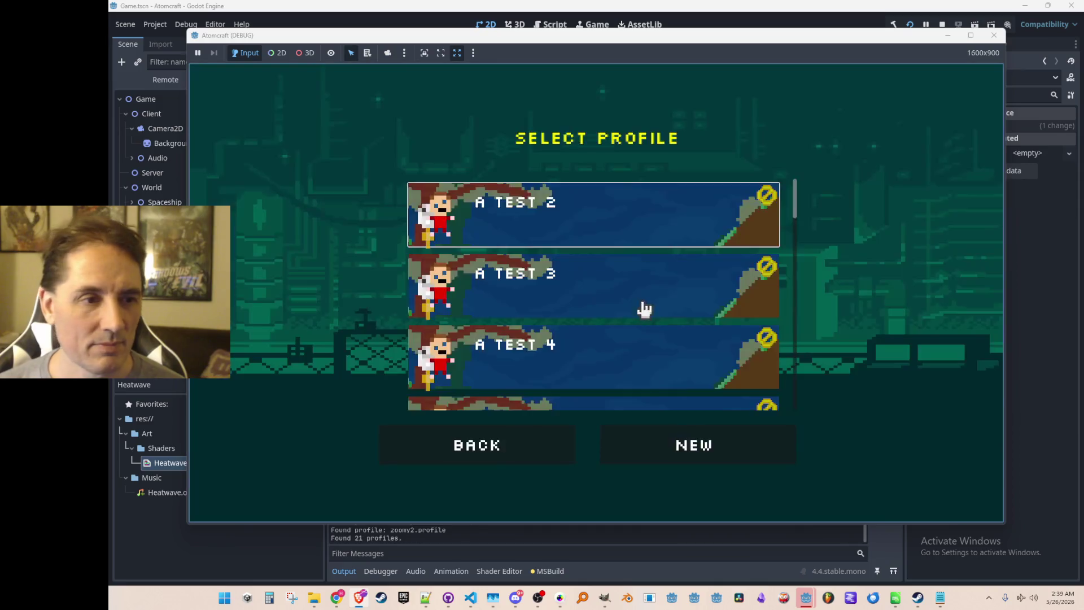
scroll(644, 308, down, 3)
click(618, 317)
scroll(643, 279, down, 10)
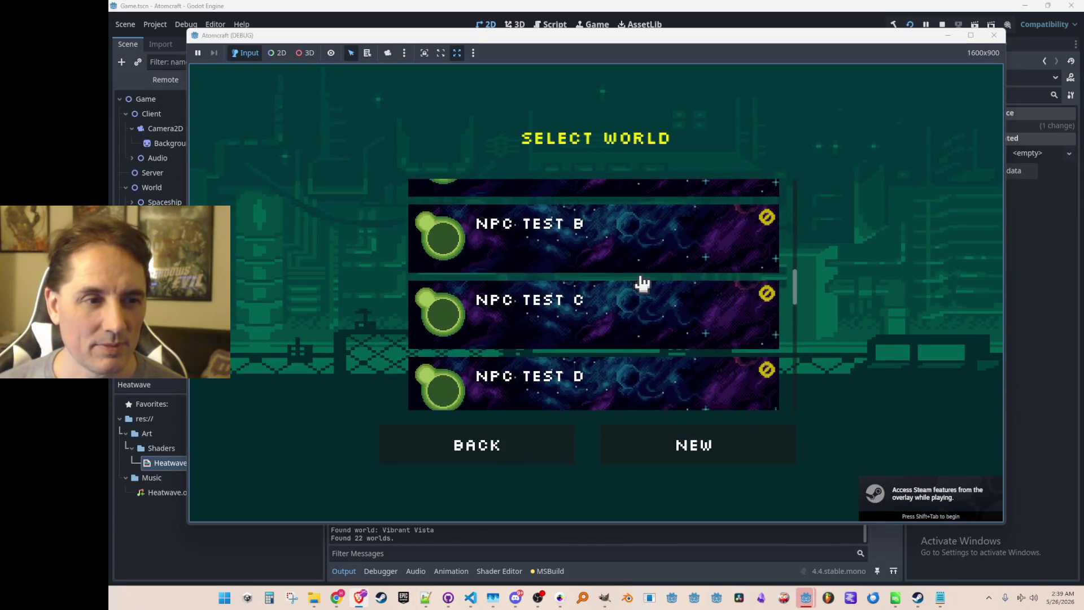
click(661, 339)
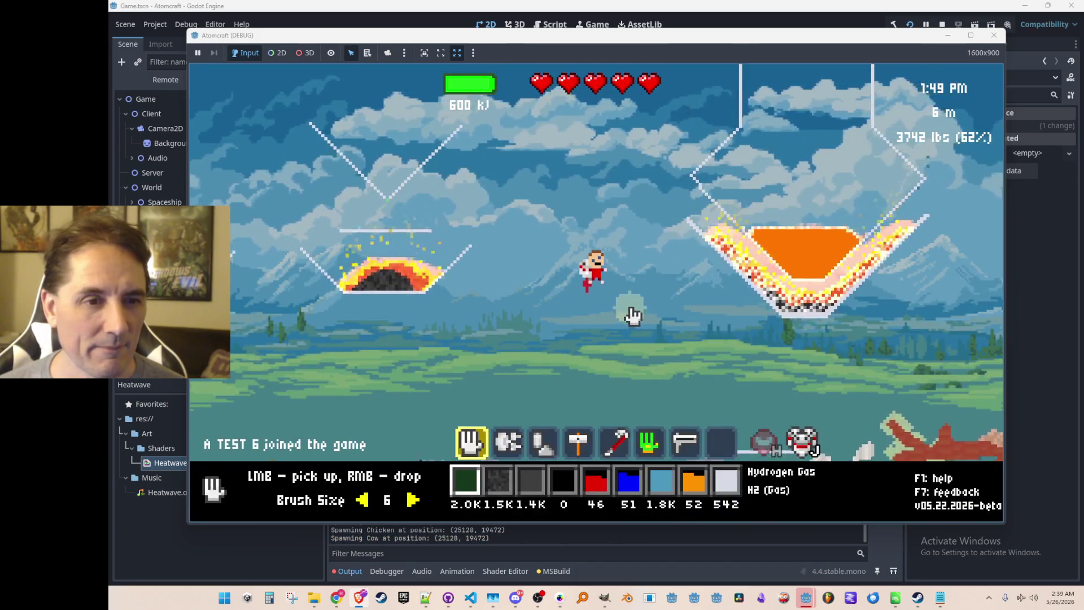
mouse_move(727, 244)
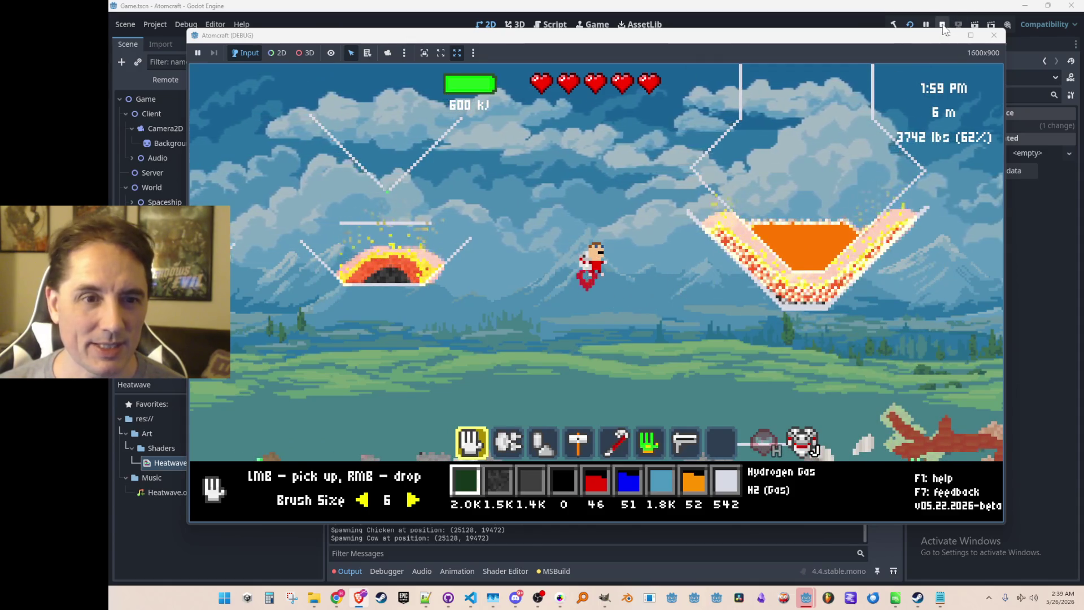
key(F8)
click(470, 598)
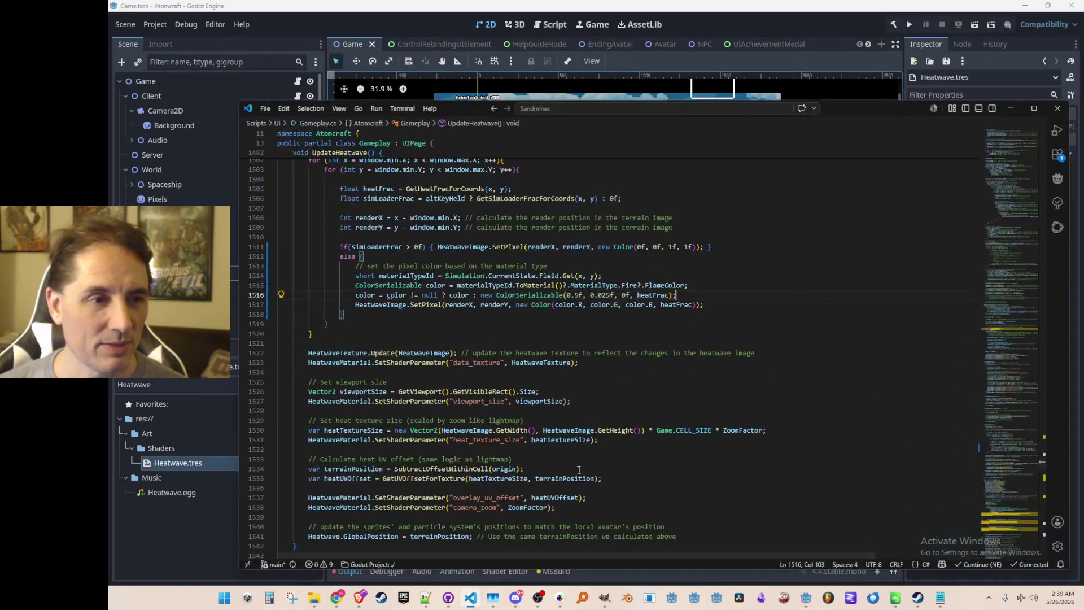
Append ' * 0.5f' after heatFrac in the line 1516 fallback colour, save, and switch to Godot
click(651, 295)
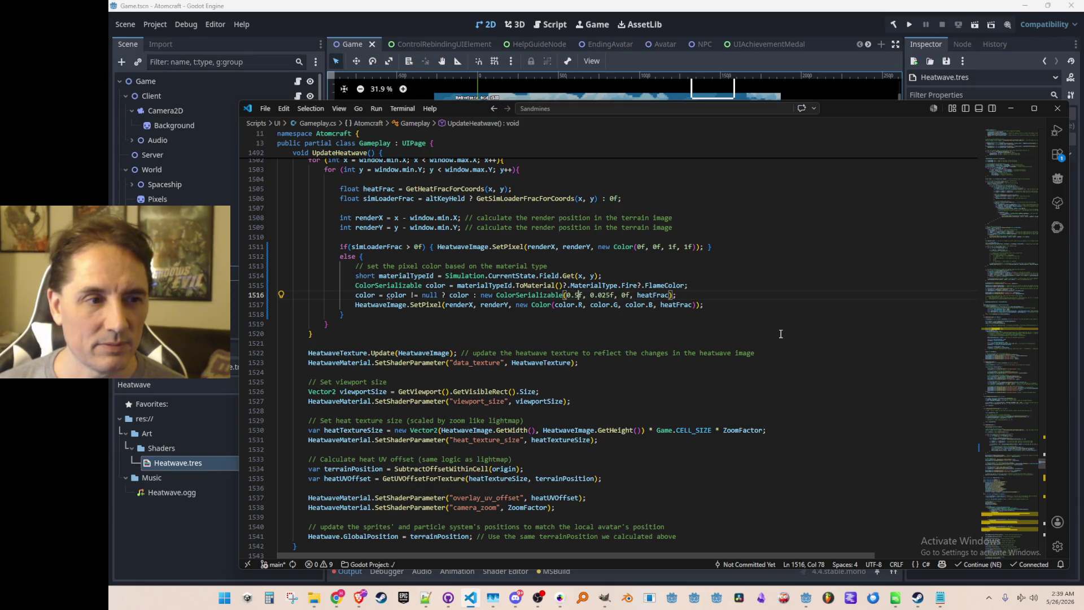
key(End)
key(Left)
key(Left)
key(Left)
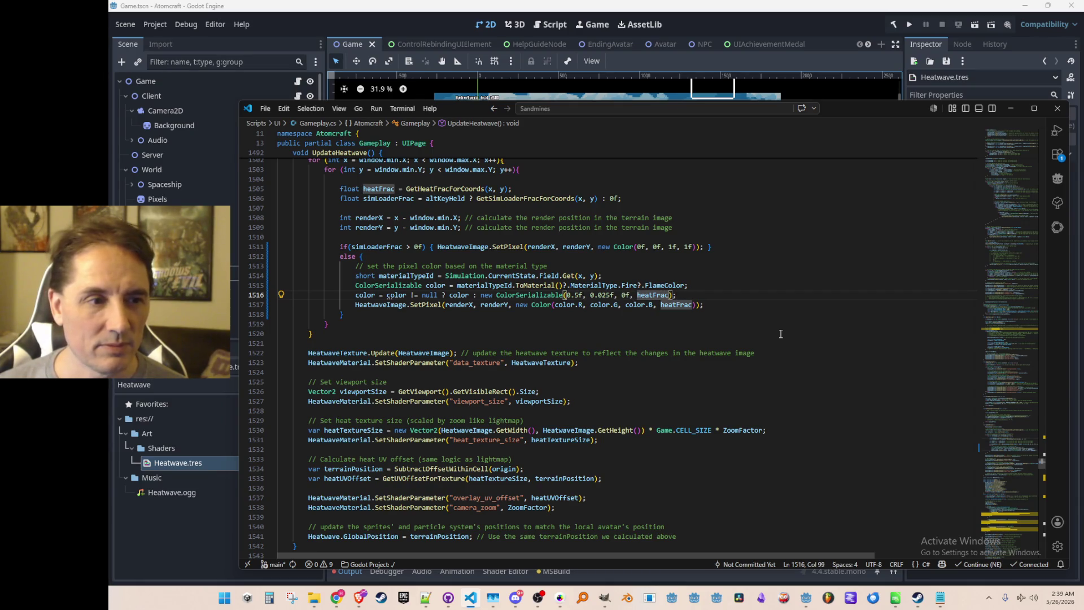
key(Right)
key(Right)
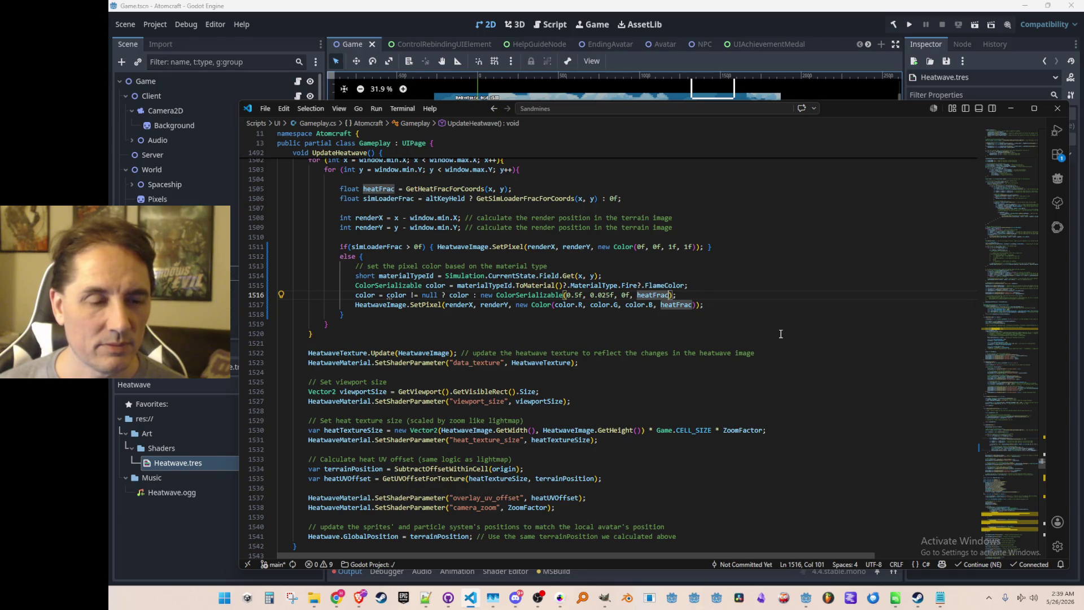
text(* 0.5f)
key(End)
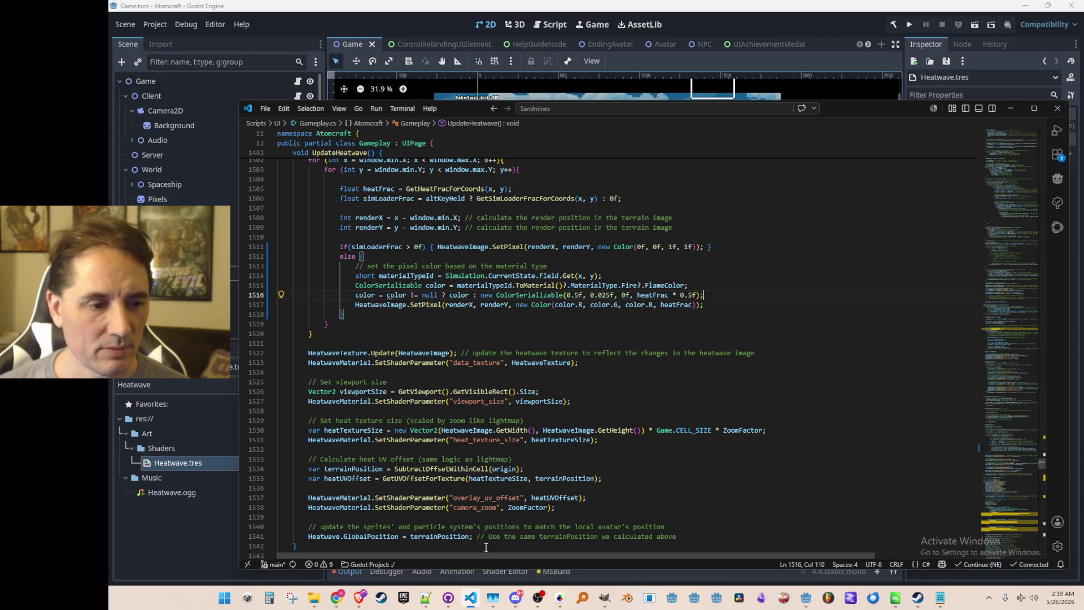
key(alt+Tab)
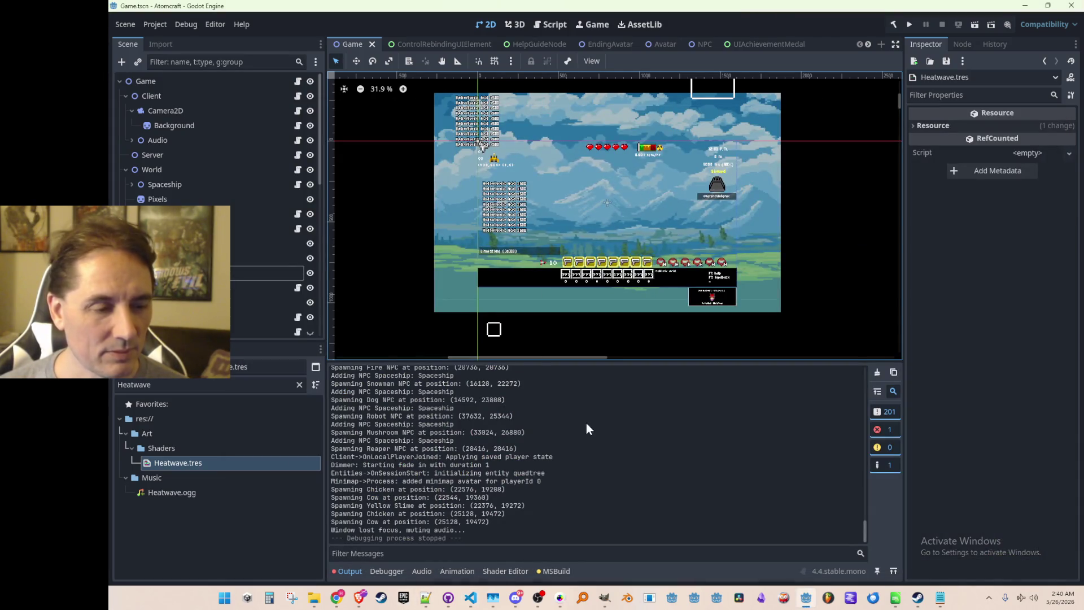
Review the Heatwave.tres diff in GitHub Desktop, then hide it and return to Gameplay.cs
click(449, 597)
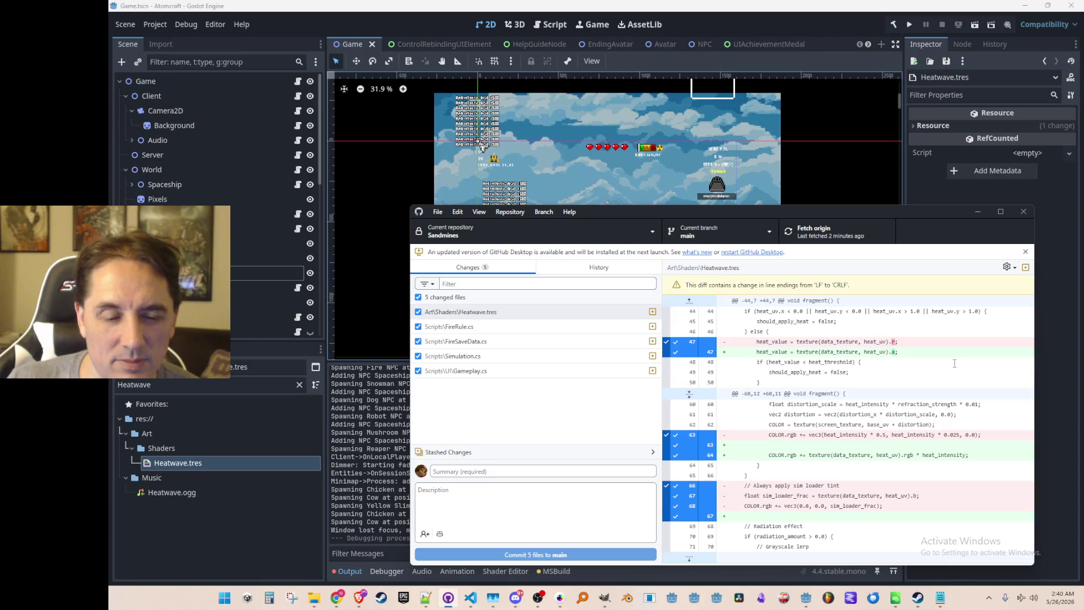
click(841, 28)
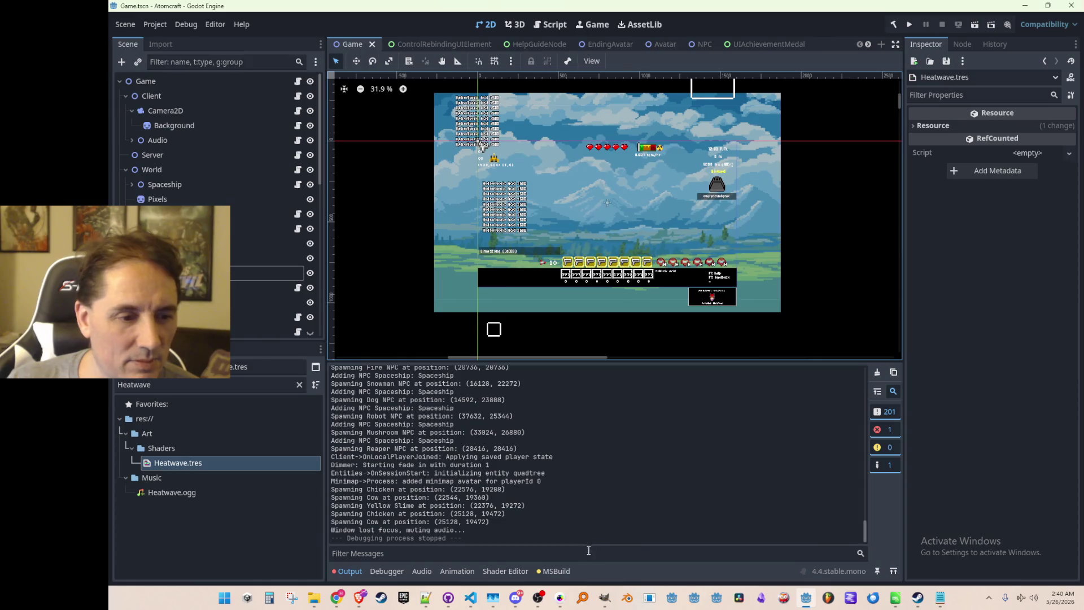
click(471, 597)
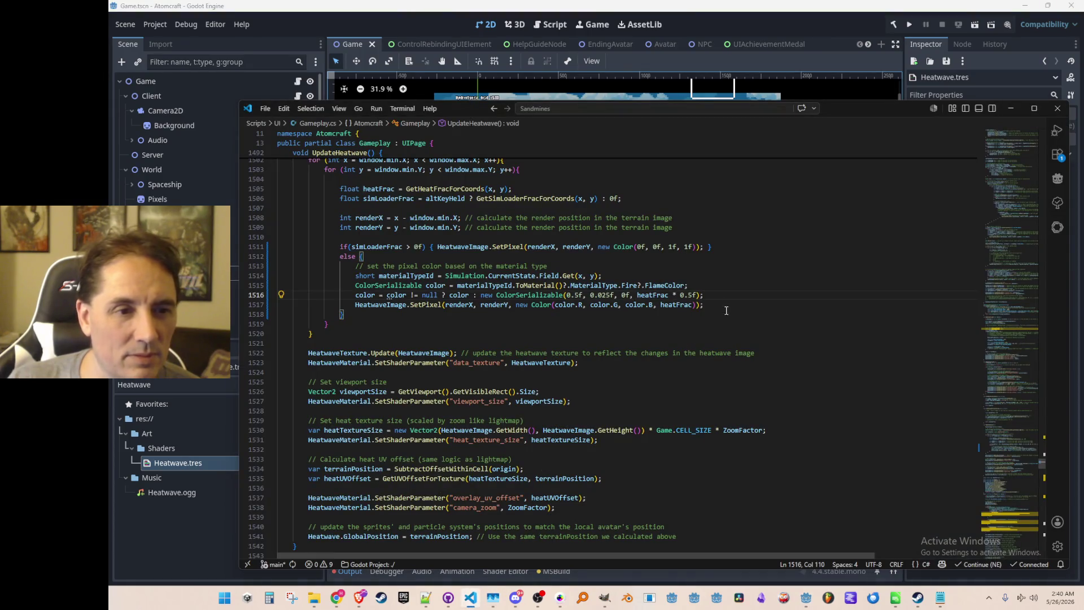
Scroll up in Gameplay.cs and run the Godot project again
scroll(728, 311, up, 2)
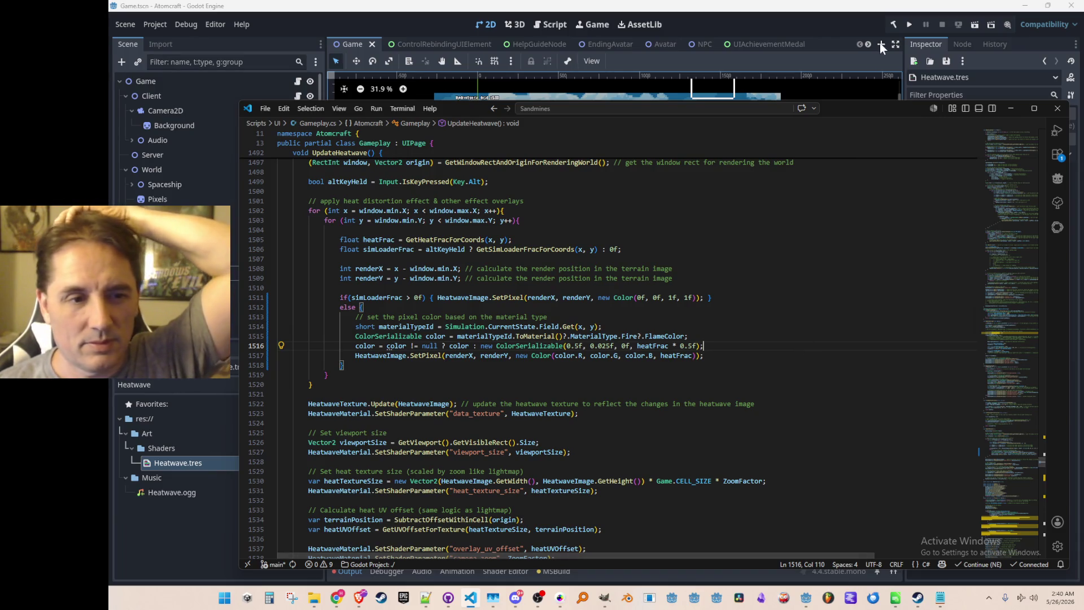
click(910, 24)
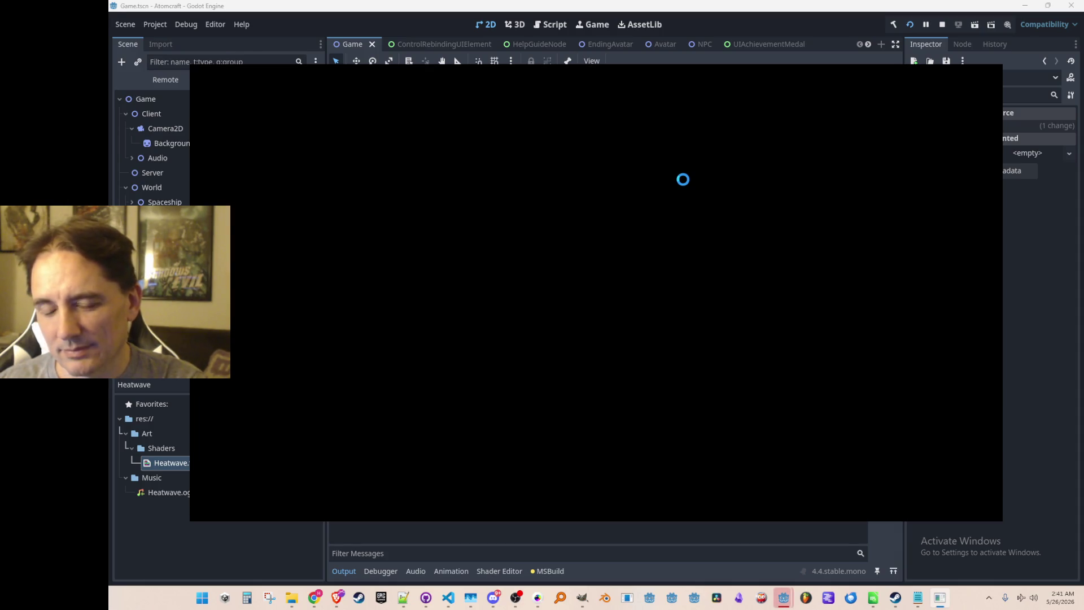
Start play, choose a player profile, and load the NPC Test H world
click(603, 305)
scroll(608, 285, down, 2)
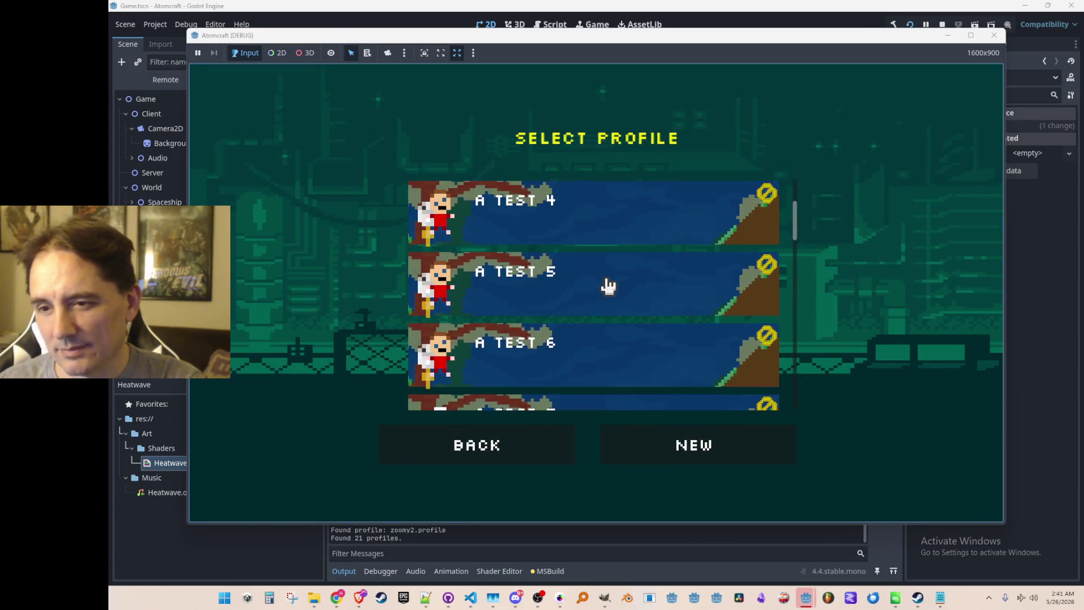
click(602, 358)
scroll(605, 305, down, 10)
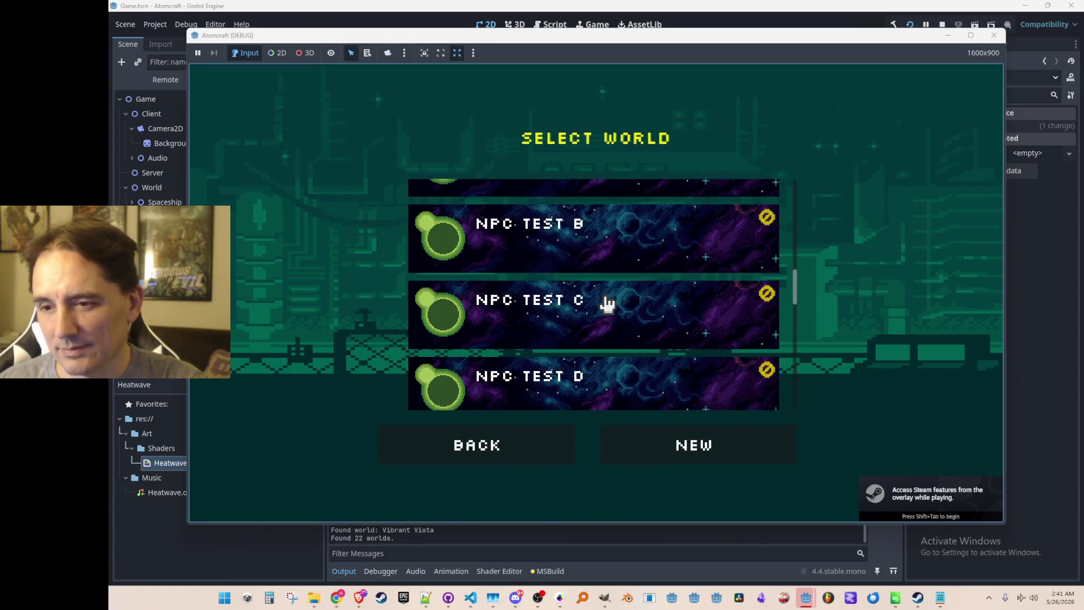
scroll(607, 303, down, 5)
click(630, 266)
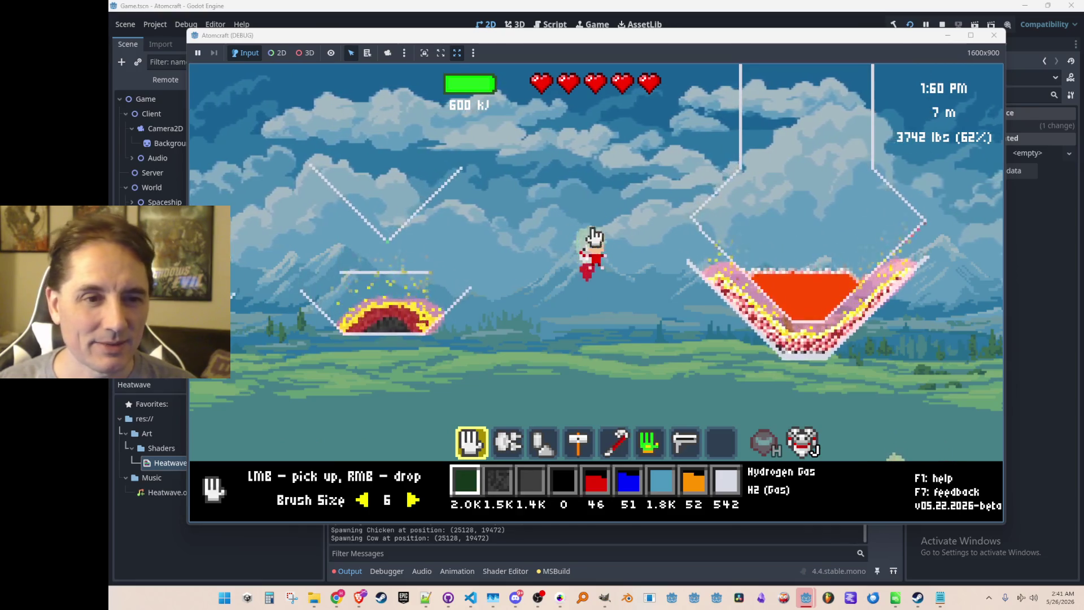
Switch to the gas-placing tool and fill the floating island with hydrogen gas
mouse_move(576, 230)
mouse_down()
mouse_move(452, 169)
mouse_move(446, 317)
mouse_move(437, 232)
mouse_up()
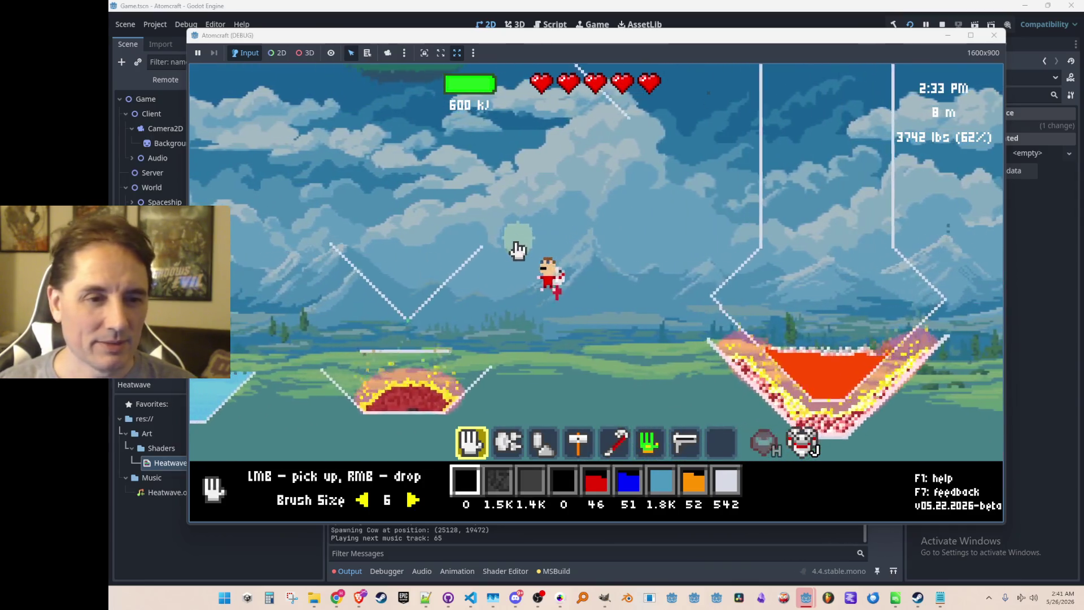
key(2)
key(3)
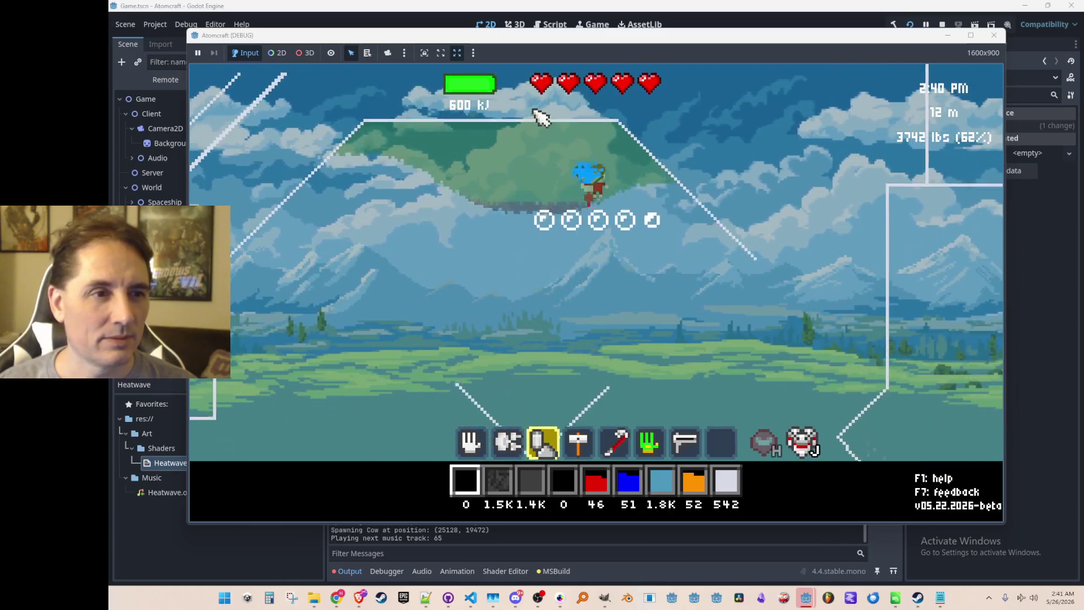
mouse_move(539, 116)
mouse_down()
mouse_move(562, 174)
mouse_move(630, 182)
mouse_up()
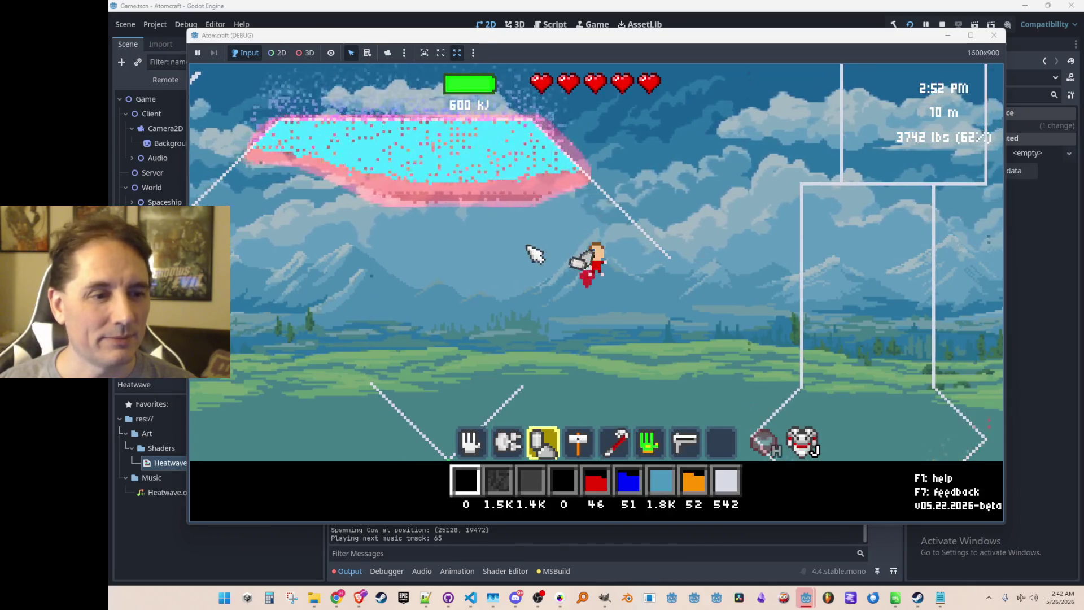
Finish the console give command and spray Methane into and below the floating island
text(give )
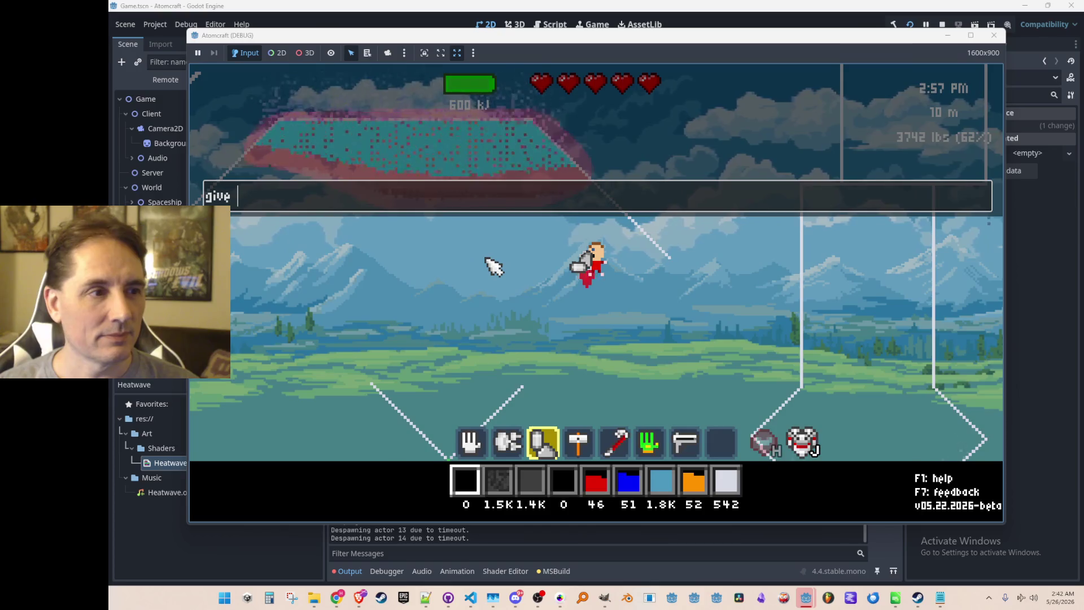
text(Hyne)
key(Return)
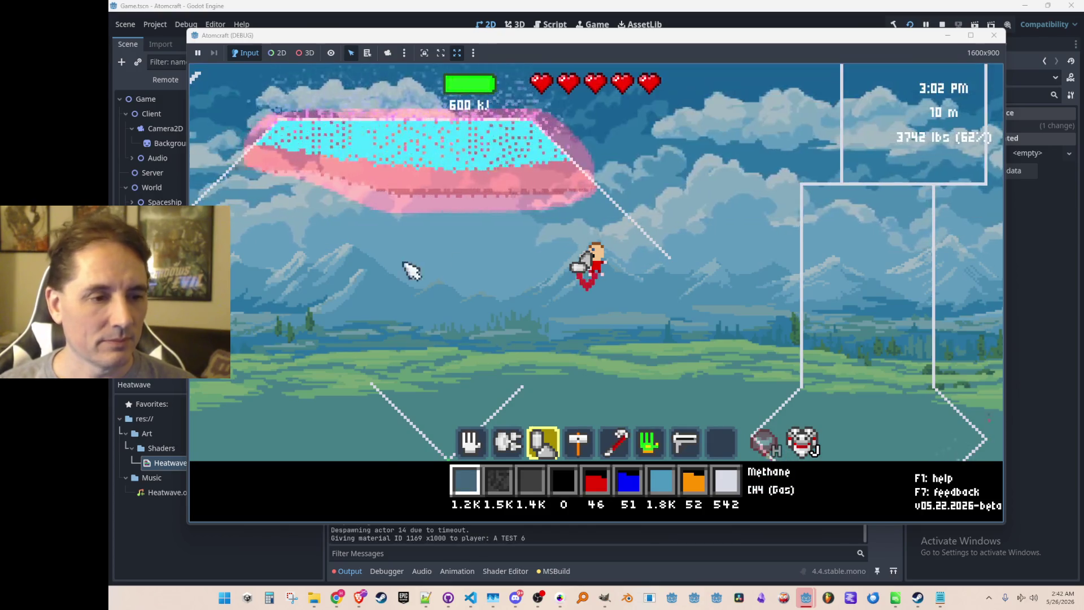
mouse_move(438, 327)
mouse_down()
mouse_move(431, 363)
mouse_move(442, 370)
mouse_up()
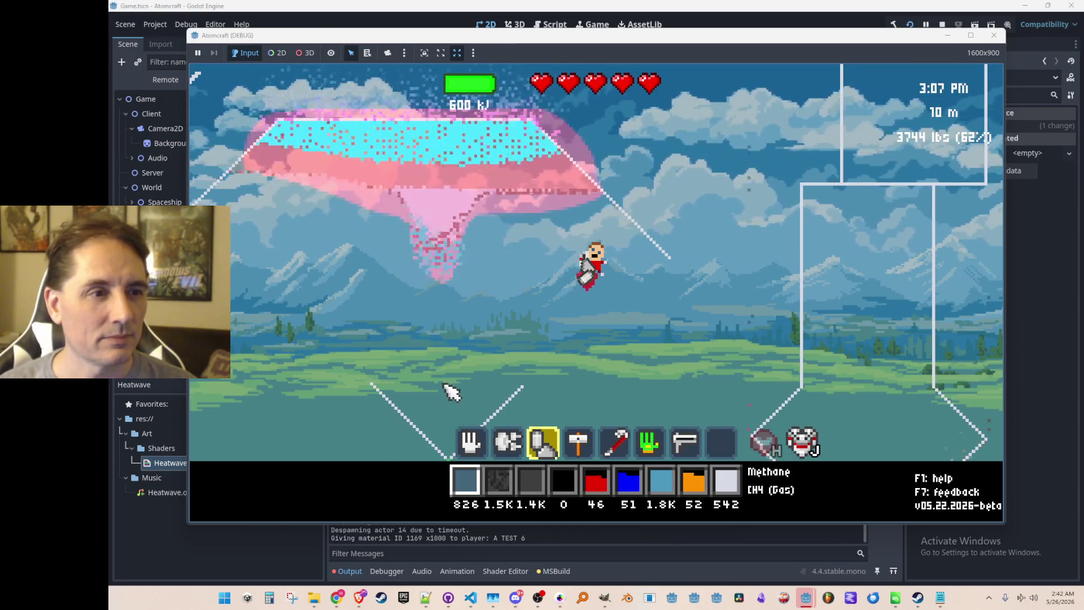
click(501, 315)
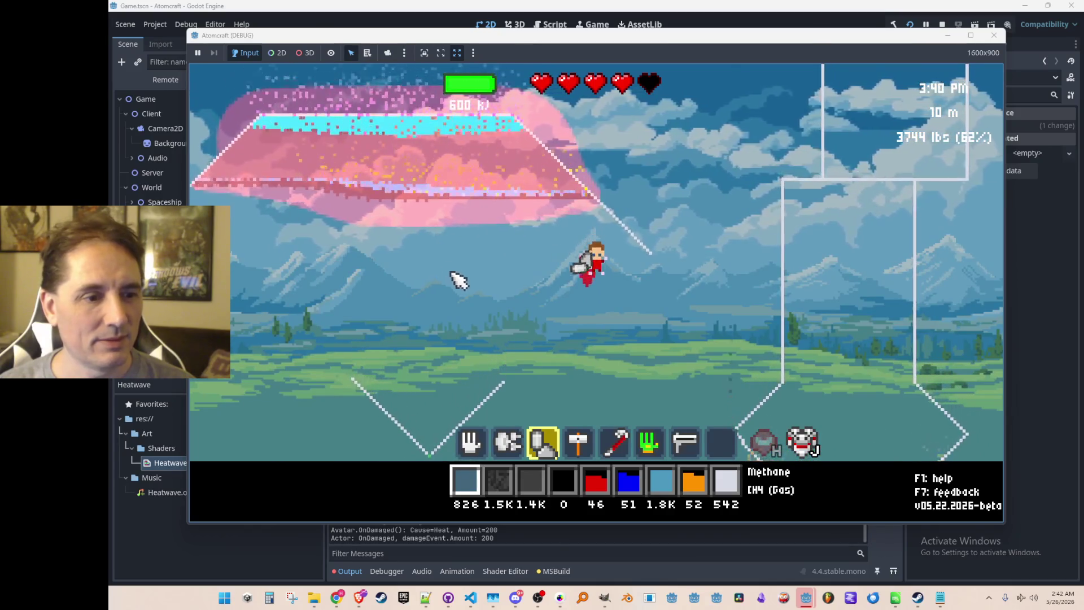
drag(459, 279, 446, 355)
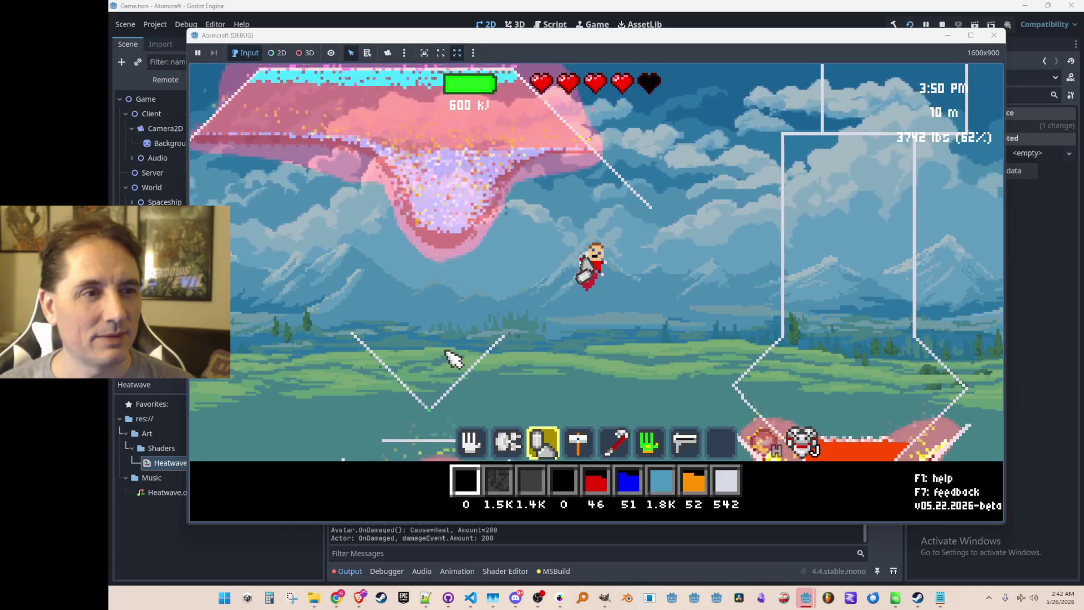
Restock with 'give Methane', spray more, and fly around inspecting the pink-tinted shimmer
key(grave)
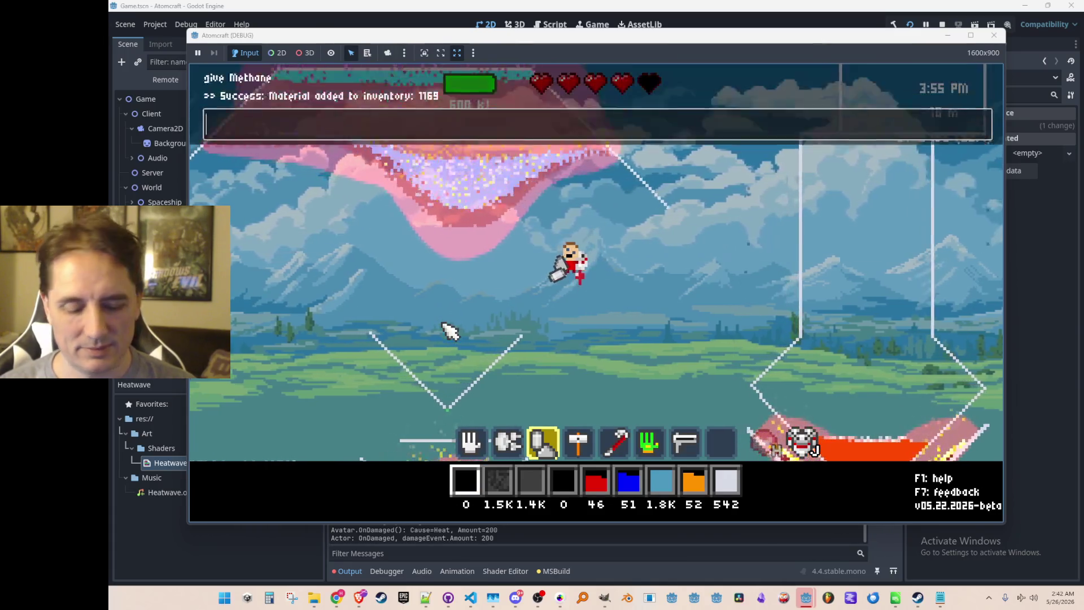
text(give Methane)
key(Return)
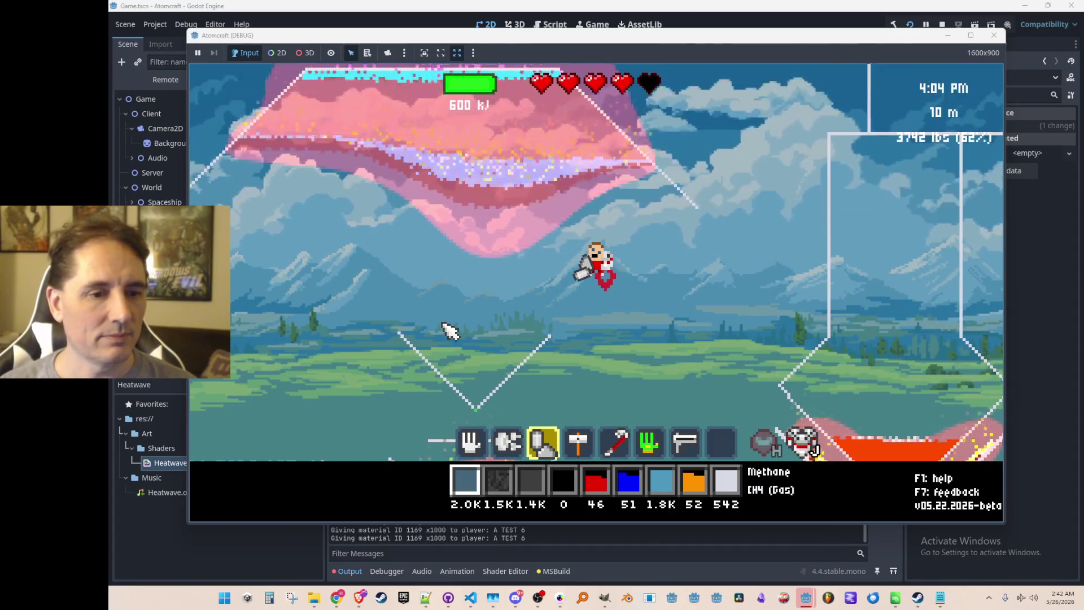
mouse_move(353, 298)
mouse_down()
mouse_move(363, 309)
mouse_move(363, 387)
mouse_move(344, 434)
mouse_move(336, 425)
mouse_move(342, 433)
mouse_up()
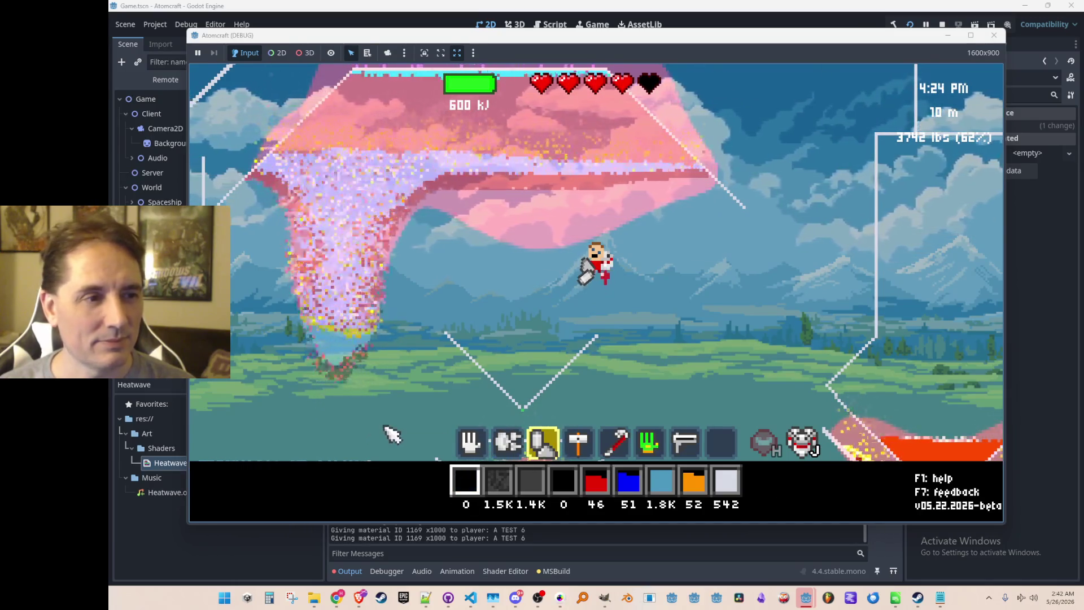
key(d)
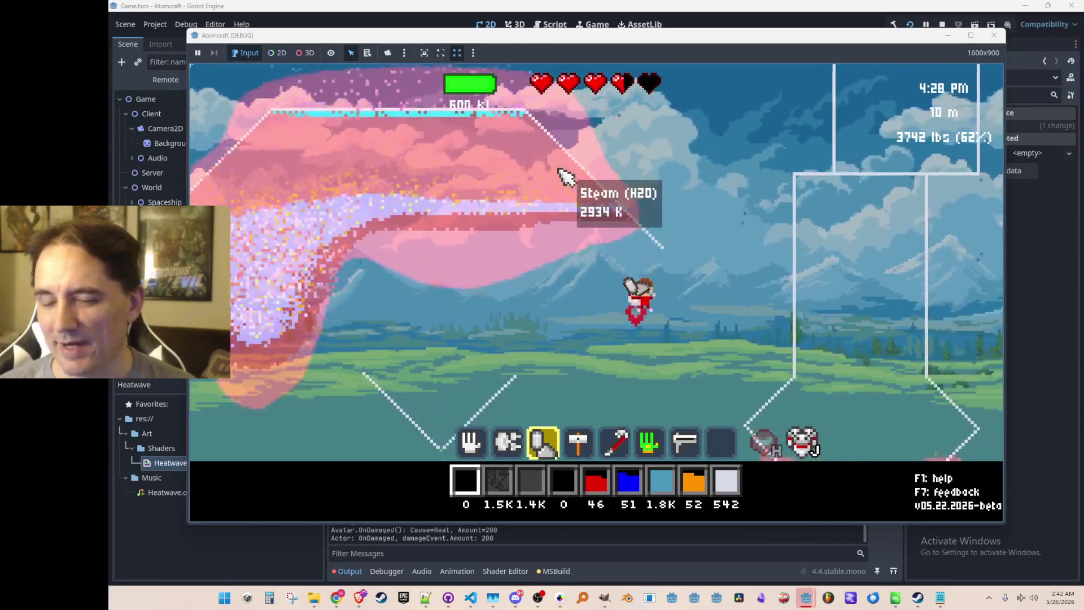
key(w)
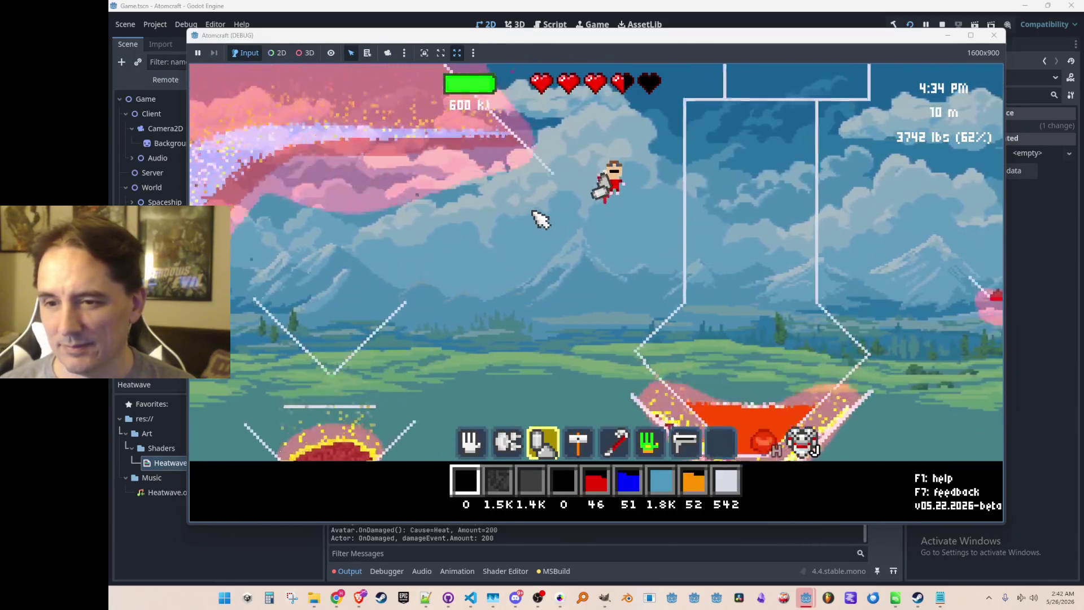
key(w)
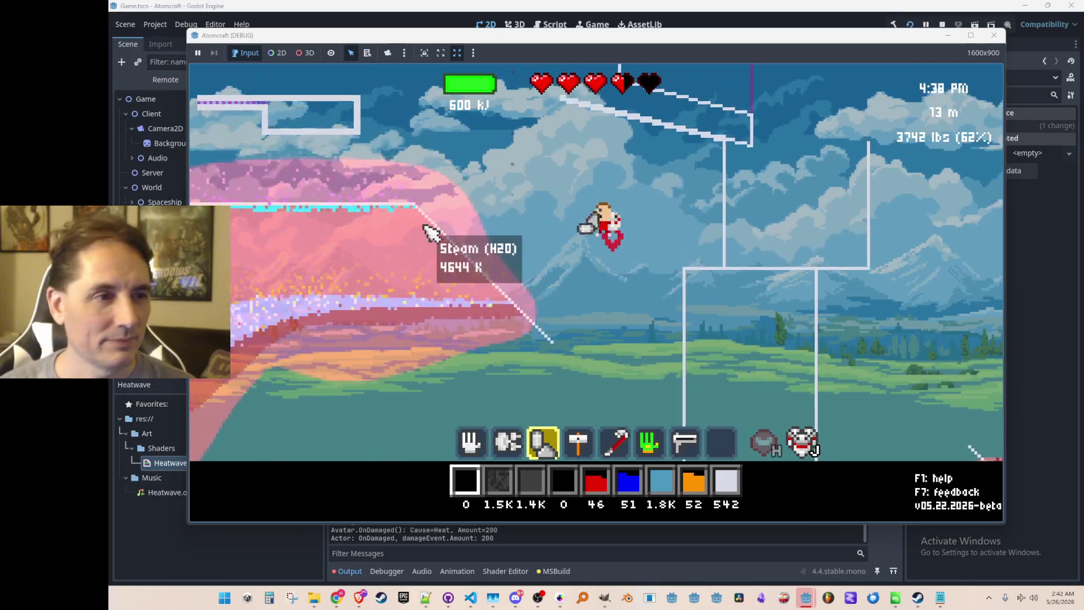
key(grave)
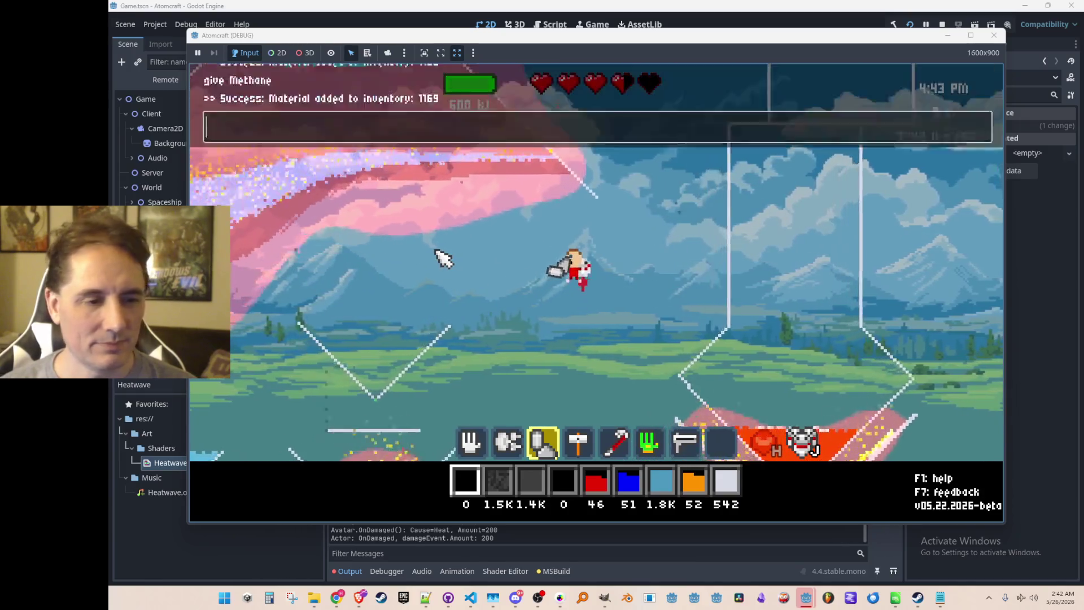
Give the player Hydrogen Gas twice via the console and spray it into the sky
text(give Hydrogen Gas)
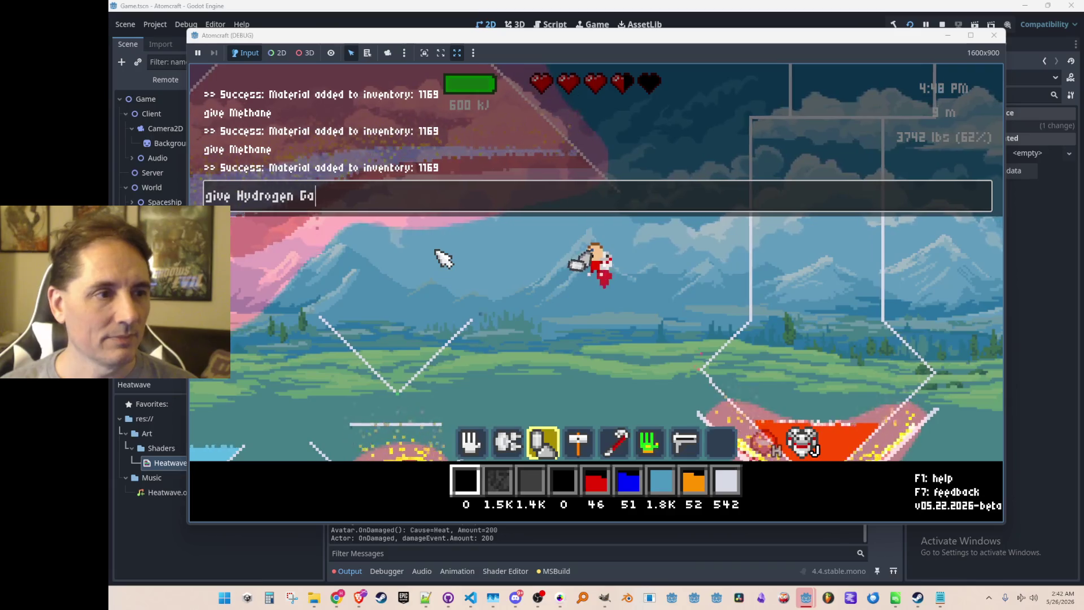
key(Return)
text(gen)
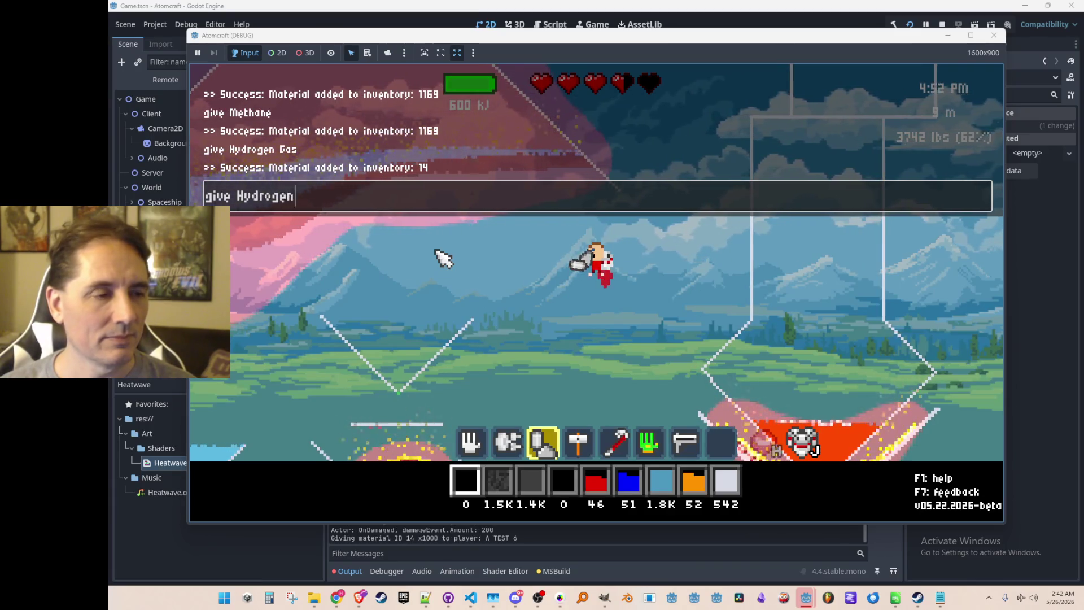
text( Gas)
key(Return)
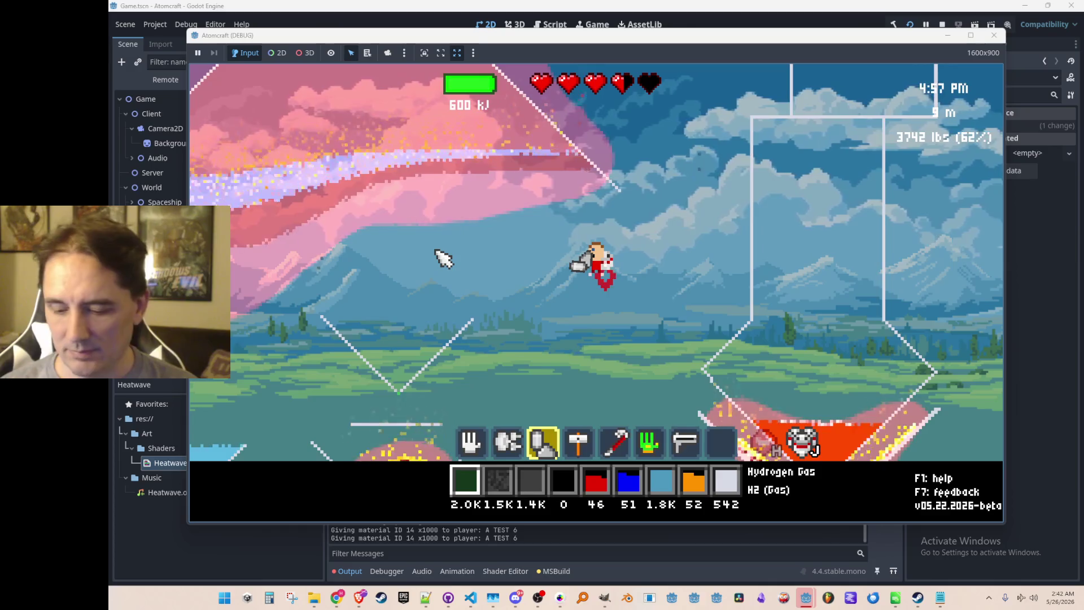
mouse_move(430, 305)
mouse_down()
mouse_move(411, 352)
mouse_move(502, 320)
mouse_move(504, 397)
mouse_move(489, 424)
mouse_up()
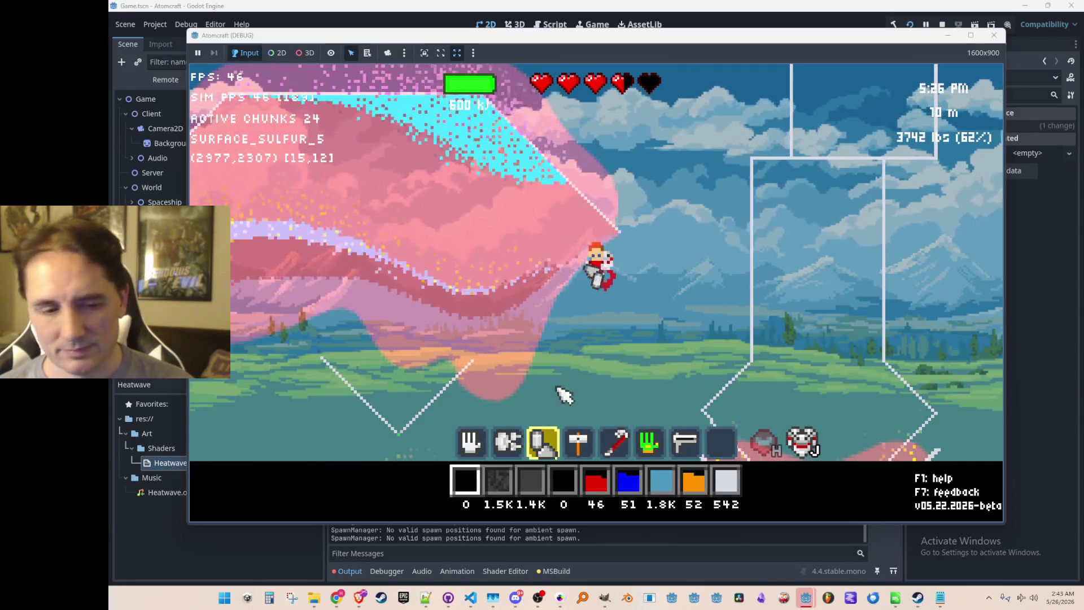
Give two more rounds of Hydrogen Gas from the console, then hover the character rightward
key(grave)
text(give H)
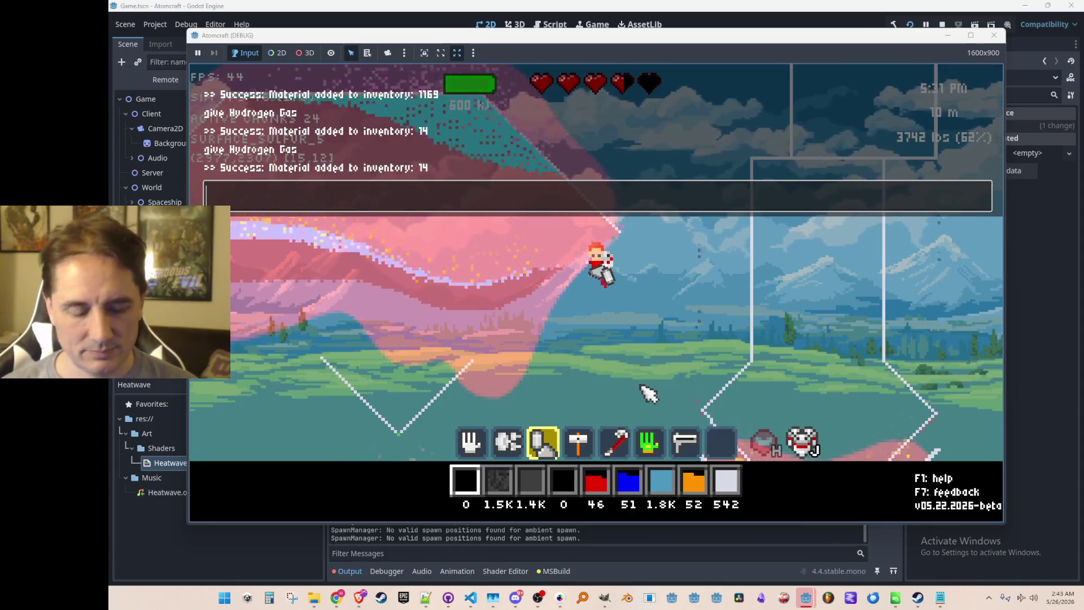
text(ydrogen Gas)
key(Return)
text(gi)
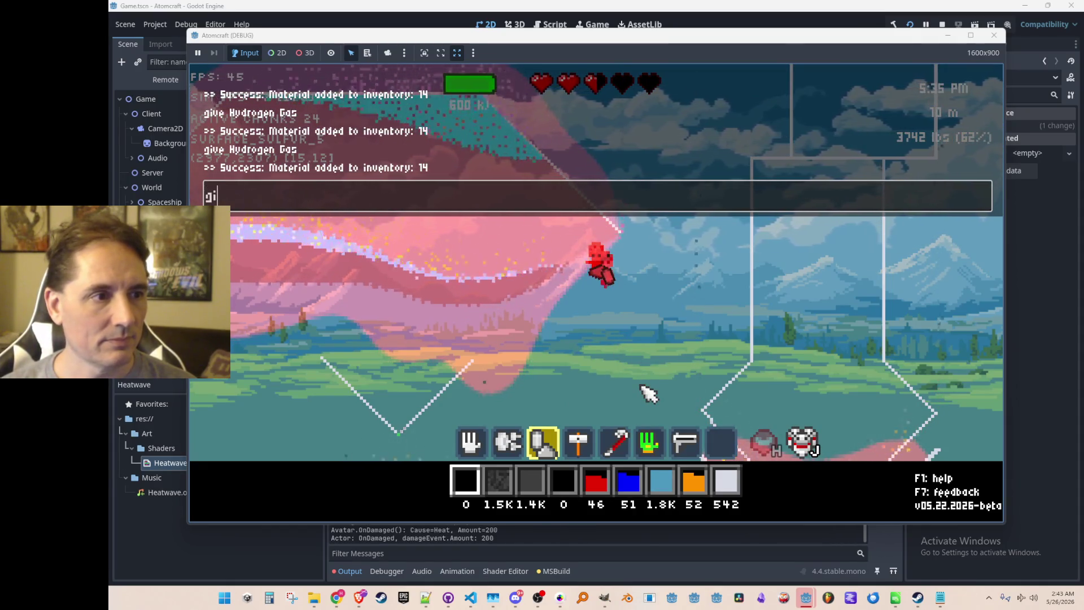
text(ve Hydrogen Gas)
key(Return)
key(grave)
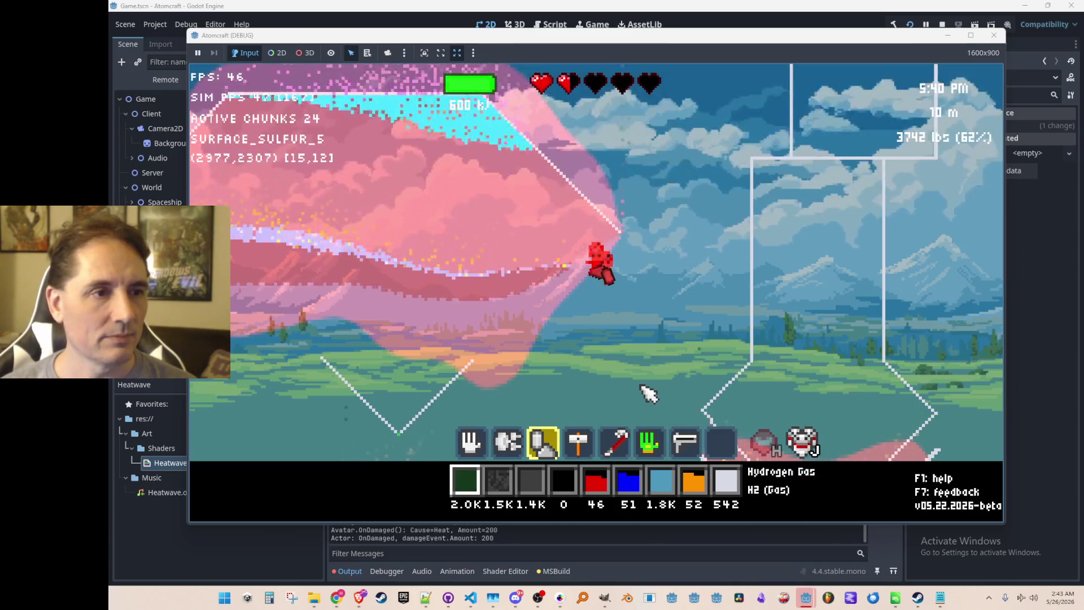
key(w)
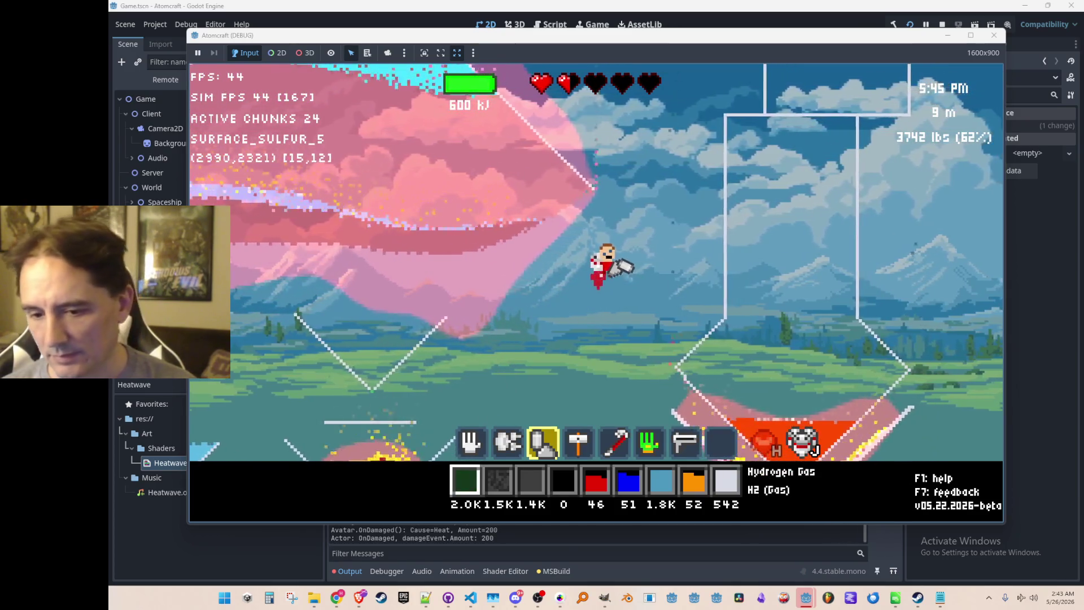
Start a Snipping Tool video recording of the game's left half
click(292, 597)
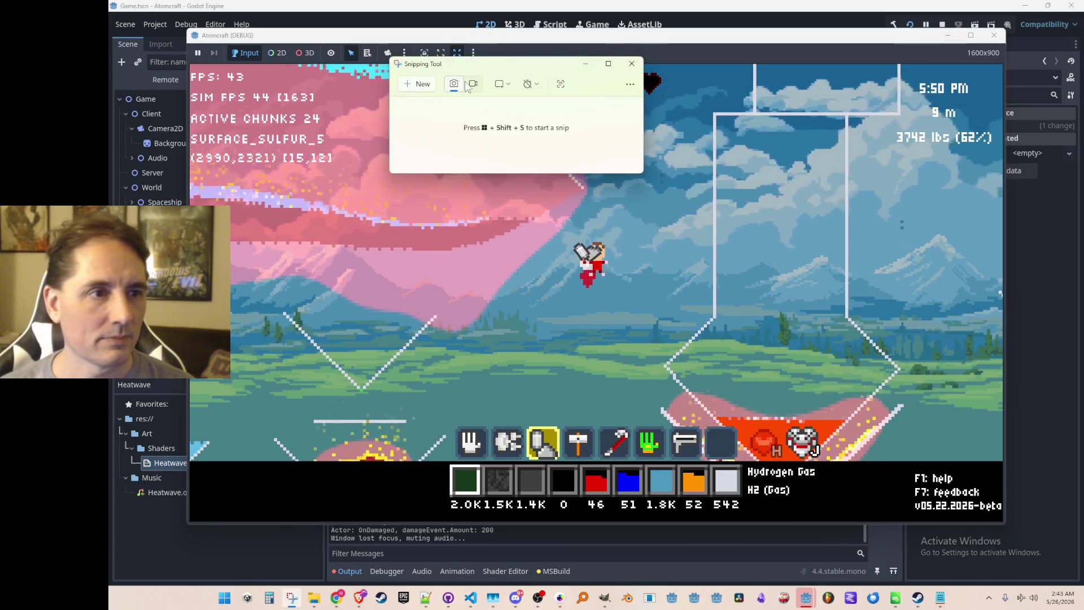
click(433, 84)
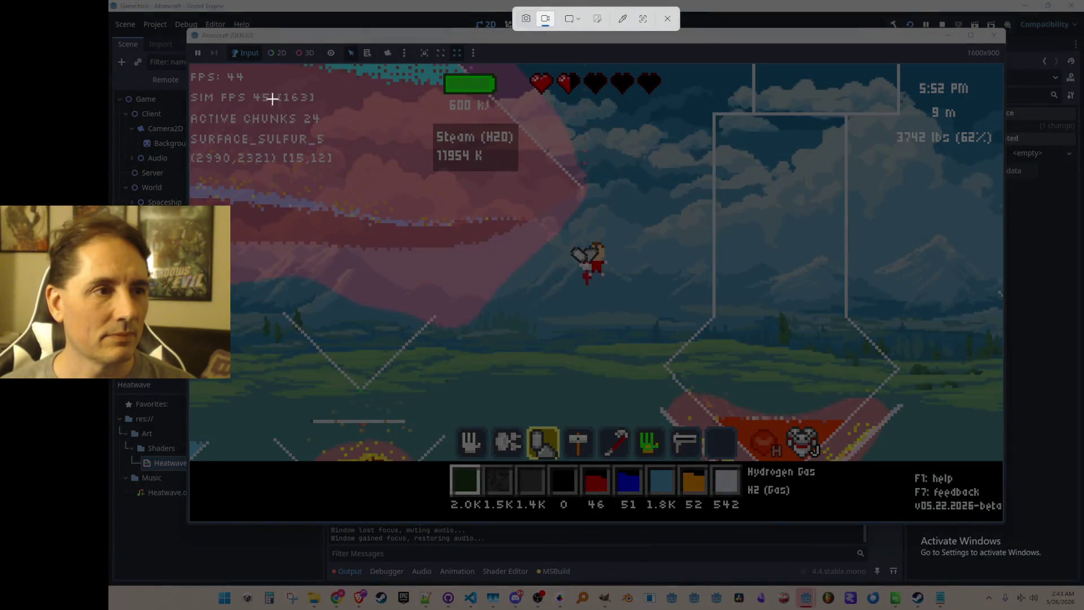
mouse_move(191, 65)
mouse_down()
mouse_move(375, 172)
mouse_move(636, 424)
mouse_move(644, 459)
mouse_up()
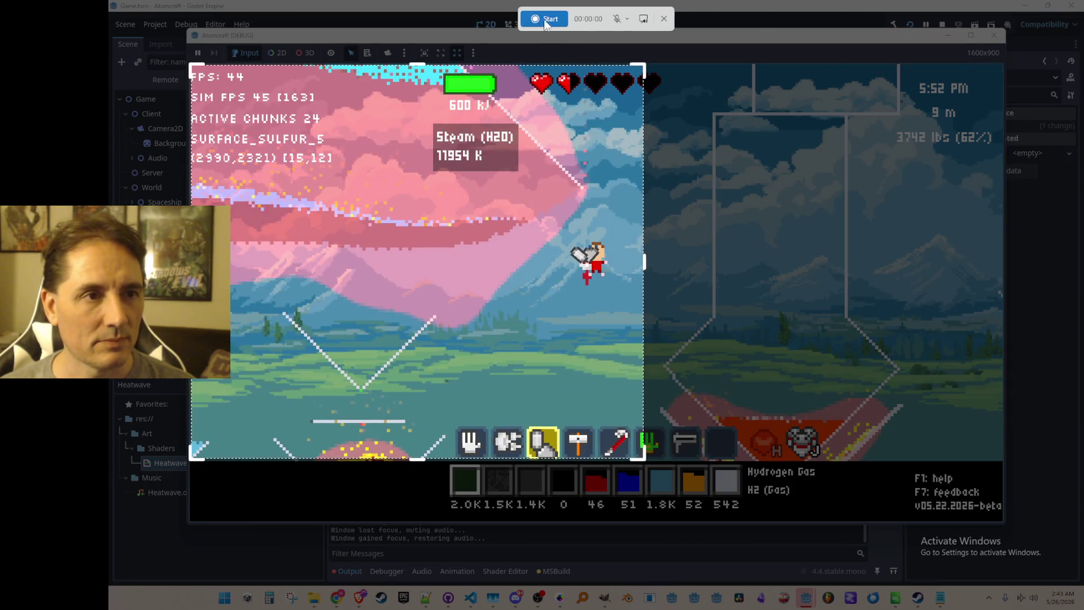
click(544, 19)
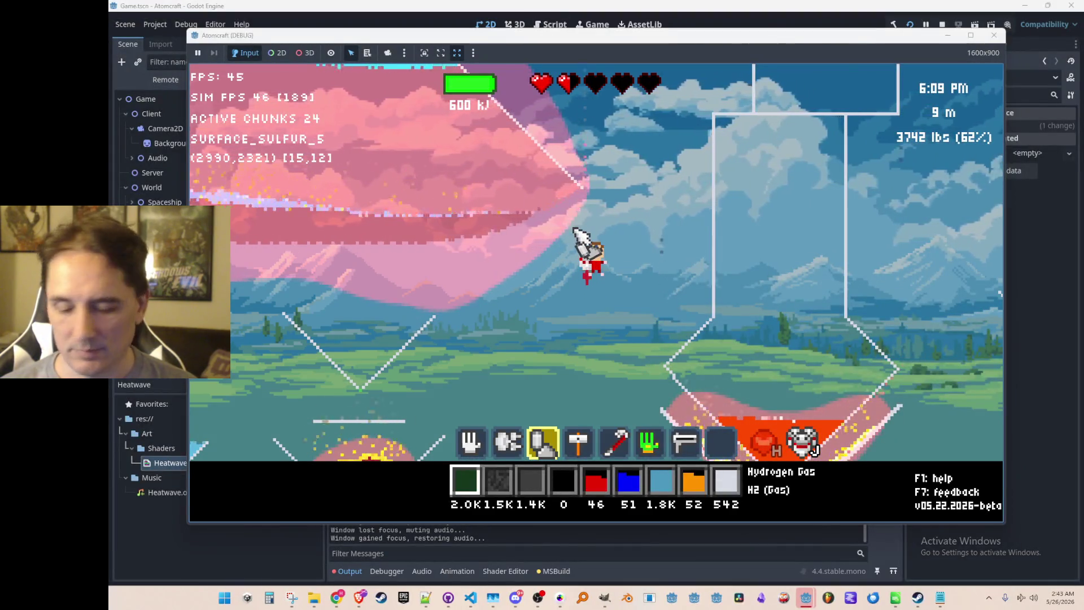
Spray hydrogen plumes upward and beneath the fireball, then close the clip and stop the game
key(F3)
mouse_move(471, 276)
mouse_down()
mouse_move(474, 339)
mouse_move(510, 189)
mouse_up()
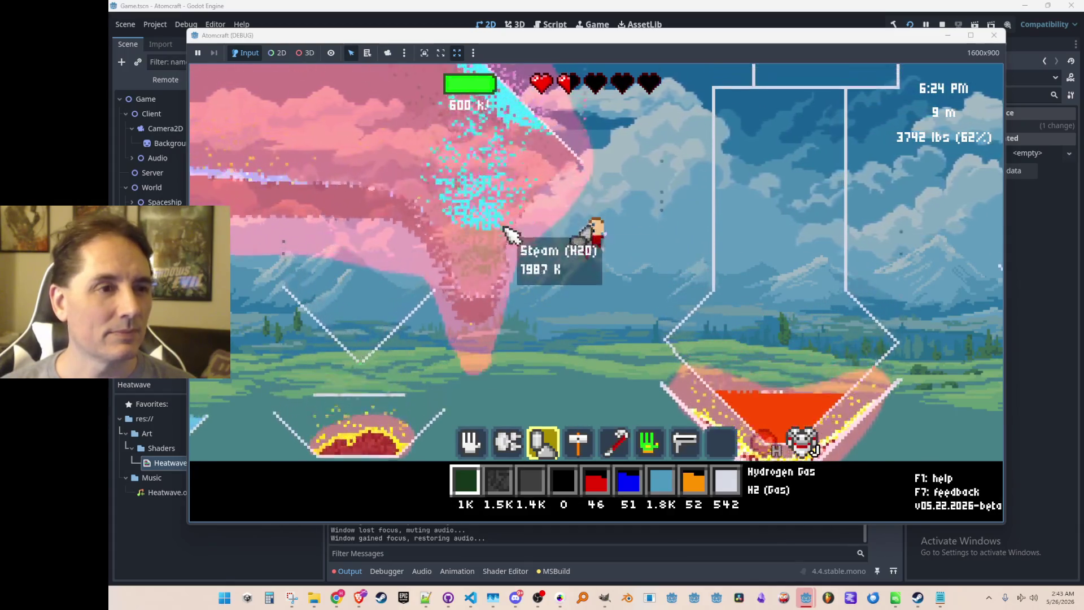
mouse_move(472, 315)
mouse_down()
mouse_move(489, 358)
mouse_move(473, 399)
mouse_move(496, 399)
mouse_move(491, 388)
mouse_move(407, 363)
mouse_move(504, 404)
mouse_up()
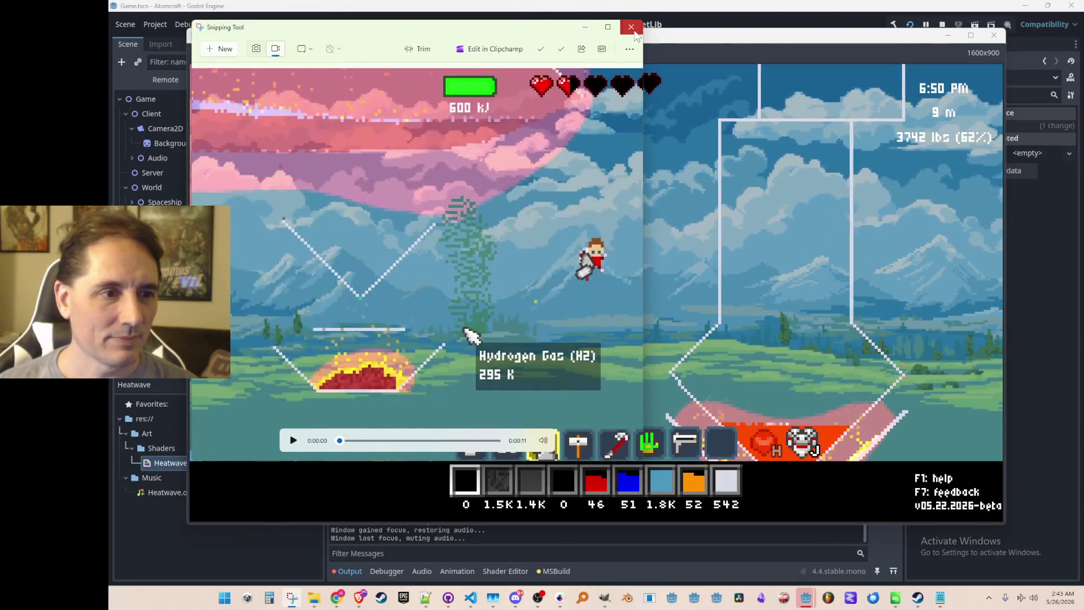
click(633, 30)
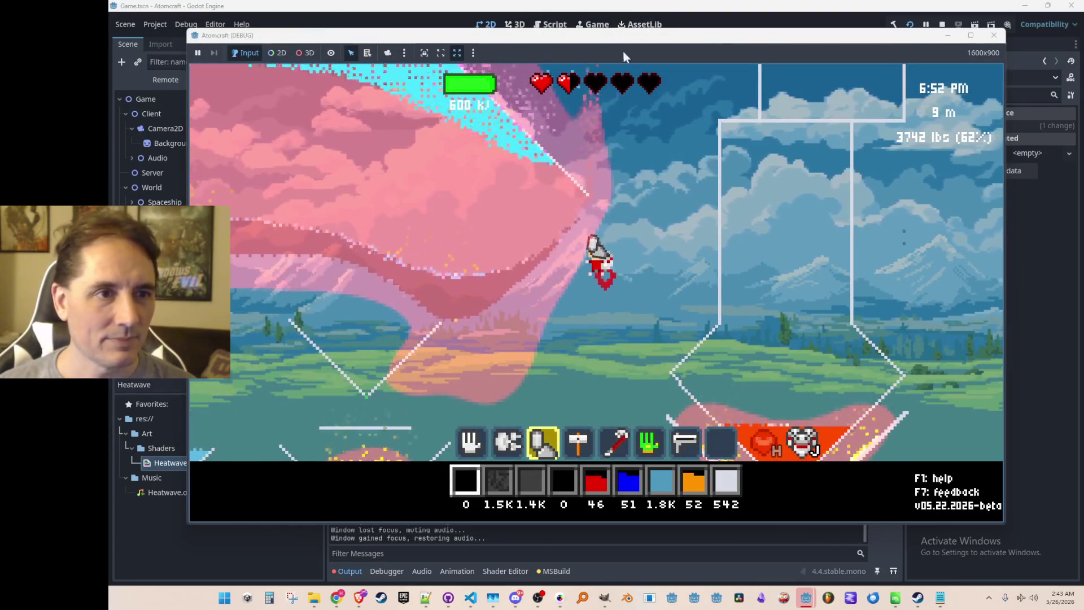
key(F8)
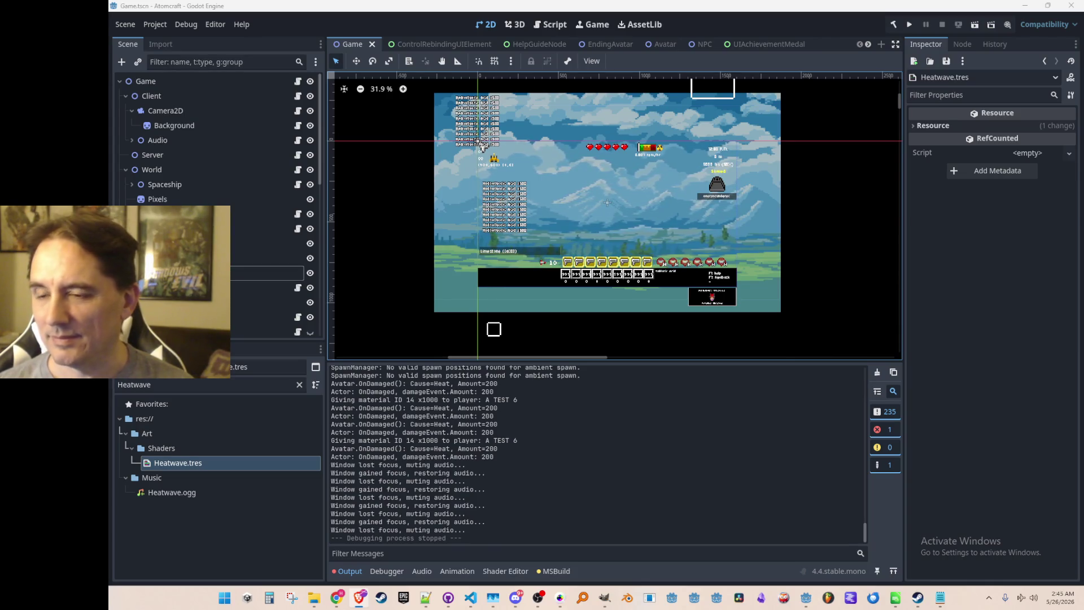
Bring Visual Studio Code back in front of the Godot editor
scroll(629, 207, up, 1)
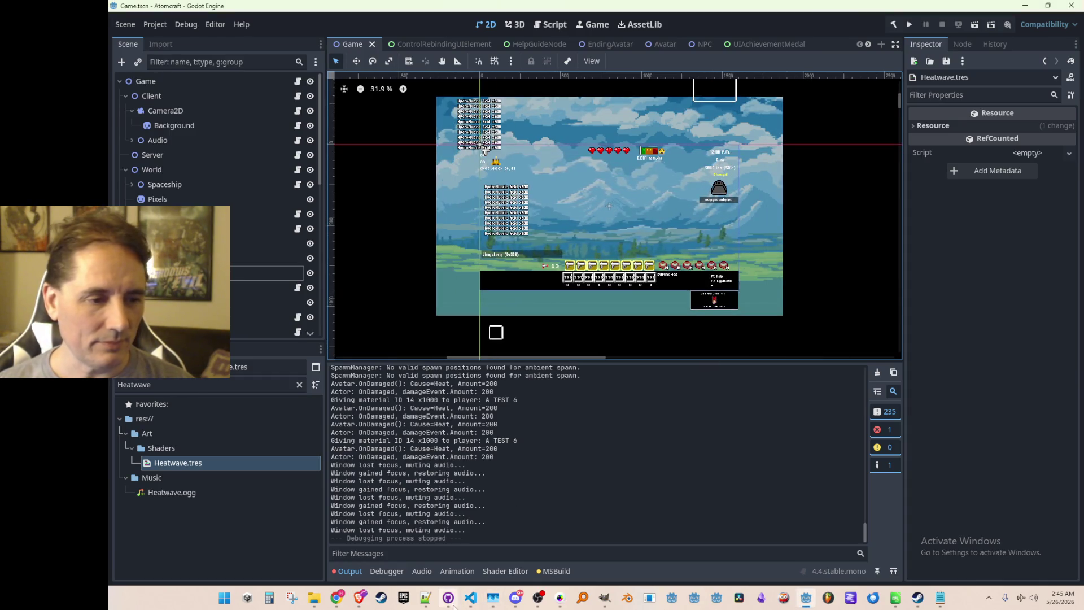
click(470, 599)
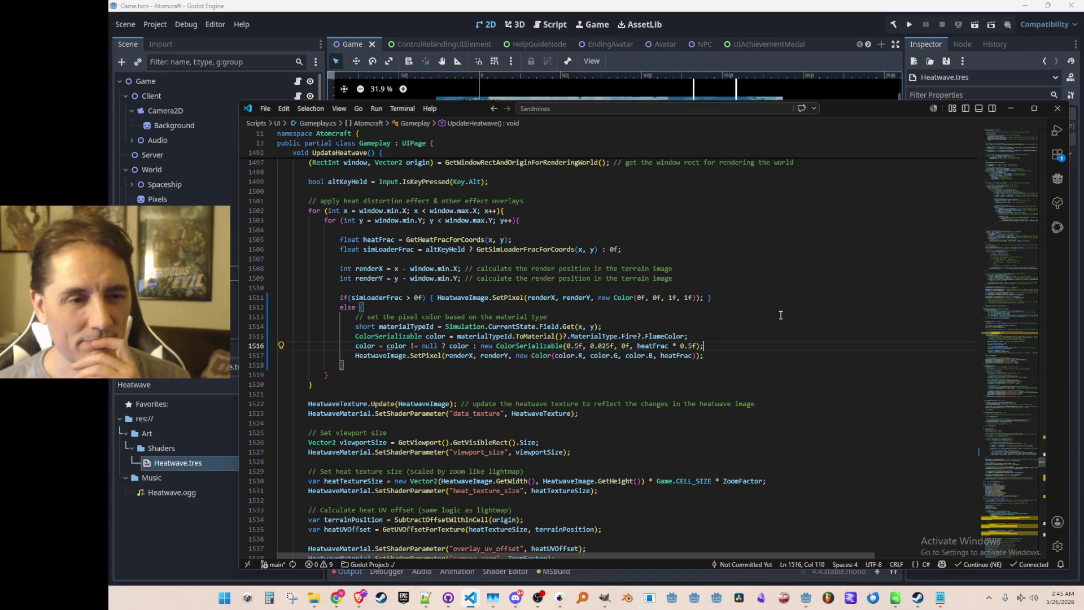
Go to the start of line 1516 in UpdateHeatwave, then show GitHub Desktop's pending changes
key(Home)
key(Home)
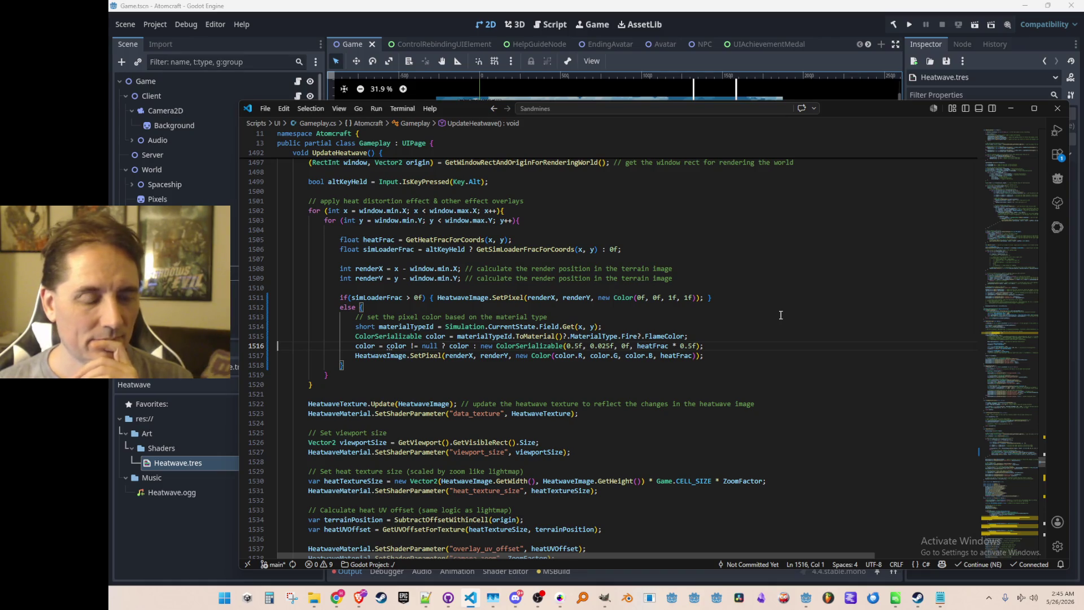
click(447, 601)
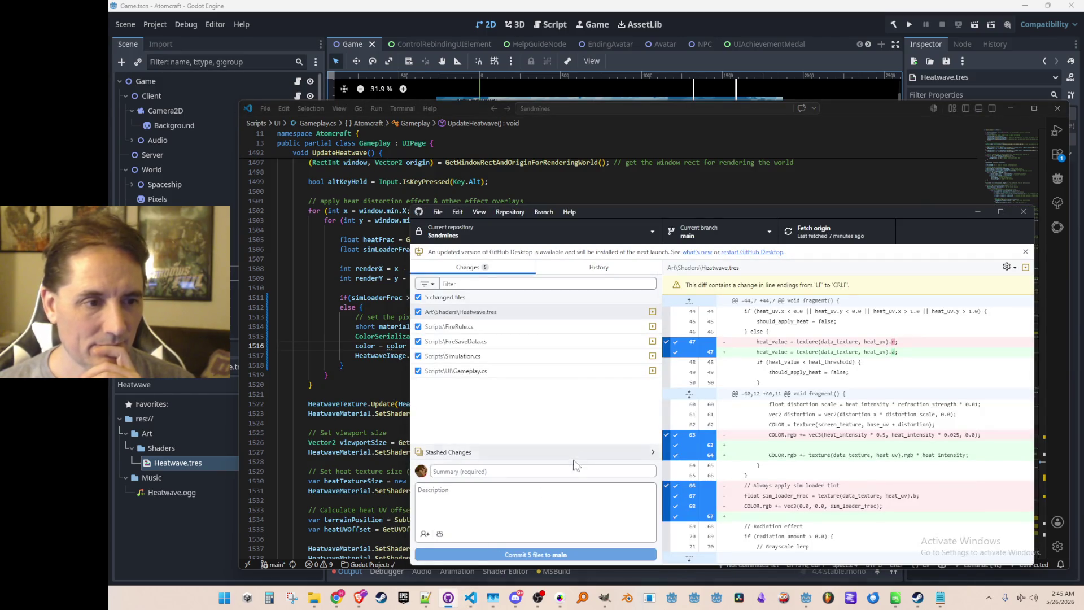
Draft and clear the summary 'support for different heatwave', then minimize GitHub Desktop for Godot
click(550, 472)
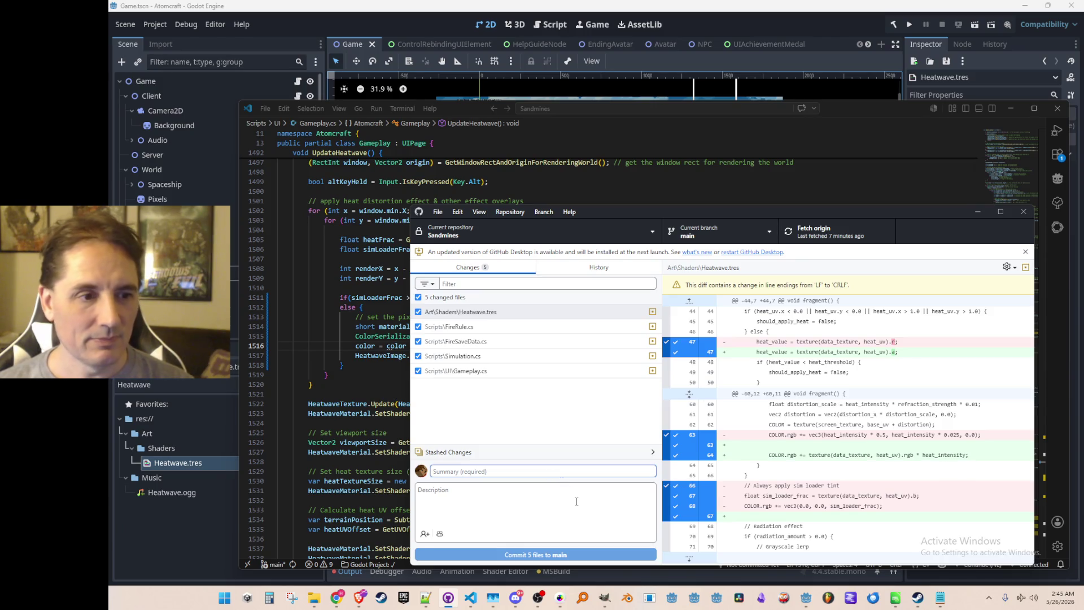
text(support for d)
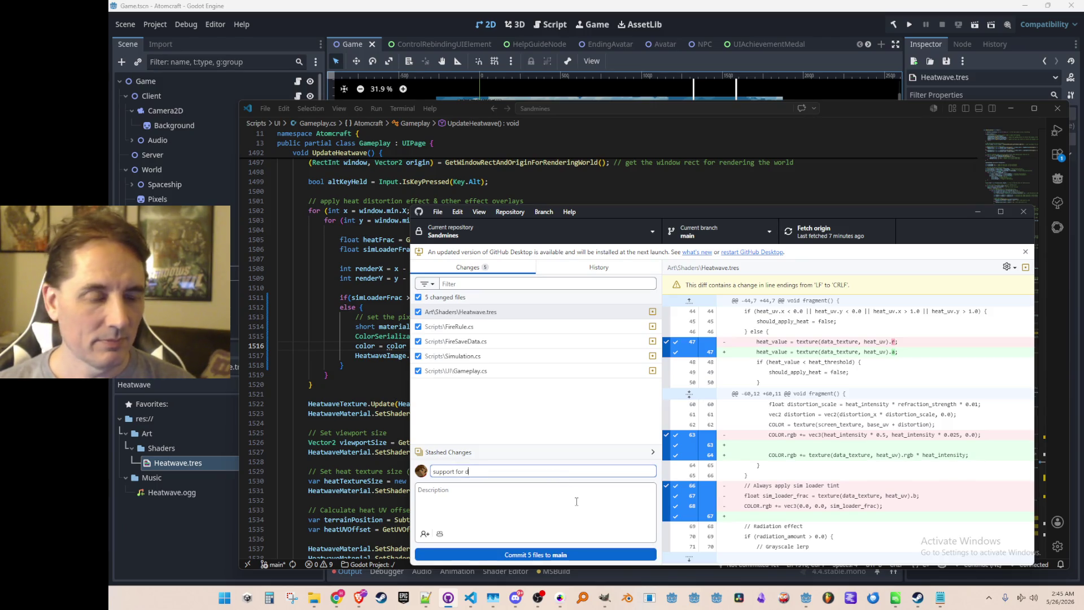
text(ifferent heatwave)
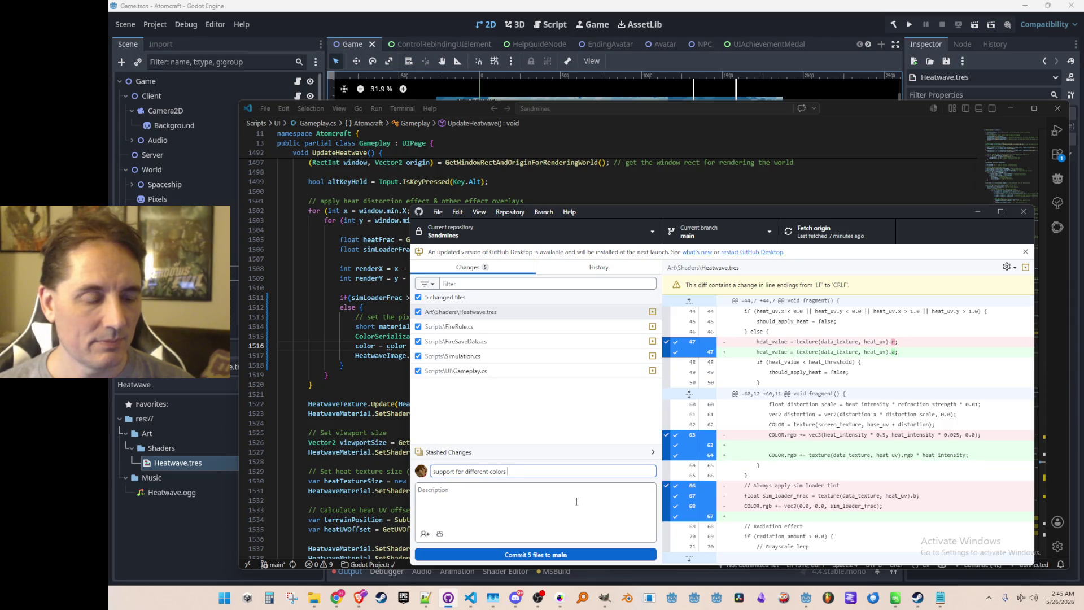
key(ctrl+a)
key(BackSpace)
click(977, 212)
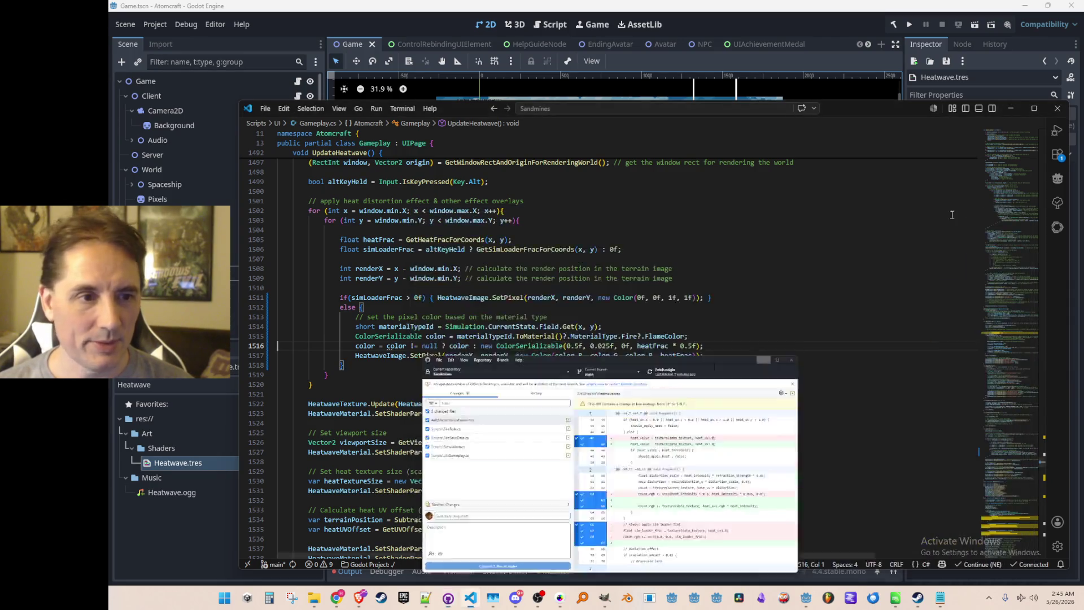
click(779, 73)
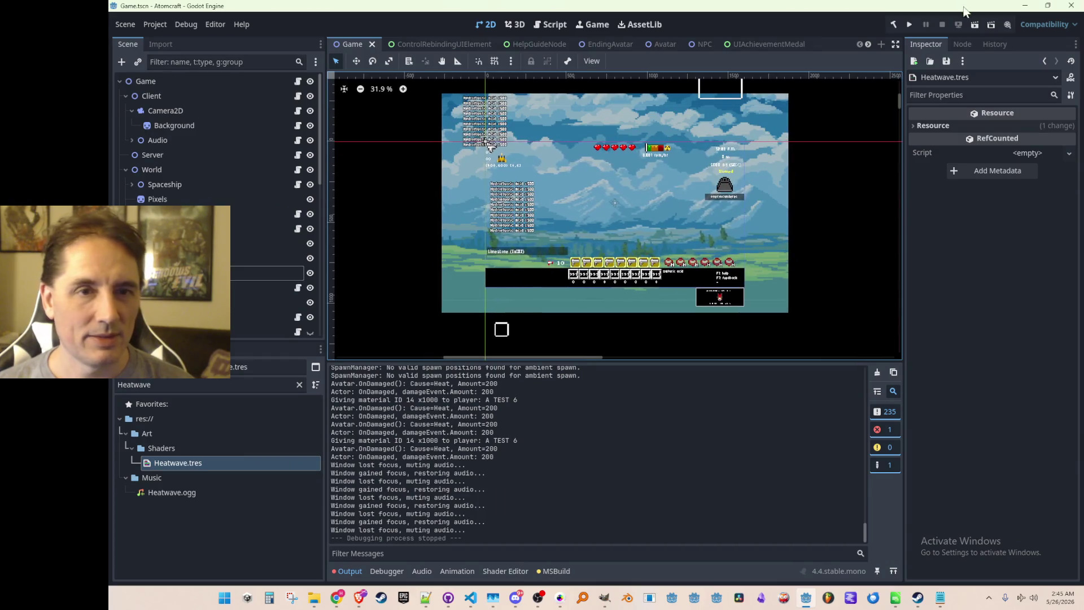
Run the Atomcraft project from Godot and start playing from the title menu
click(909, 24)
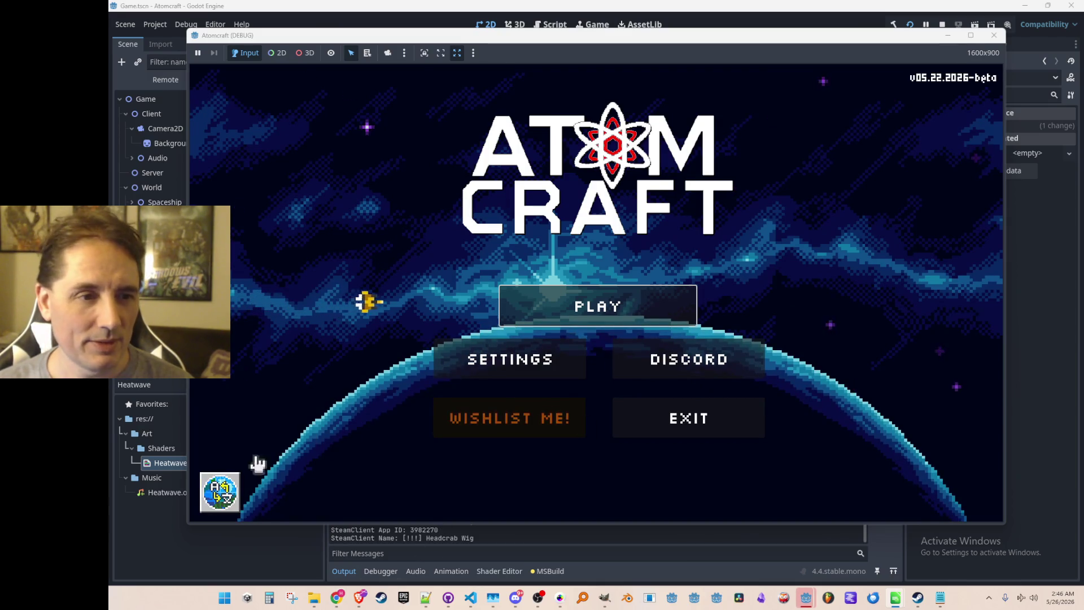
click(537, 314)
Choose the player profile and open the NPC TEST H world from Select World
scroll(520, 368, down, 2)
click(577, 302)
scroll(577, 302, down, 10)
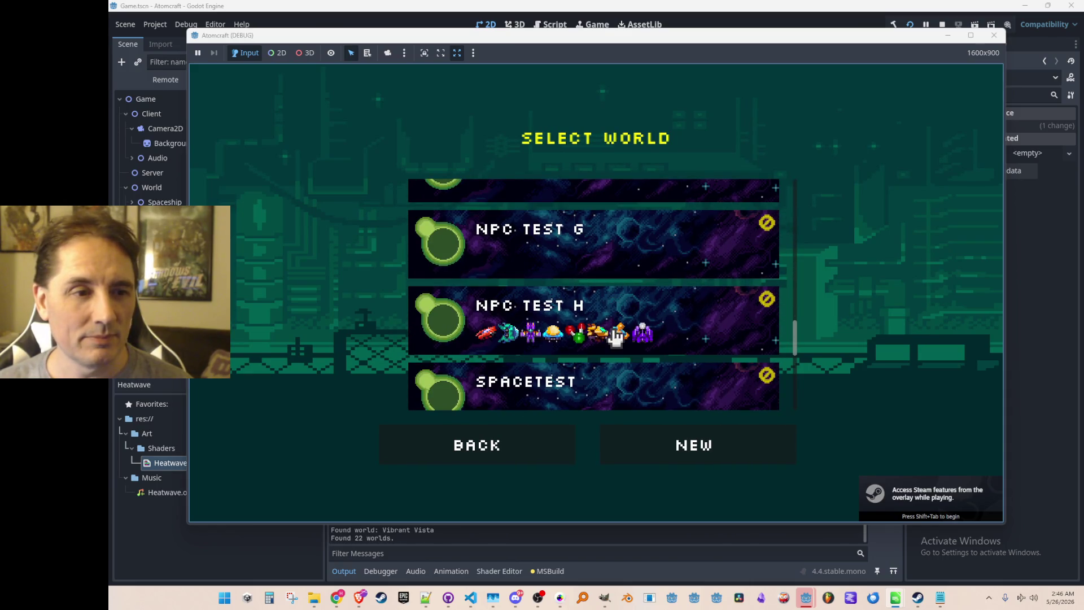
click(616, 337)
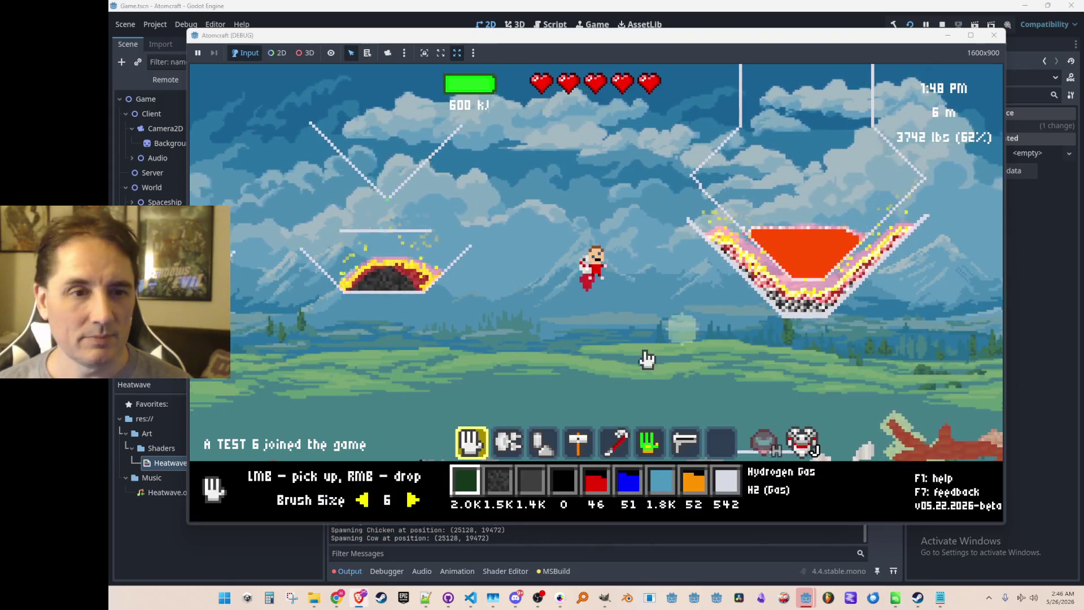
Fly the character upward and release hydrogen gas into the air
click(635, 345)
key(w)
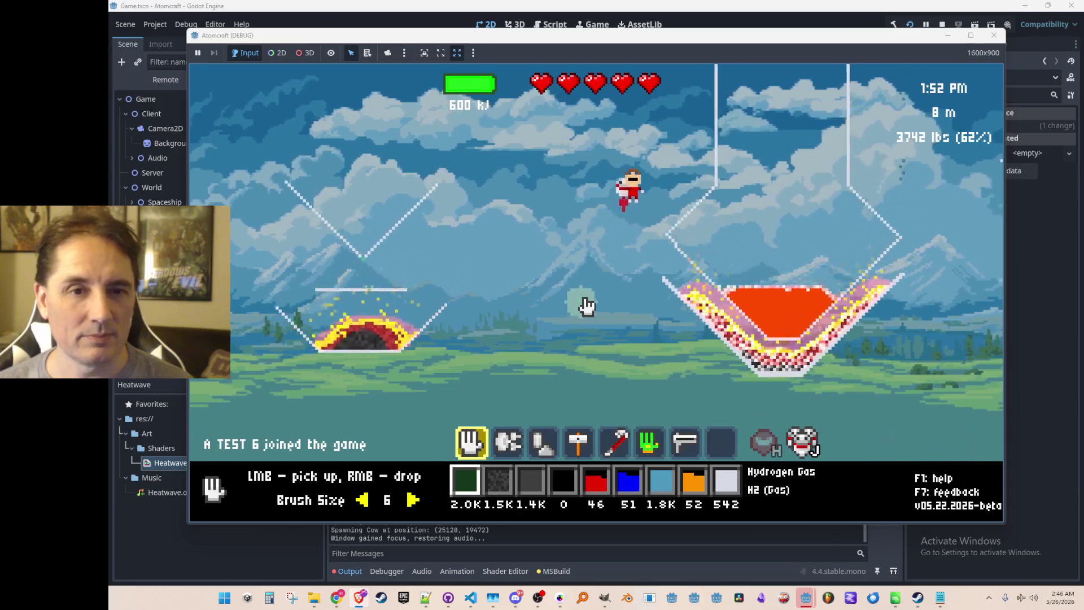
key(w)
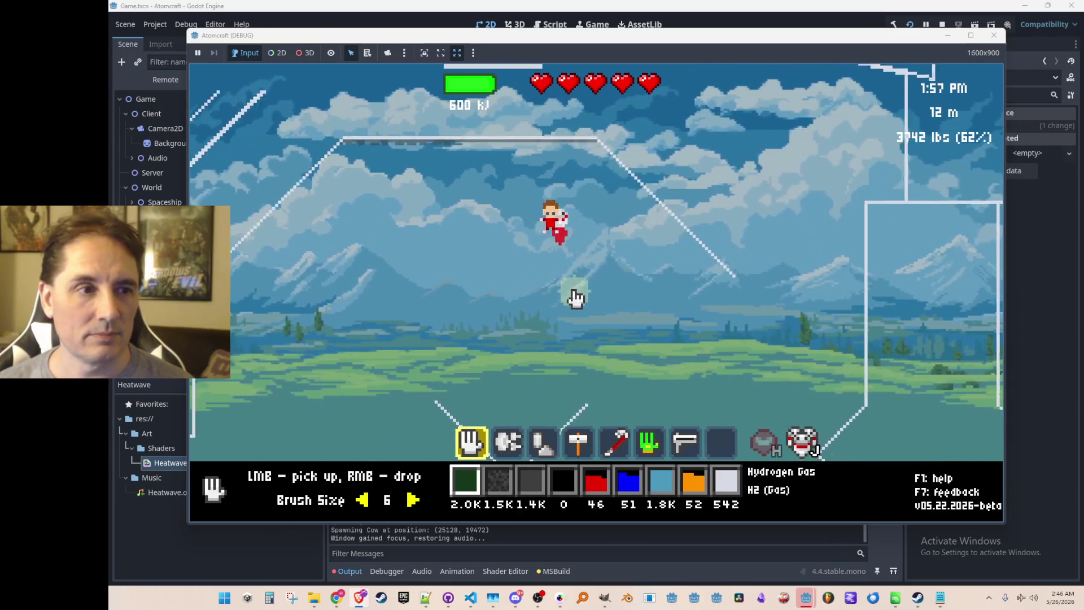
right_click(501, 305)
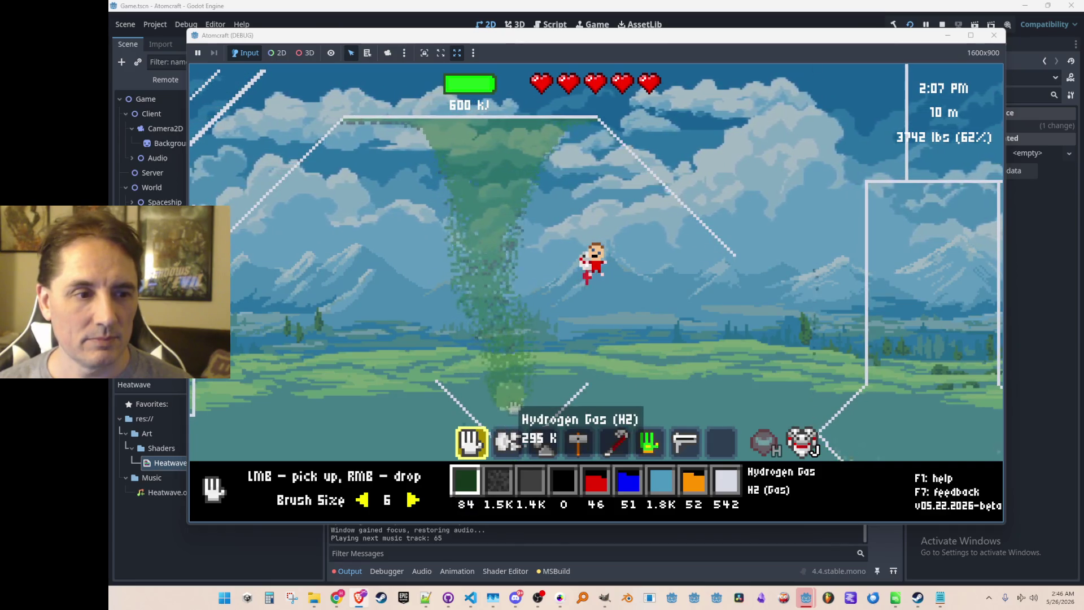
scroll(511, 390, down, 1)
scroll(513, 362, down, 1)
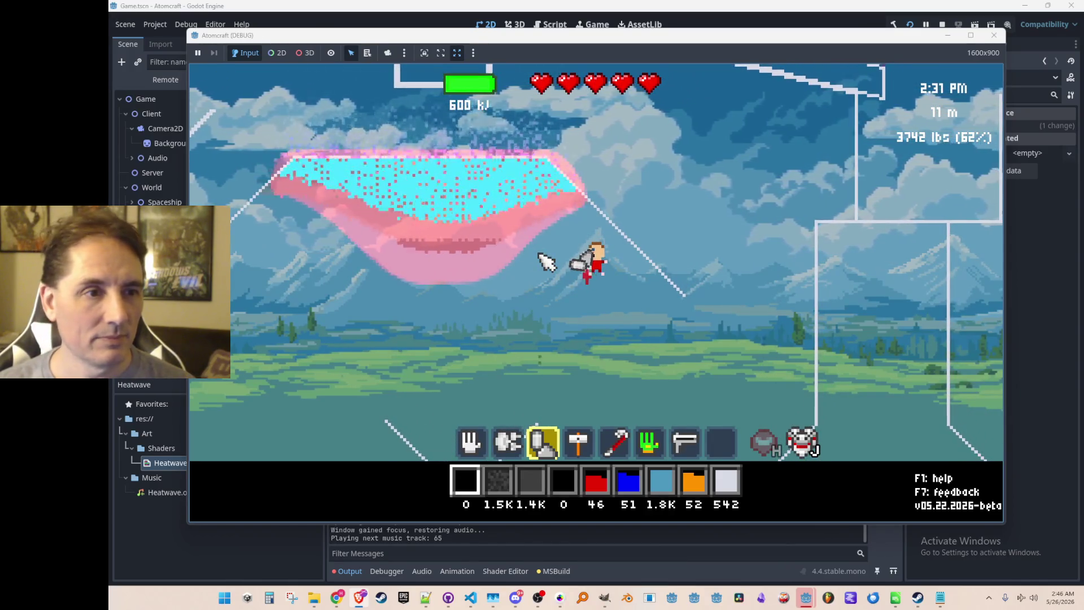
Run export_all_materials in the console to write AllMaterials.json, then stop the game
key(grave)
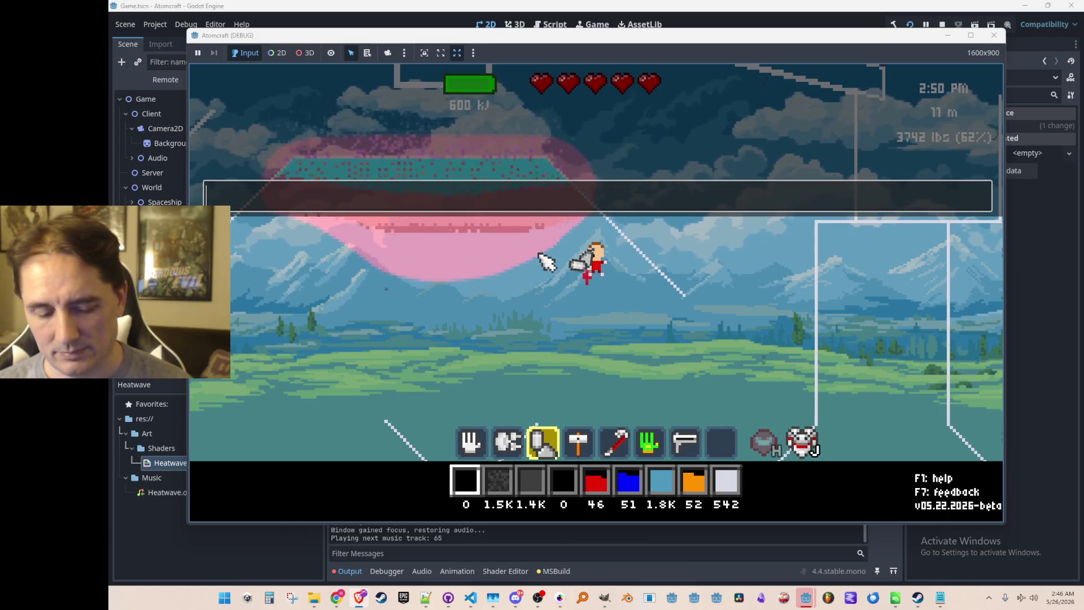
text(export_all_m)
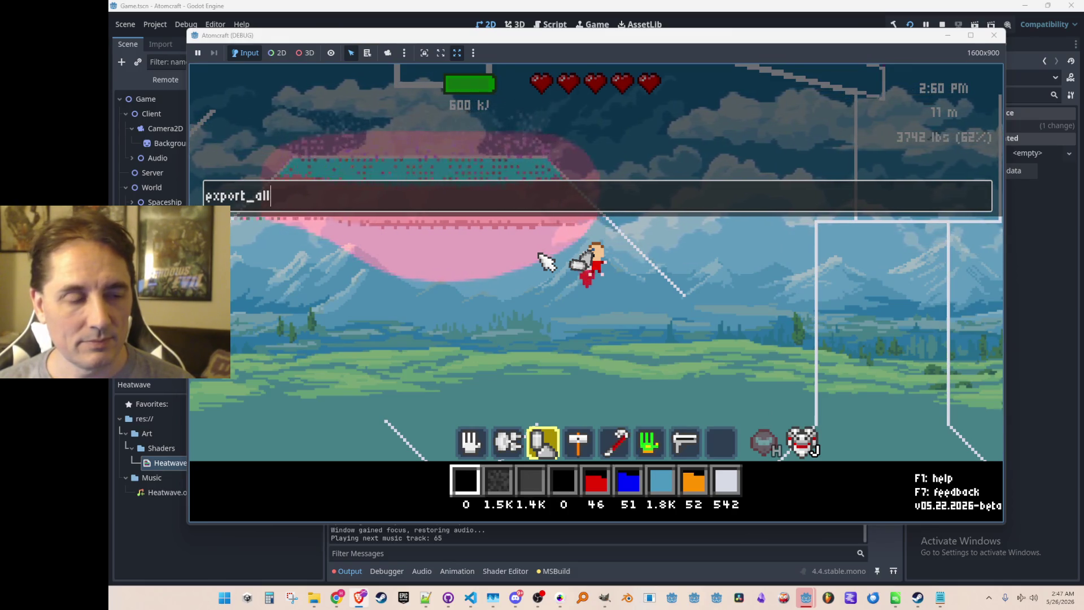
text(aterials)
key(Return)
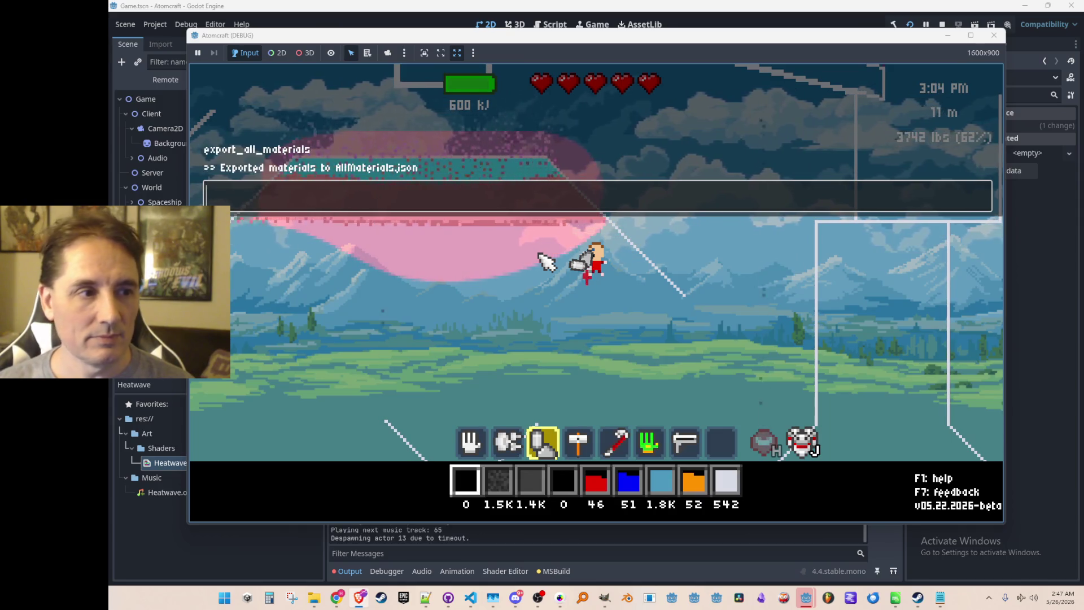
click(942, 24)
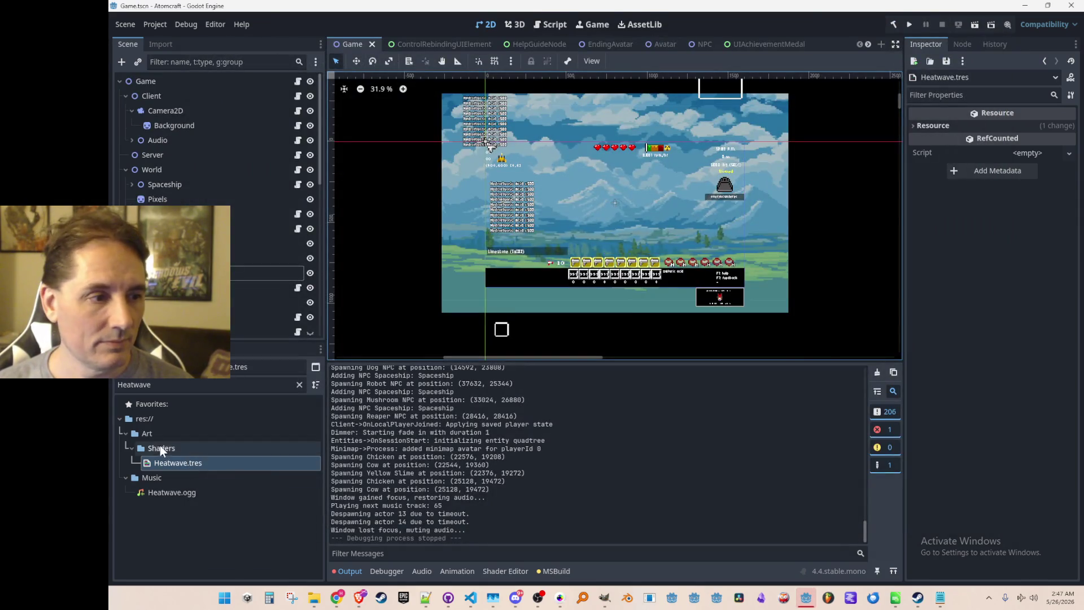
Clear the FileSystem filter, select Data/AllMaterials.json, and bring up the Materials Explorer window
click(299, 384)
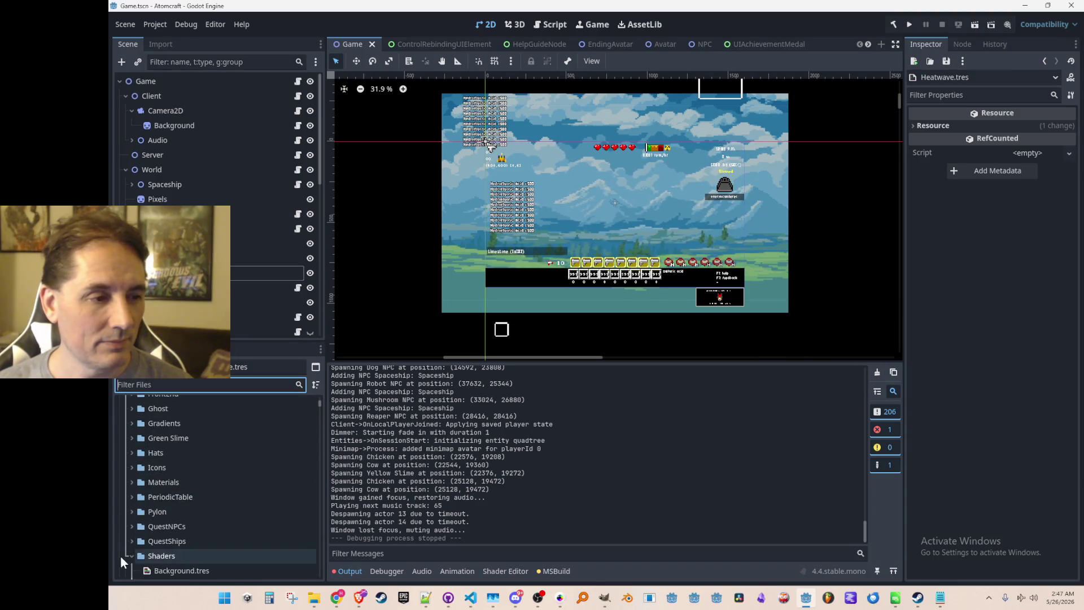
scroll(147, 502, up, 10)
click(125, 449)
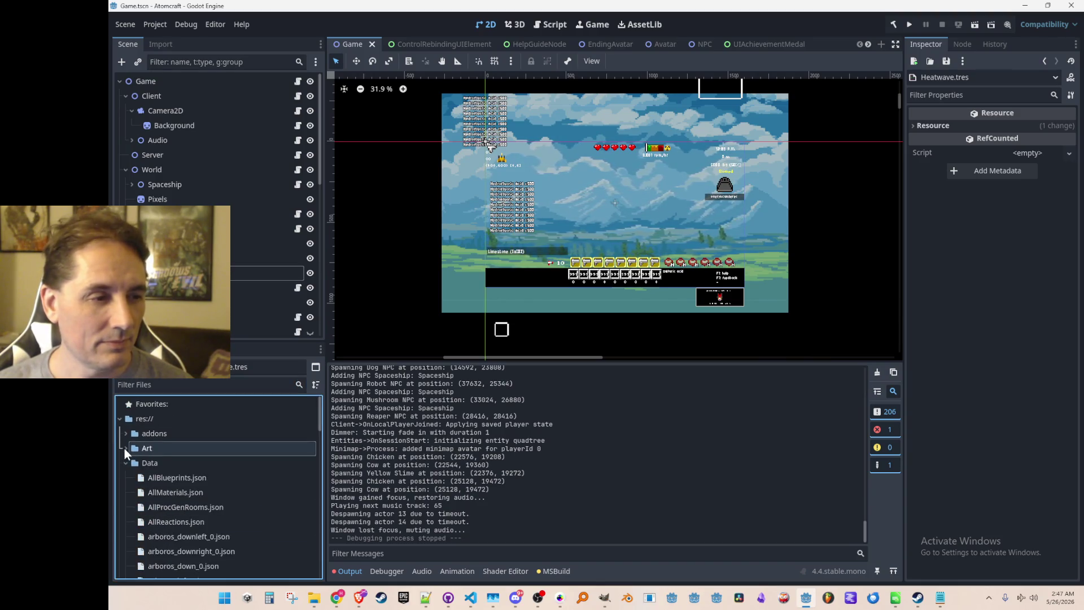
scroll(177, 493, down, 1)
click(192, 471)
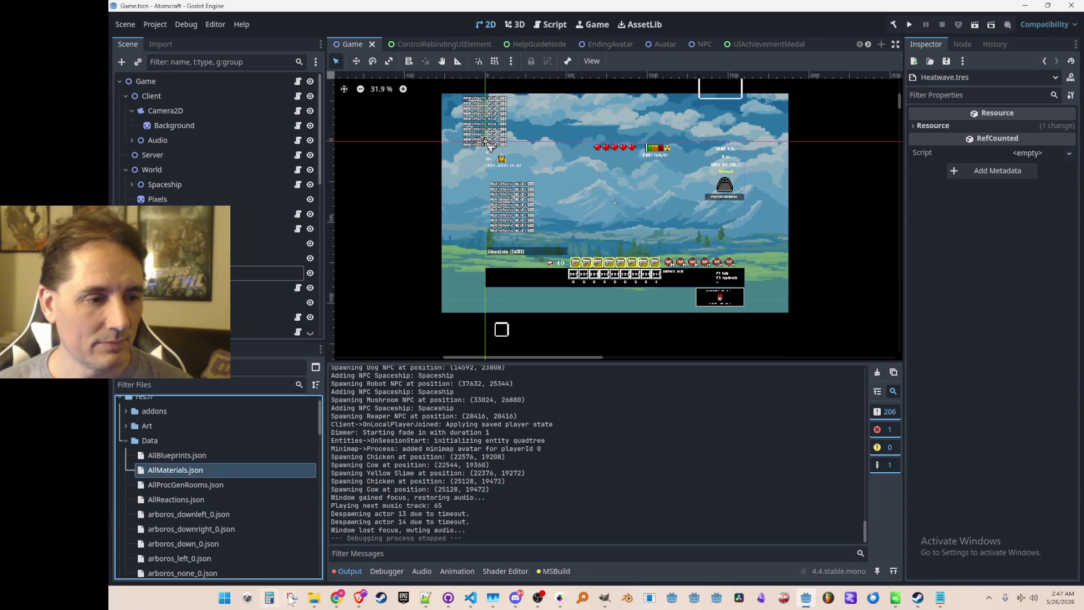
mouse_move(313, 603)
click(359, 542)
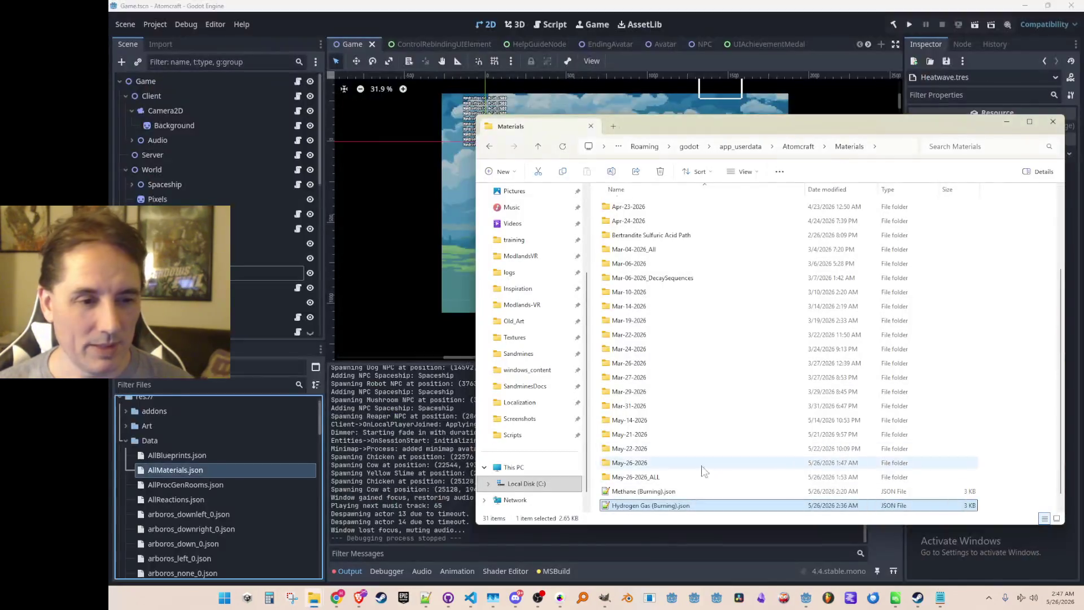
Delete the old AllMaterials.json from the Godot project's Data folder
click(659, 478)
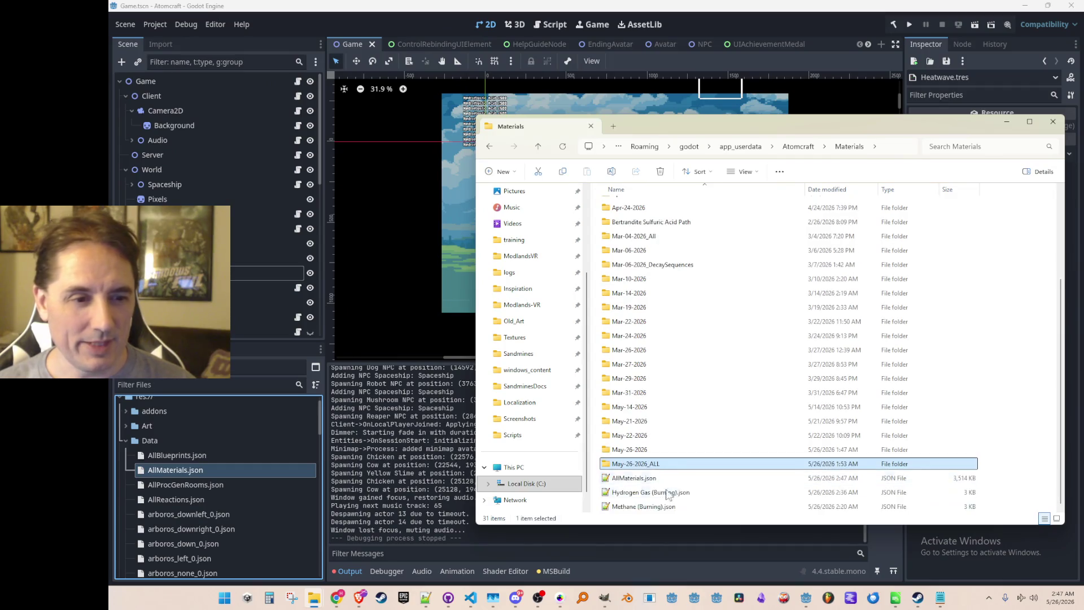
click(211, 472)
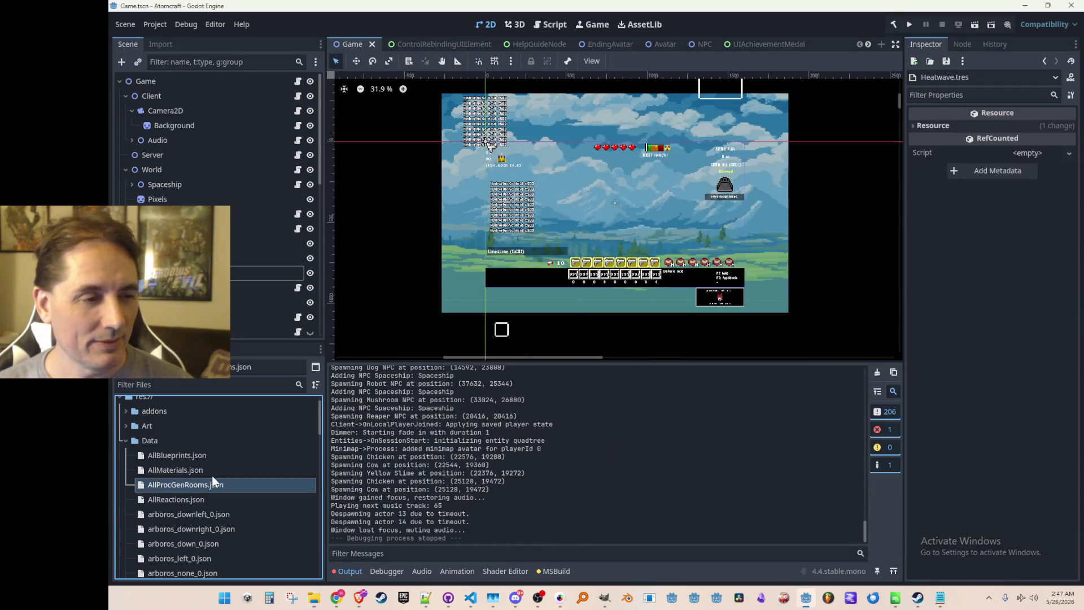
key(Delete)
key(Return)
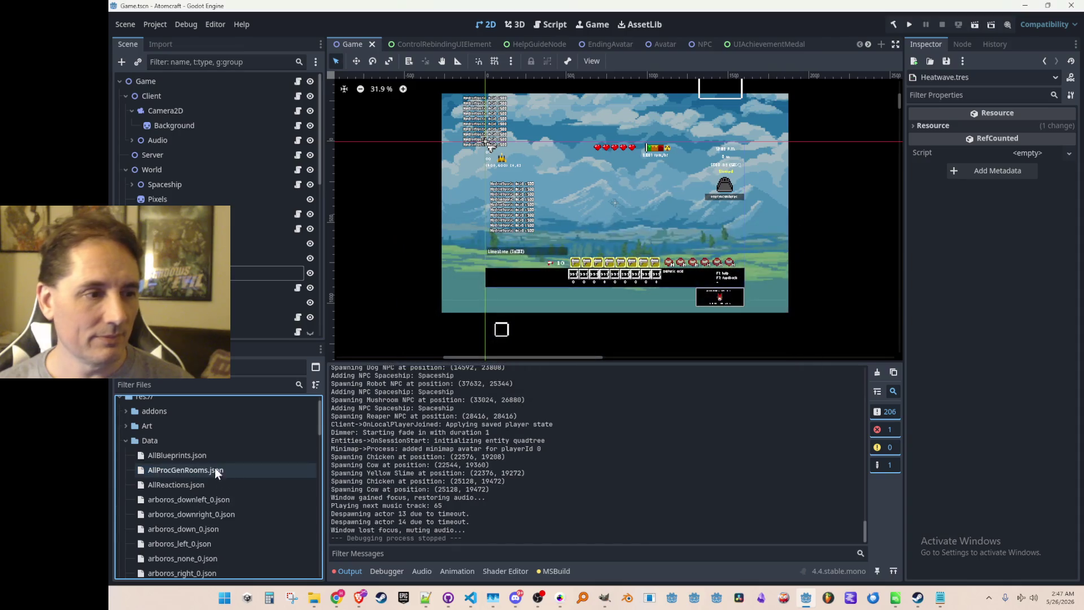
click(178, 441)
Copy the new AllMaterials.json into the project Data folder and delete it from Materials
key(alt+Tab)
mouse_move(626, 478)
mouse_down()
mouse_move(536, 508)
mouse_move(217, 439)
mouse_up()
click(205, 439)
key(alt+Tab)
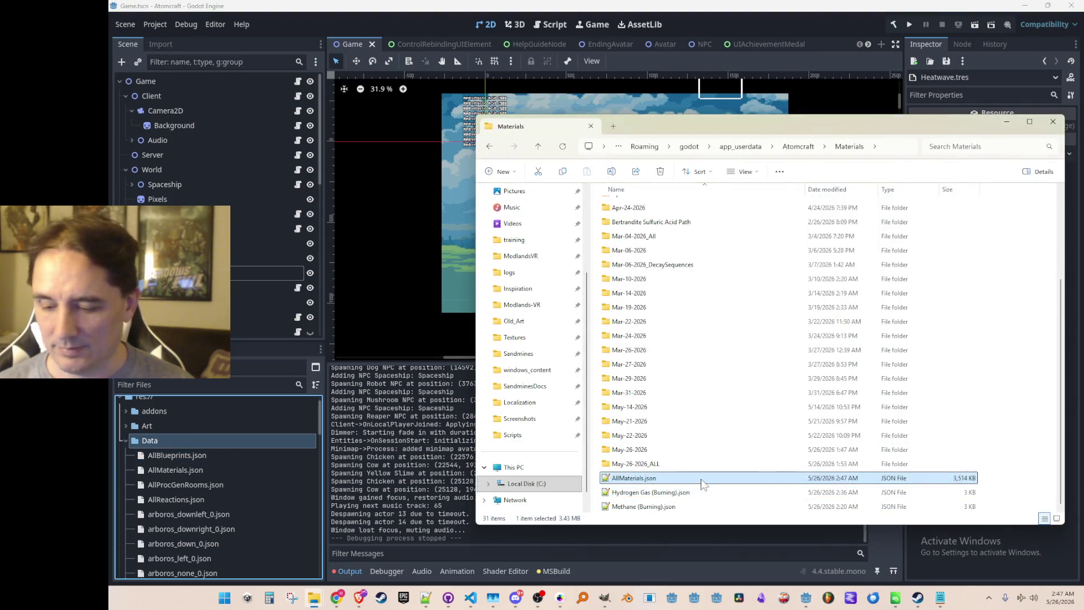
key(Delete)
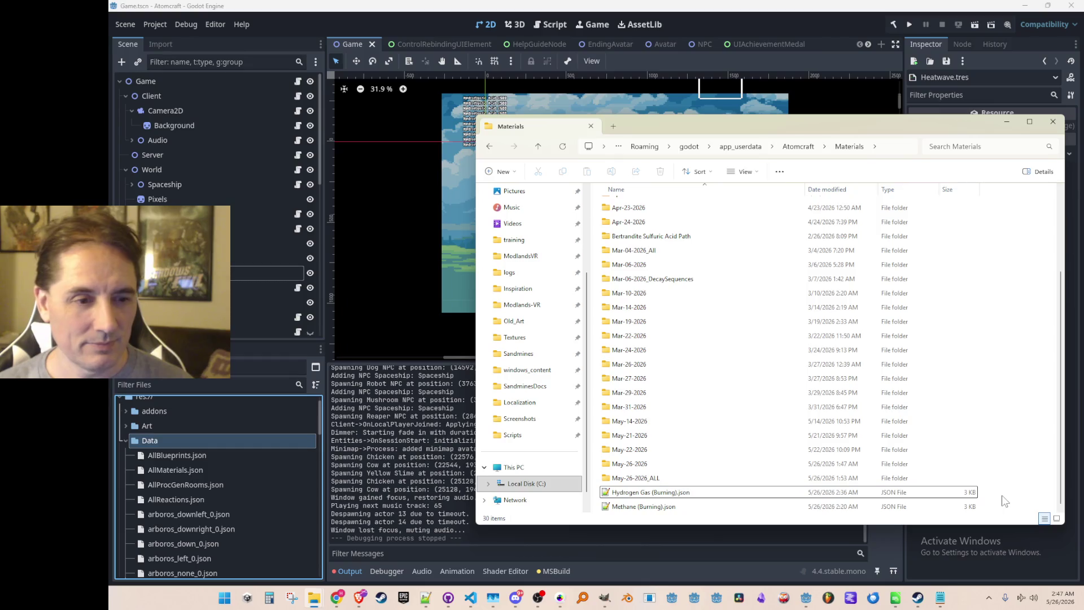
Move Hydrogen Gas (Burning).json and Methane (Burning).json into May-26-2026, replacing existing copies
right_click(1005, 501)
mouse_move(922, 433)
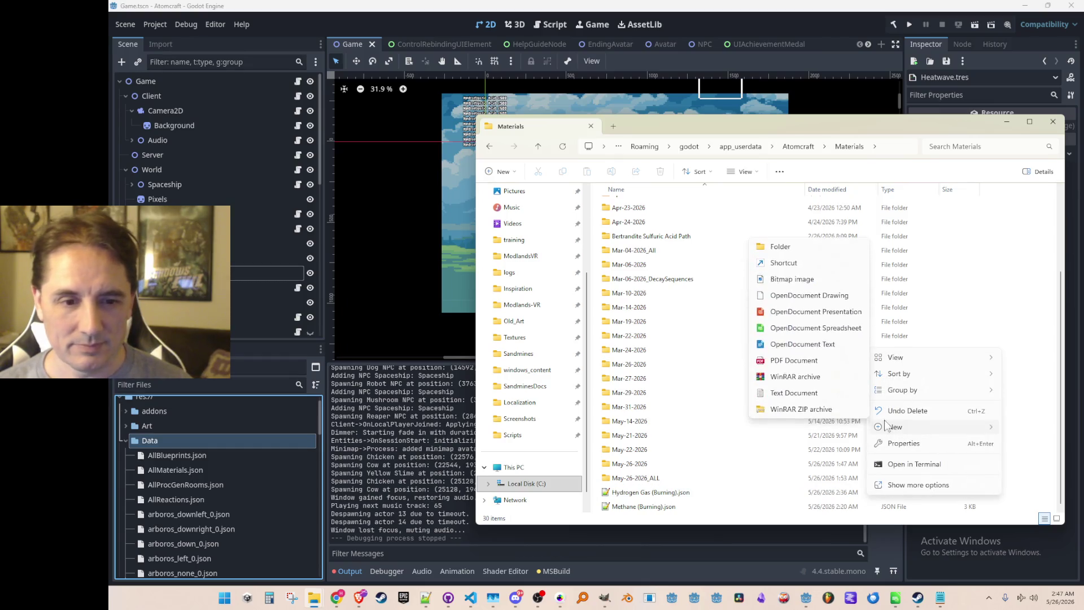
click(632, 506)
shift+click(632, 493)
drag(633, 489, 629, 464)
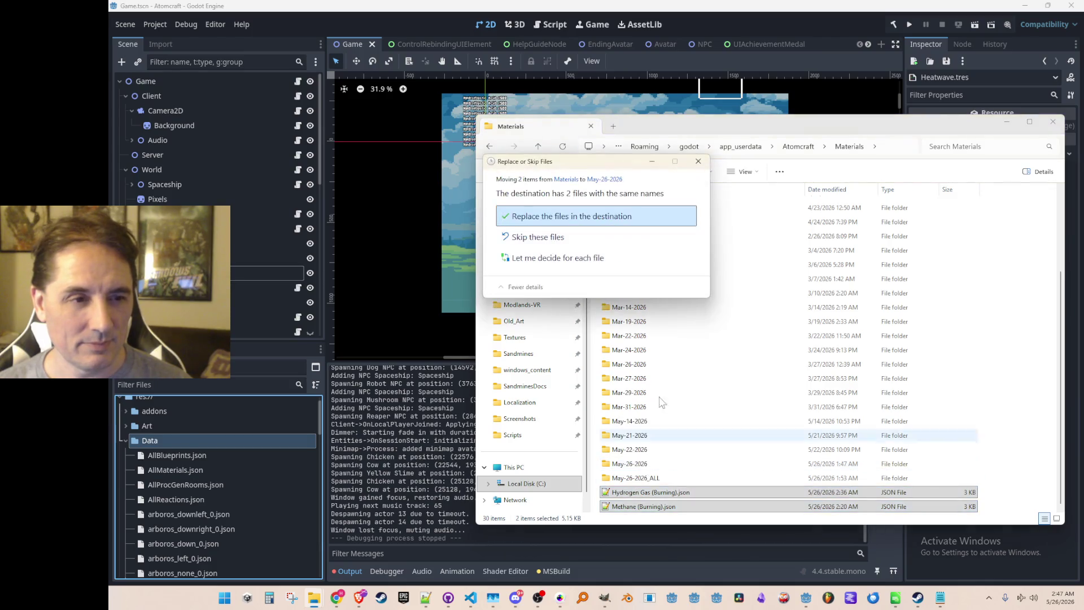
click(614, 218)
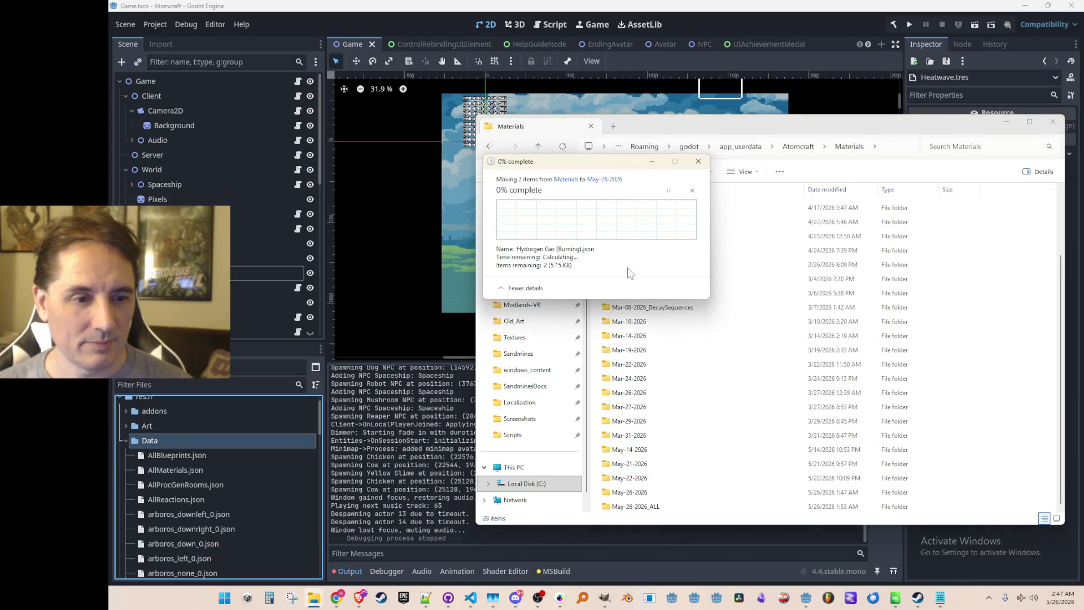
double_click(649, 492)
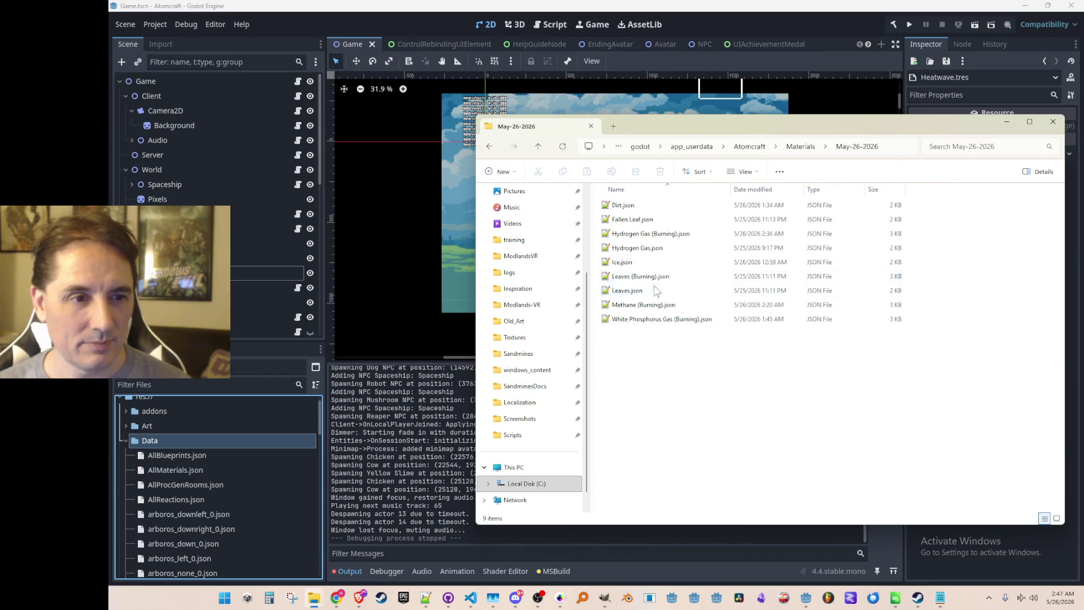
Inspect FlameColor in Hydrogen Gas (Burning).json, then minimize Notepad++ to show the exported files
double_click(658, 234)
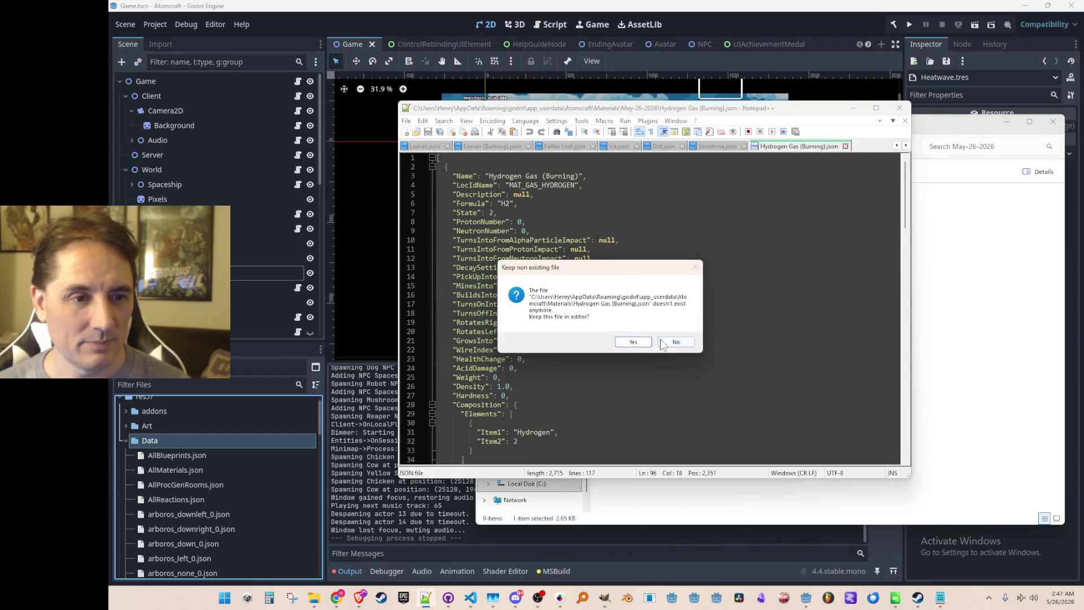
click(676, 342)
scroll(682, 372, down, 20)
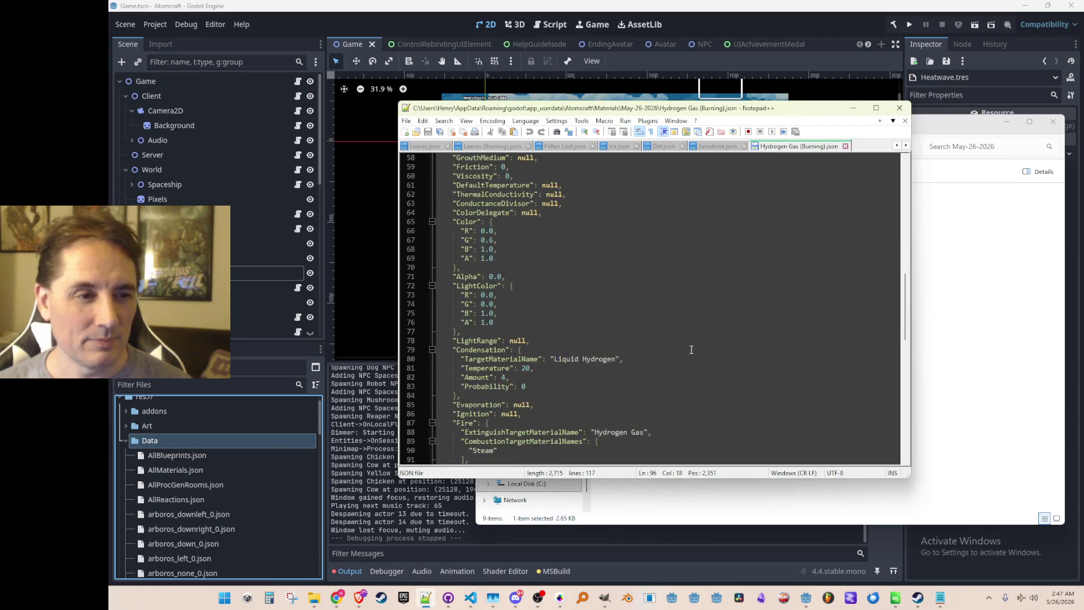
scroll(672, 395, down, 5)
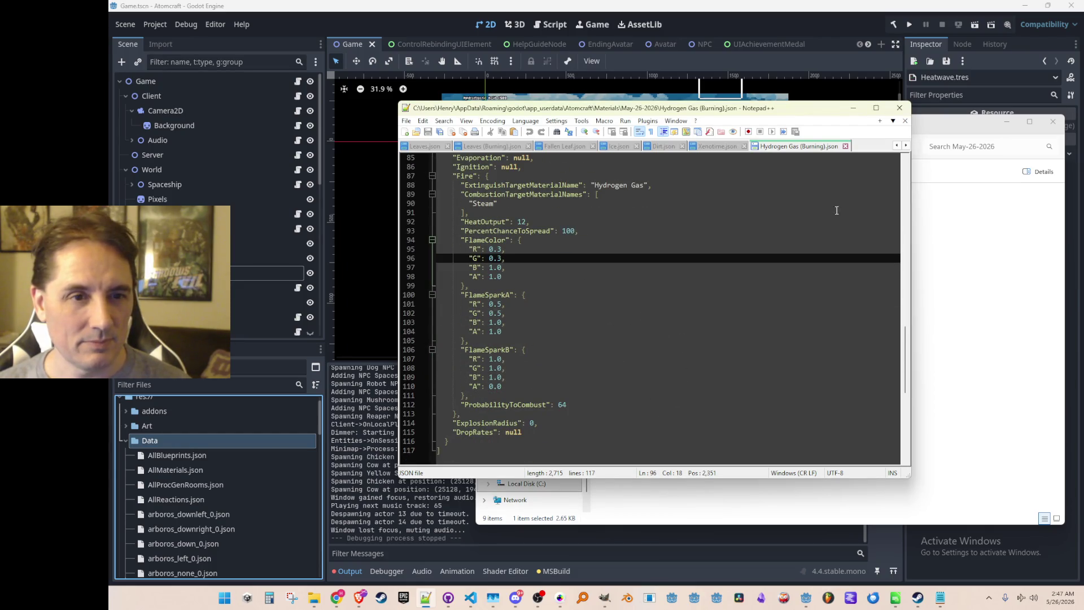
click(853, 108)
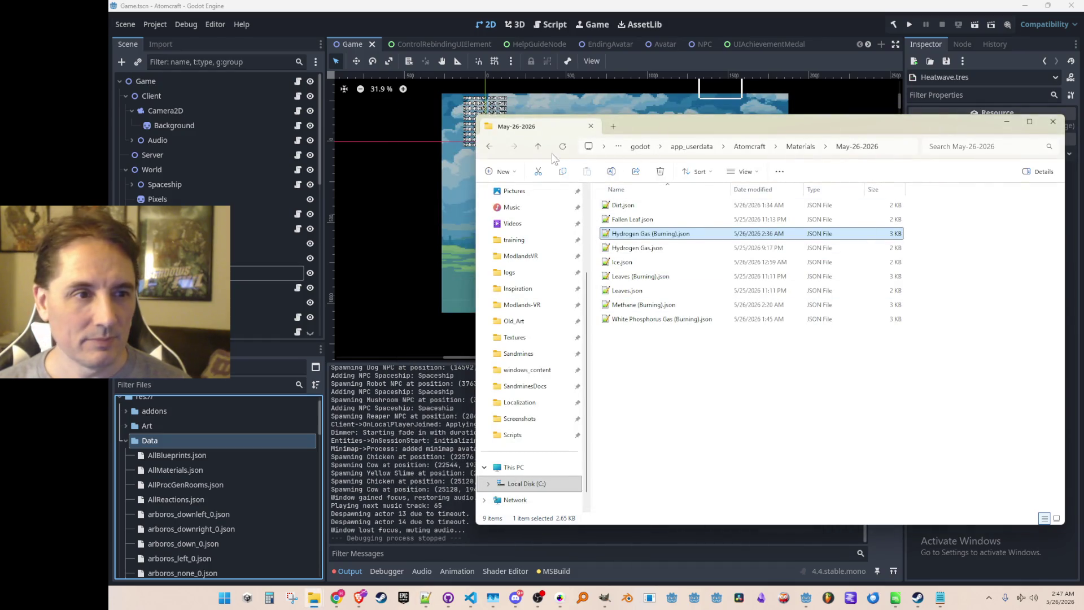
Return to the Materials folder, hide File Explorer, and launch an Atomcraft debug run from Godot
click(538, 146)
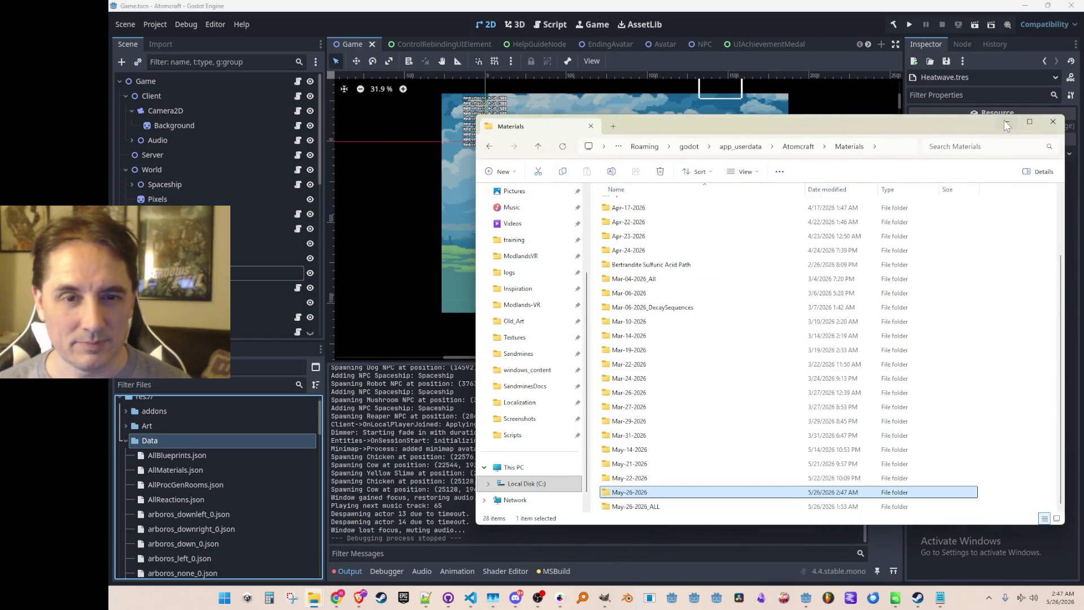
click(1005, 122)
click(907, 23)
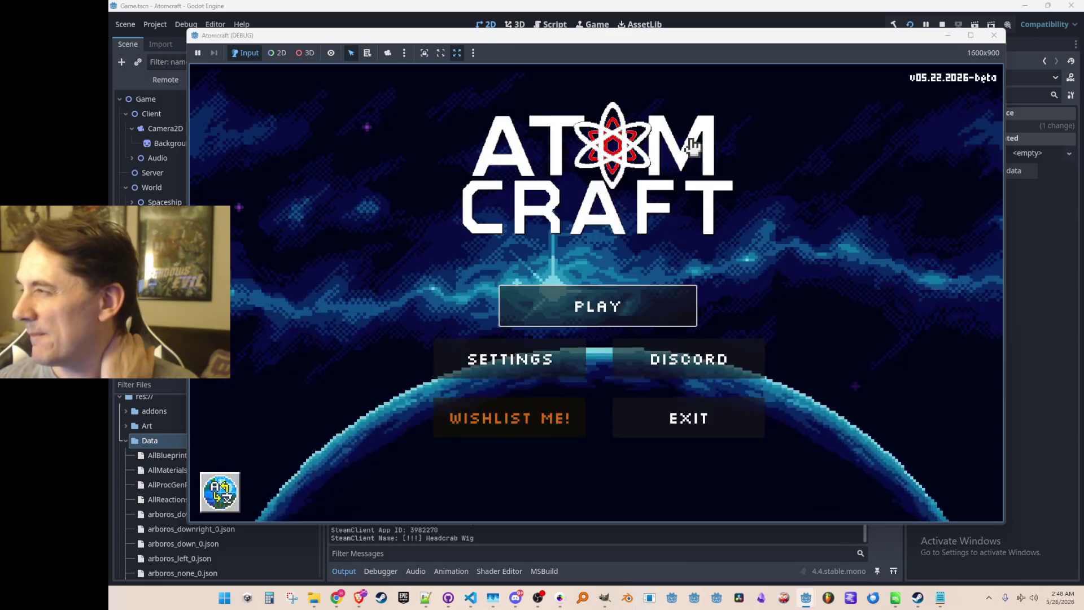
Start playing with the A TEST 5 profile in the NPC Test H world
click(636, 305)
scroll(574, 290, down, 5)
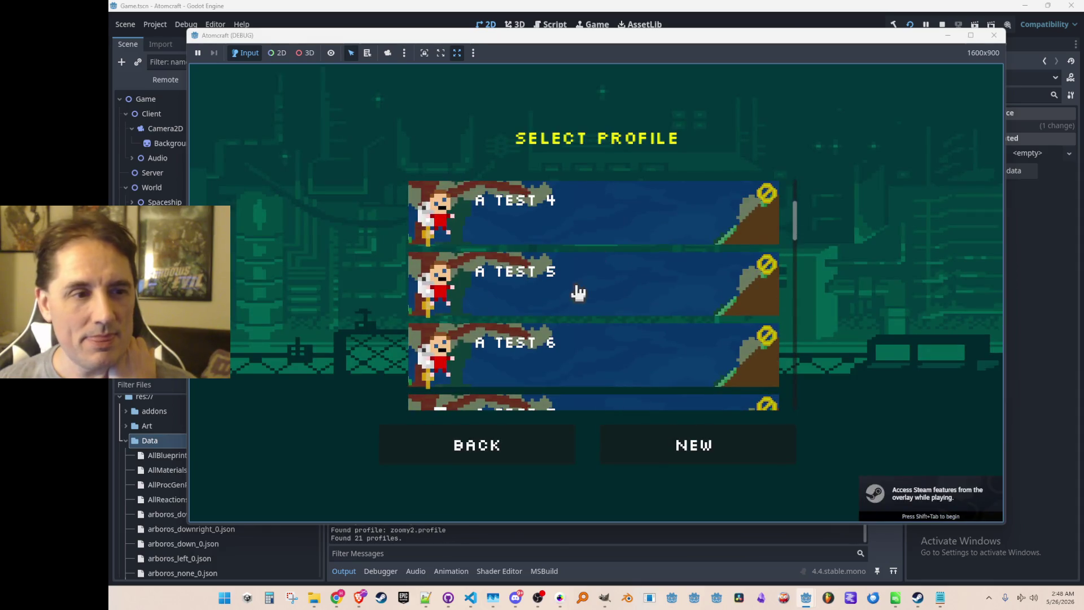
click(576, 305)
scroll(615, 305, down, 8)
scroll(615, 303, down, 10)
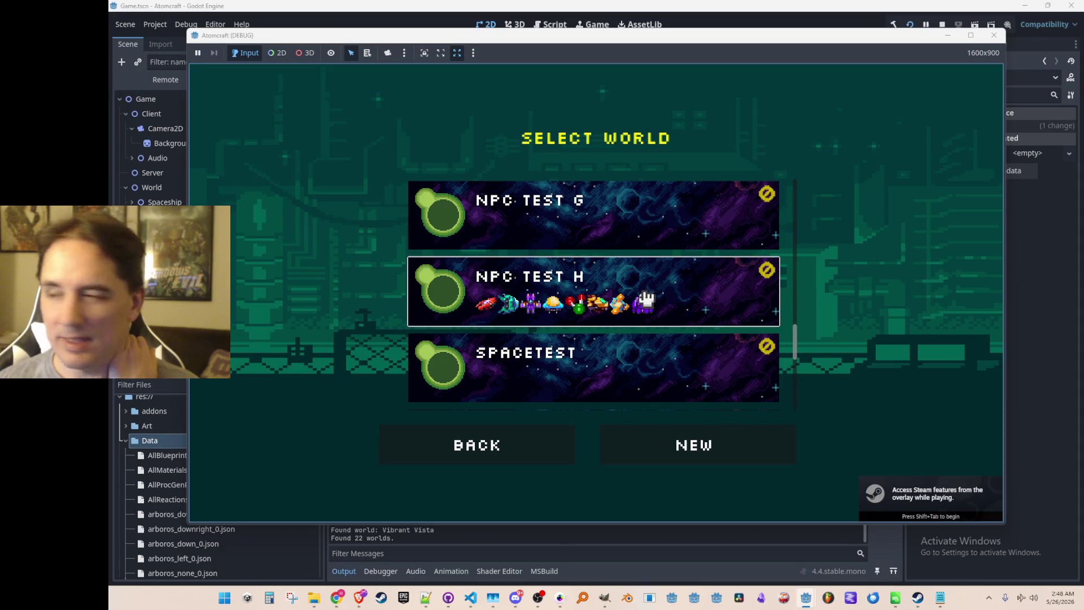
click(641, 291)
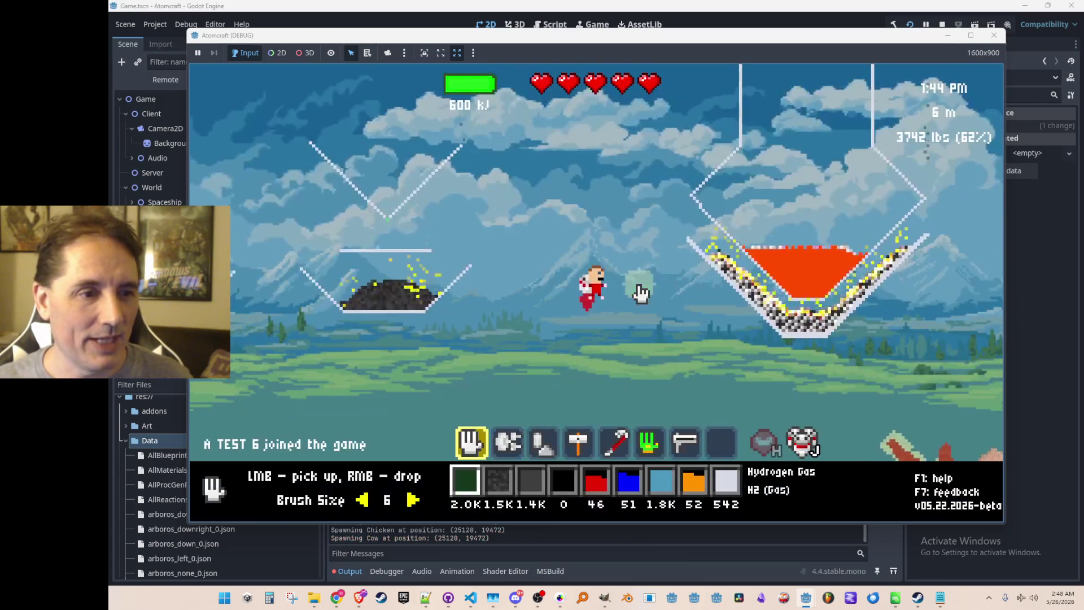
Fly up and spray a column of Hydrogen Gas down onto the fires
key(w)
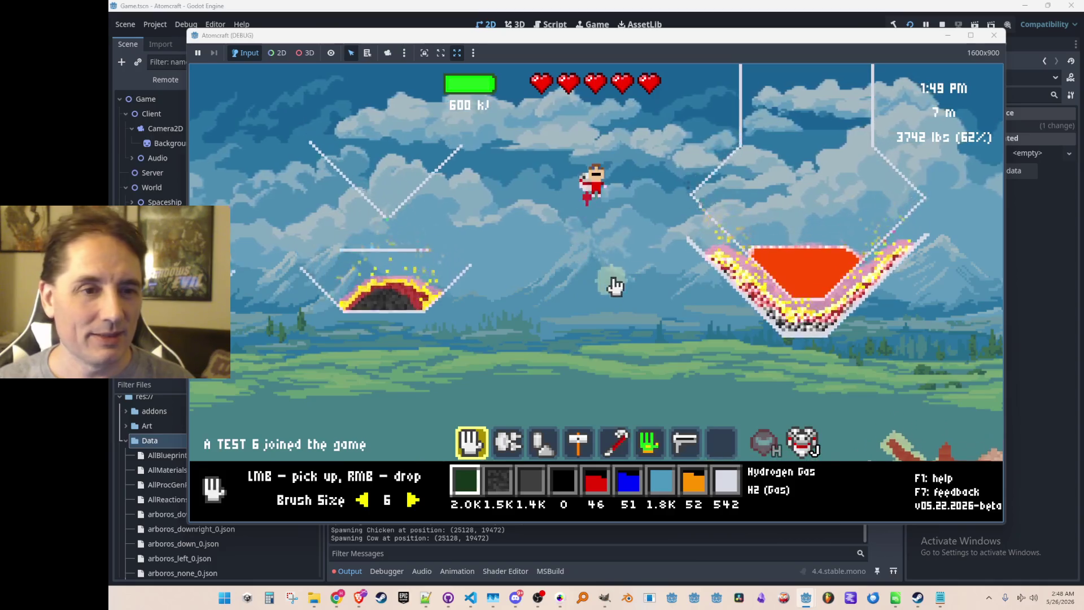
scroll(450, 207, down, 1)
scroll(450, 207, up, 1)
key(3)
mouse_move(450, 207)
mouse_down()
mouse_move(539, 364)
mouse_move(511, 262)
mouse_move(533, 286)
mouse_move(538, 258)
mouse_move(468, 336)
mouse_move(437, 326)
mouse_move(430, 339)
mouse_up()
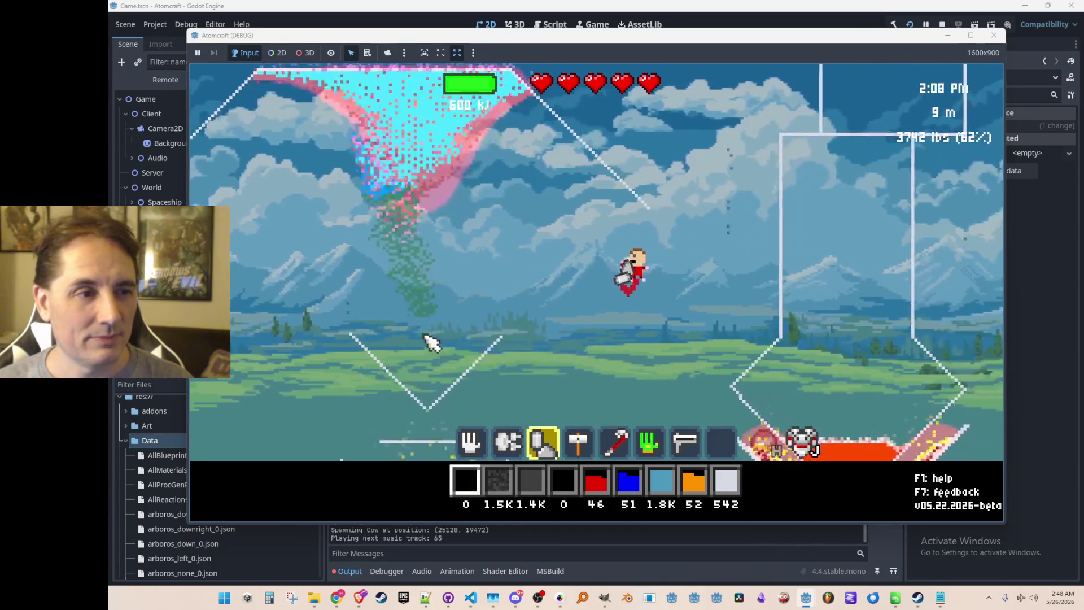
Switch to the hammer, then the crowbar, and try to break the steam cloud
key(4)
key(5)
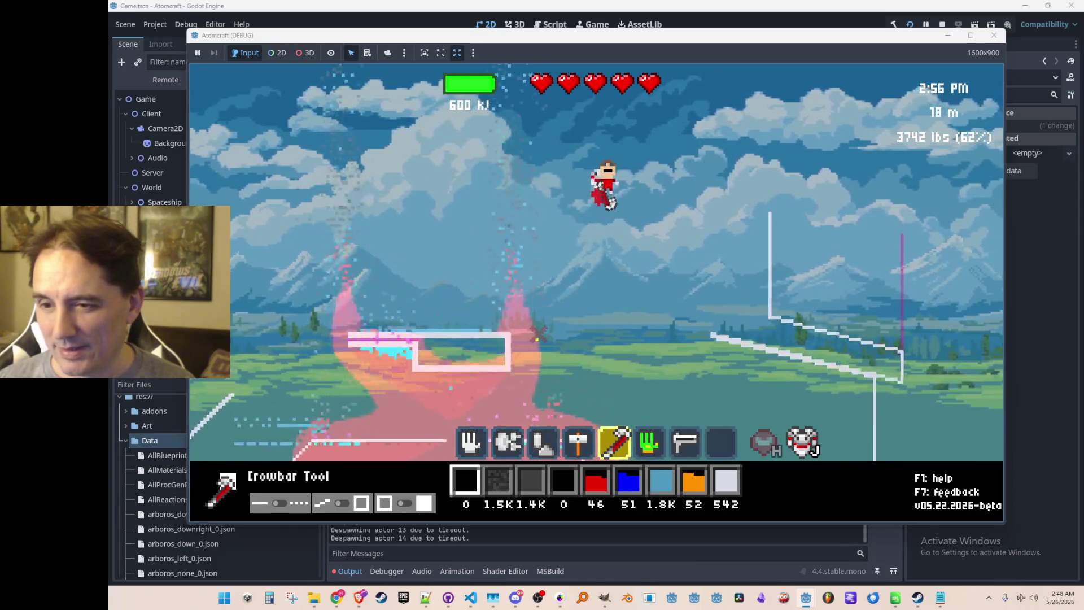
click(540, 339)
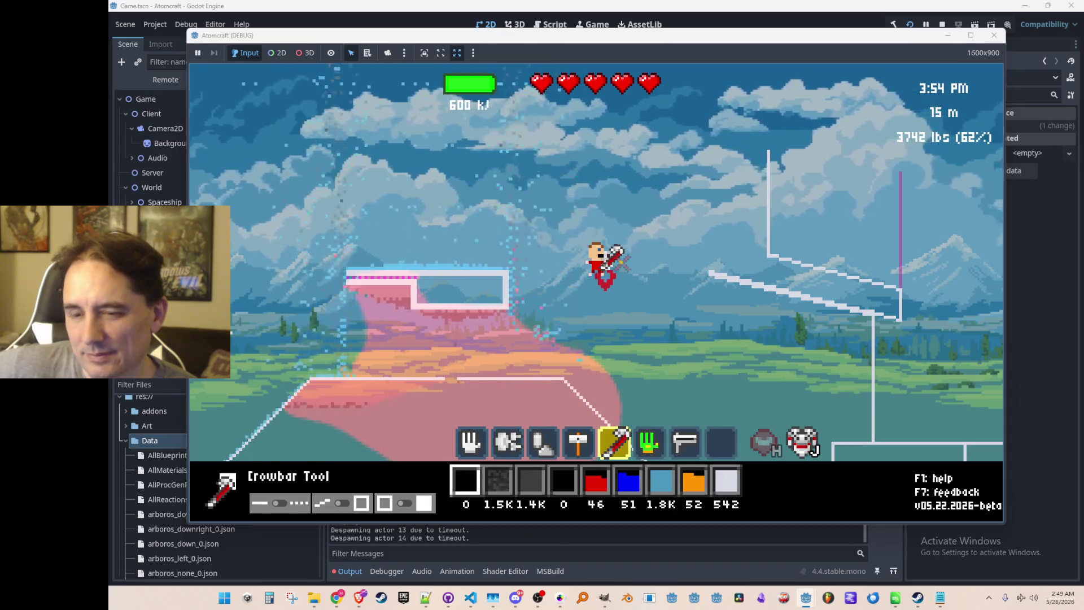
key(d)
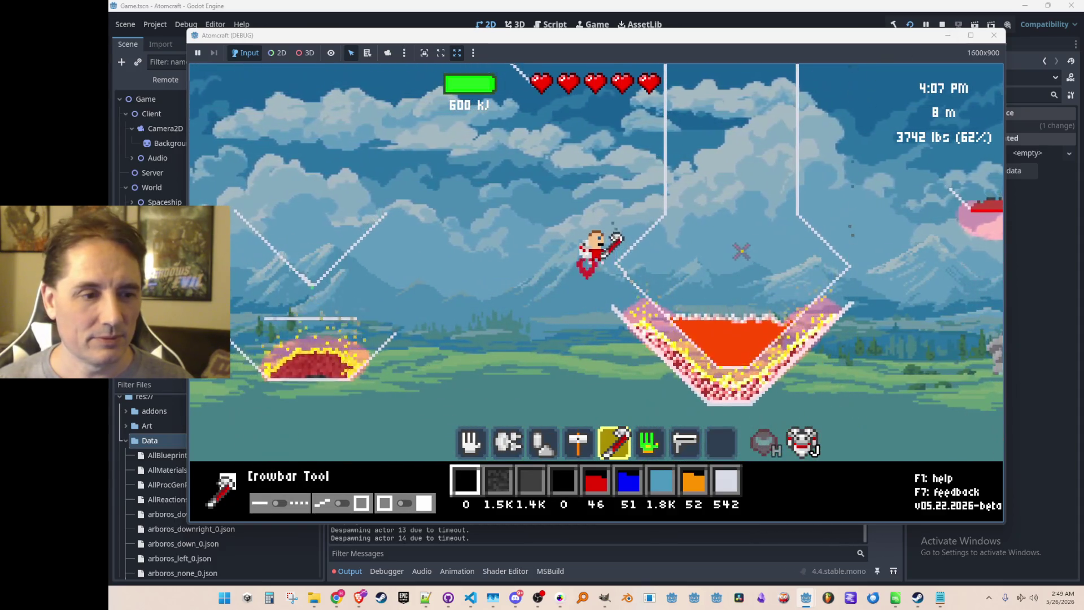
Pour water over the fire and fly around the burning funnels to watch the shimmer
scroll(741, 251, down, 6)
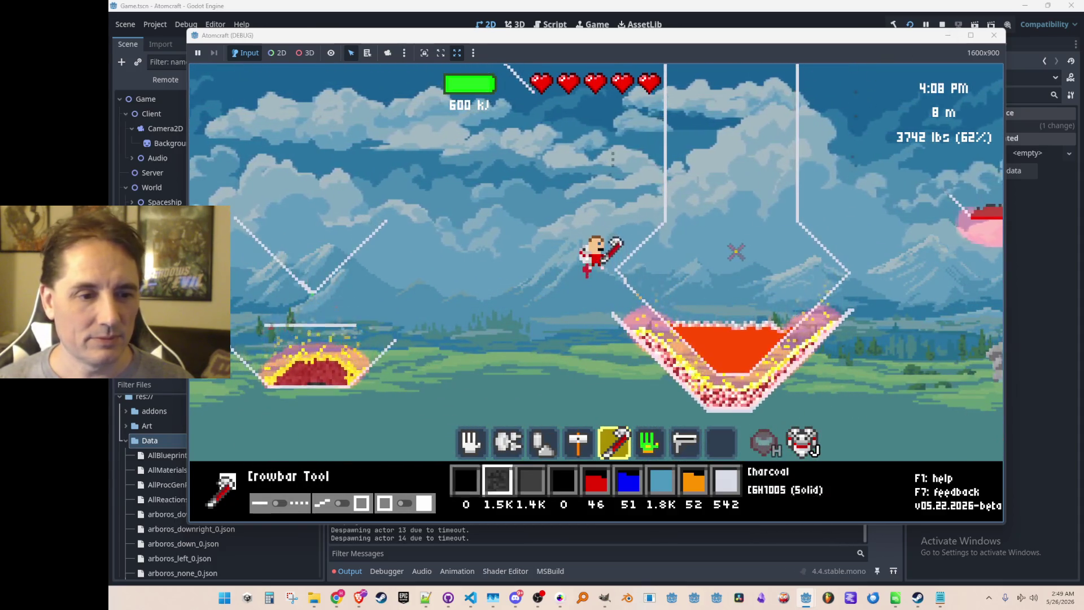
mouse_move(723, 146)
mouse_down()
mouse_move(733, 81)
mouse_move(738, 95)
mouse_up()
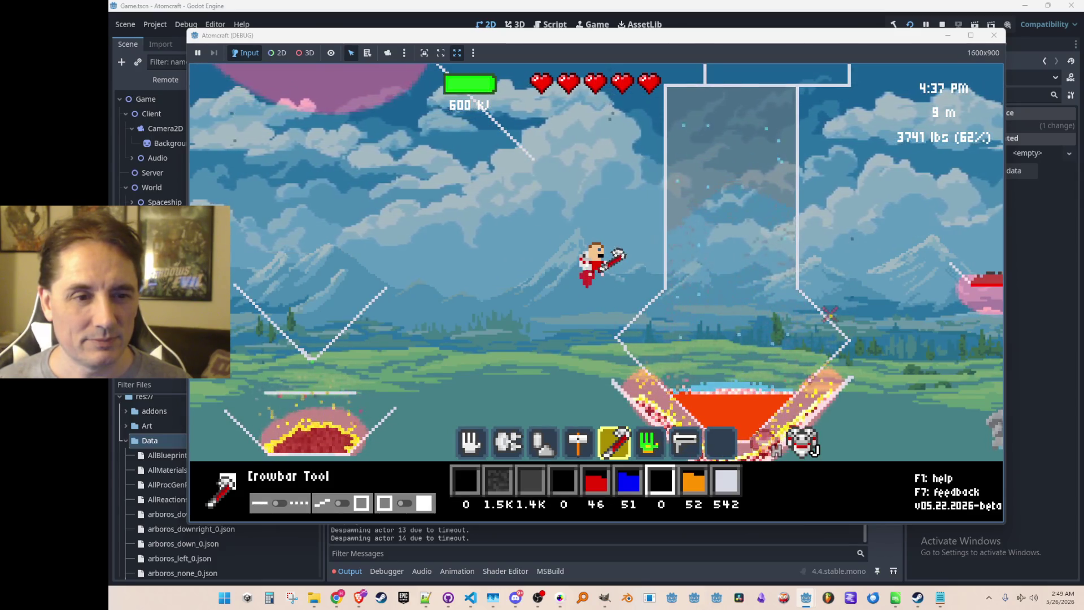
key(s)
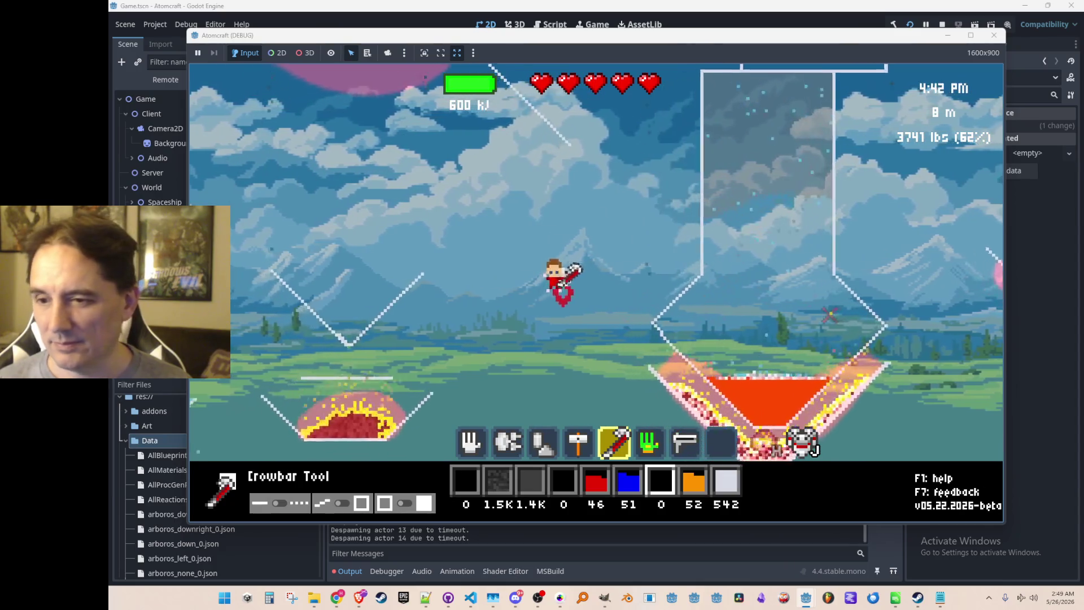
key(w)
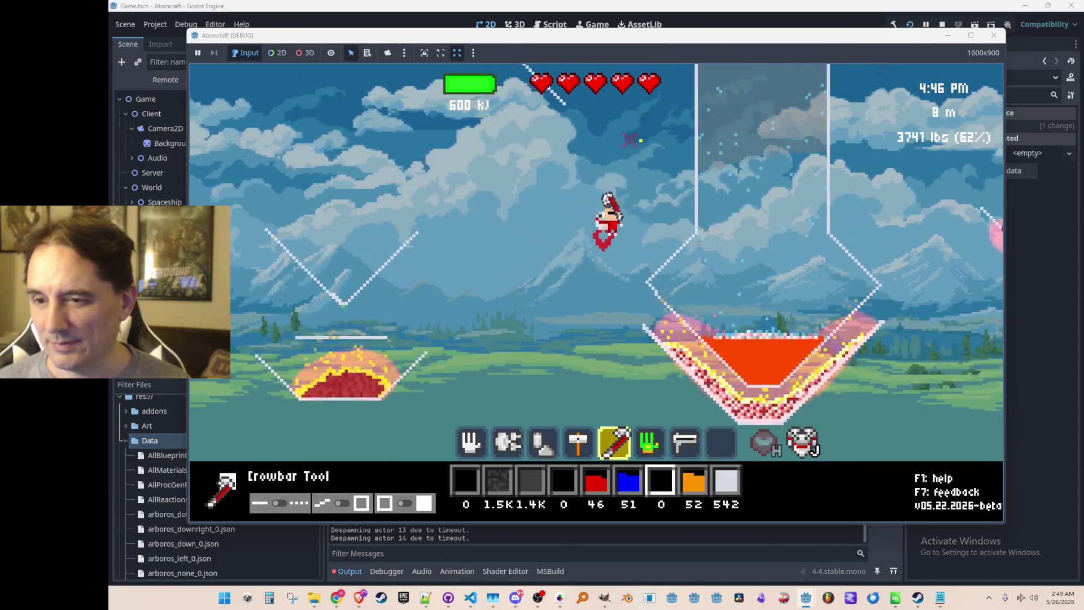
key(d)
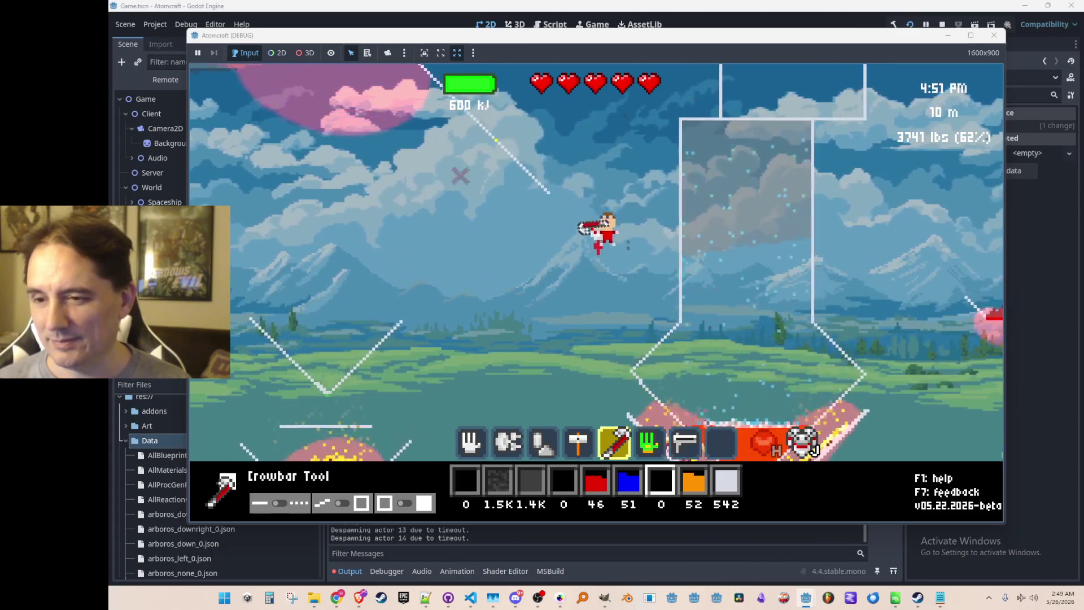
key(a)
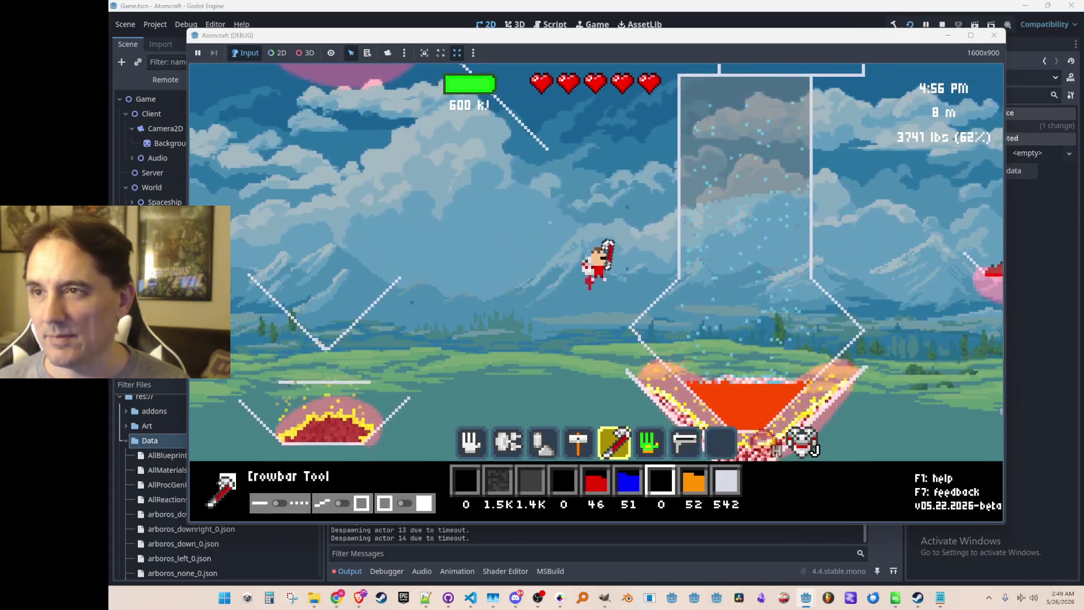
Move the music video browser aside to uncover the game and refocus it
key(alt+Tab)
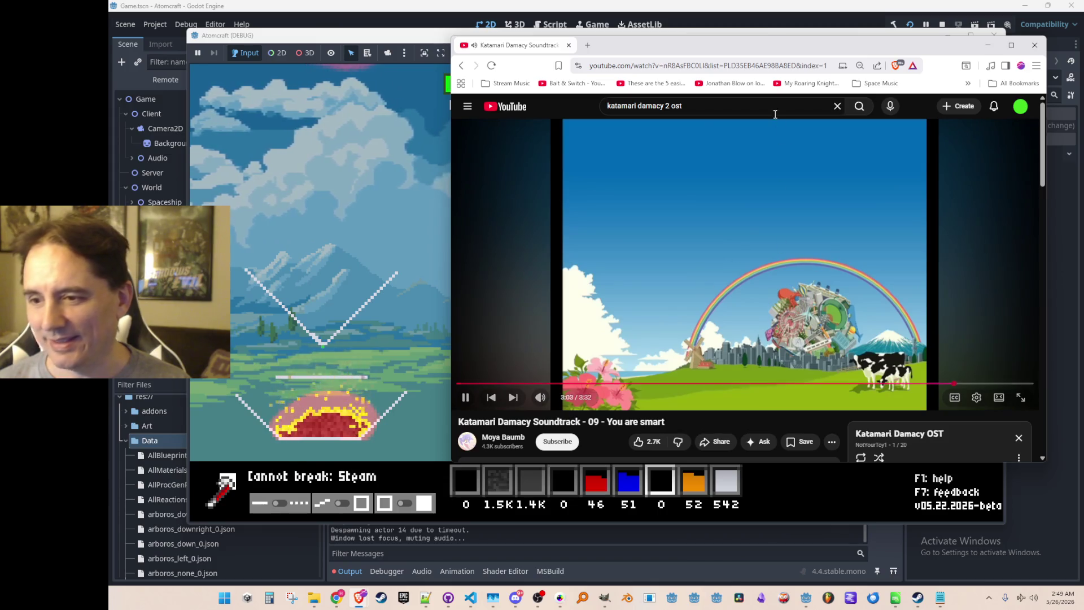
mouse_move(510, 52)
mouse_down()
mouse_move(481, 51)
mouse_move(901, 99)
mouse_up()
click(673, 117)
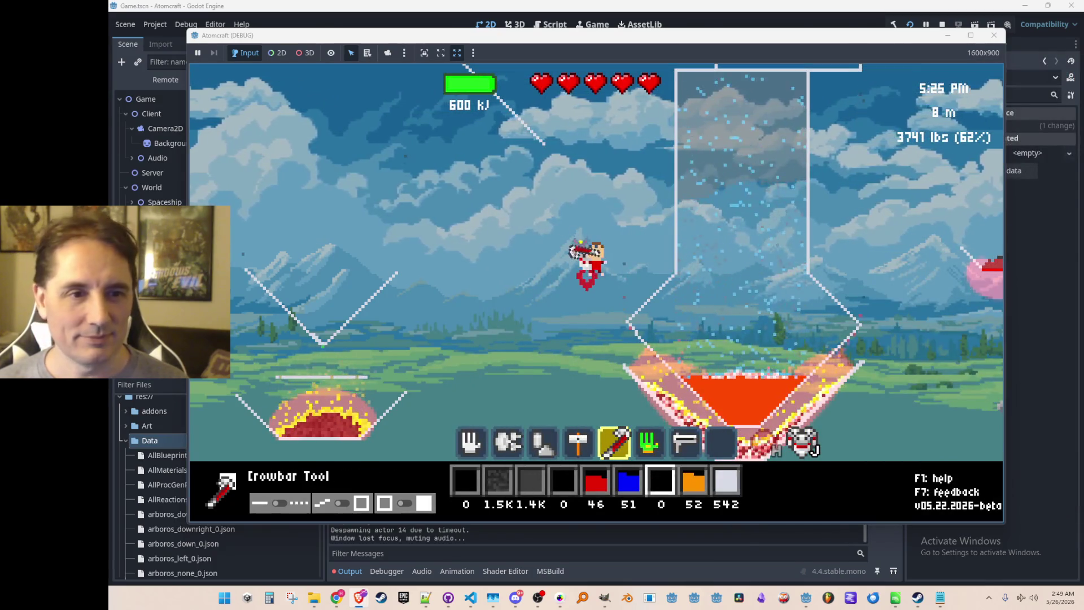
Cycle hotbar tools, try breaking the charcoal, then stop the debug run in Godot
mouse_move(682, 255)
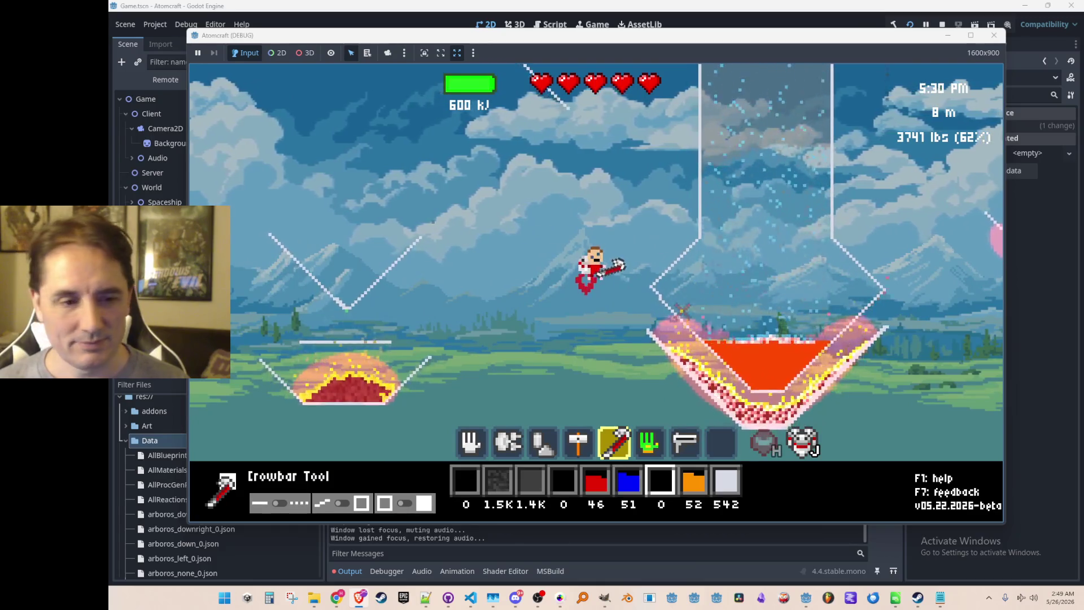
scroll(685, 317, down, 2)
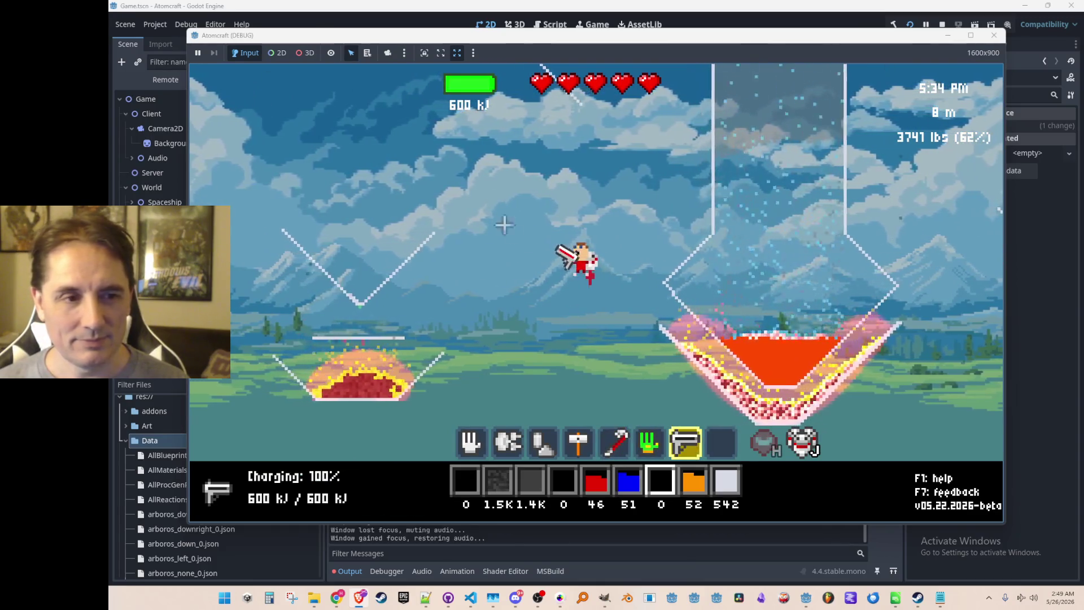
scroll(672, 309, up, 1)
scroll(672, 309, up, 1)
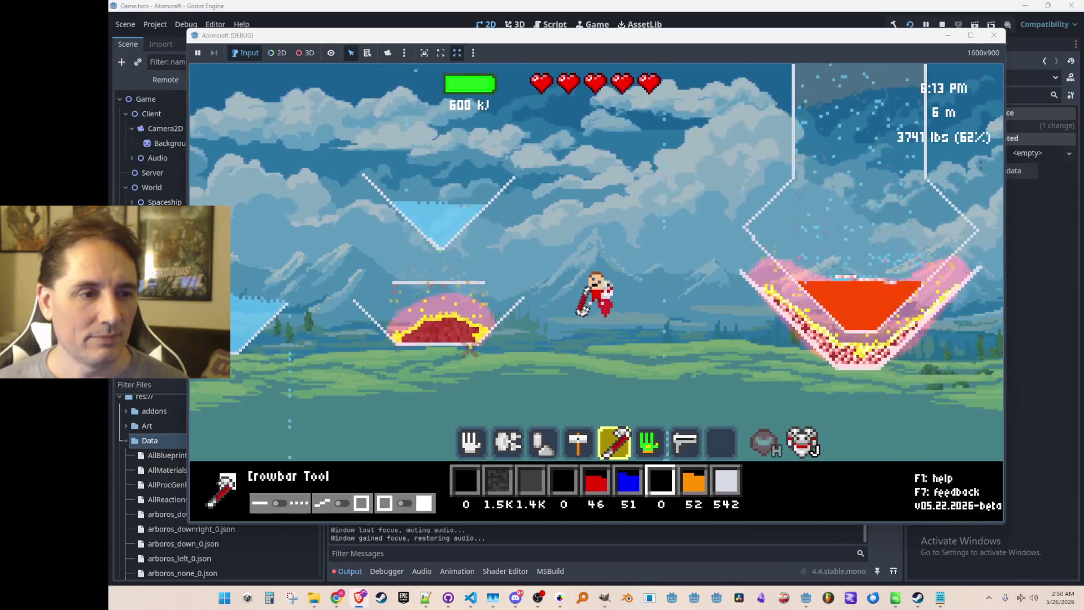
click(468, 327)
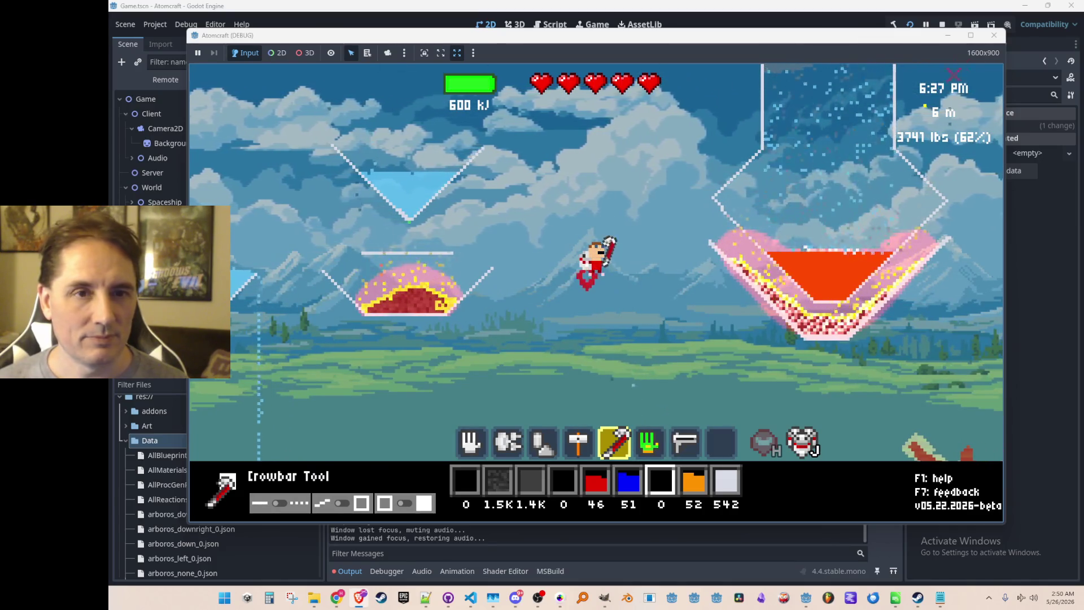
click(943, 24)
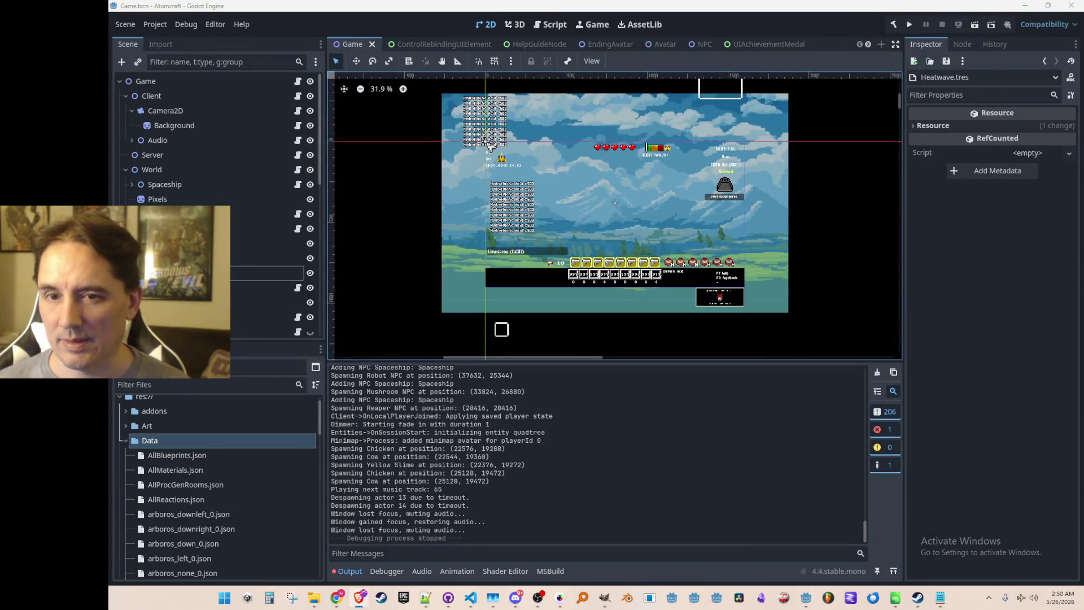
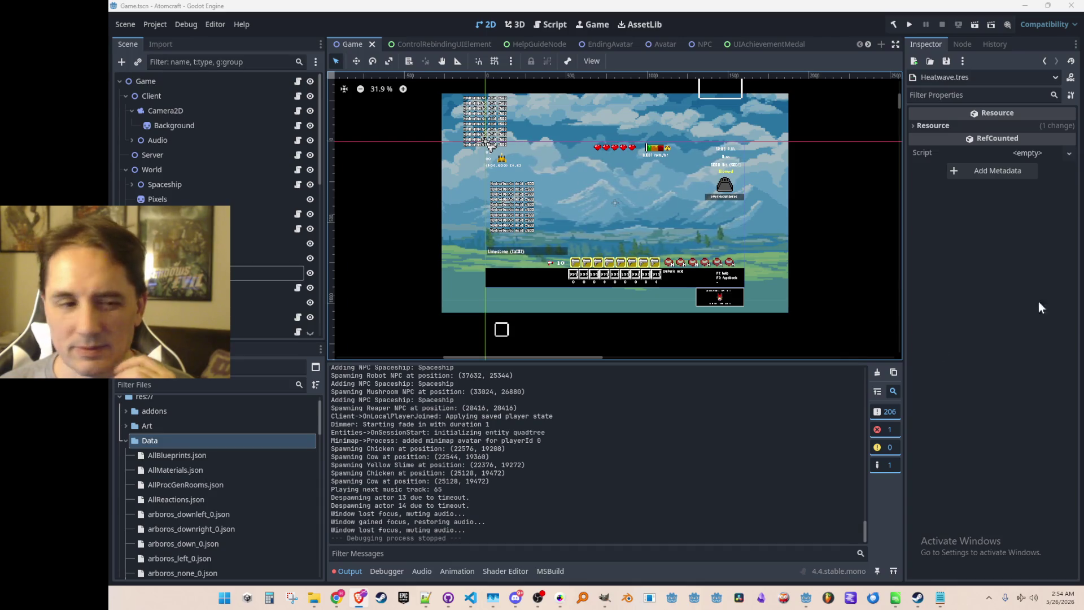
In GitHub Desktop, commit six files to main as 'added different colors of fire in material type settings'
click(448, 598)
click(573, 470)
text(added different colors of fire in material type settings)
key(ctrl+Return)
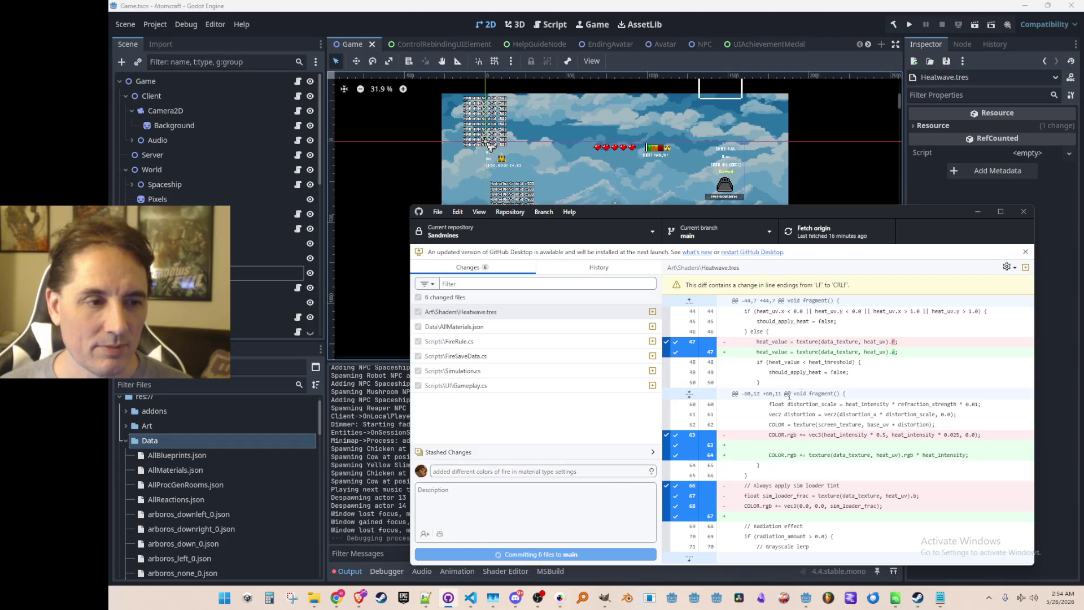
Push the commit to origin, then launch Atomcraft in a debug run from Godot
click(844, 230)
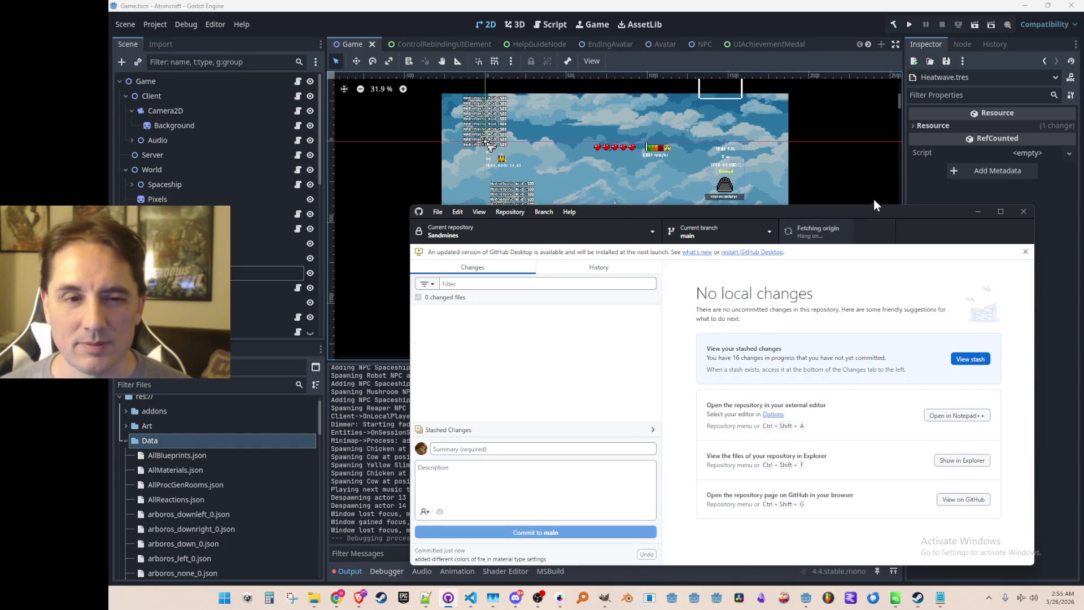
click(848, 36)
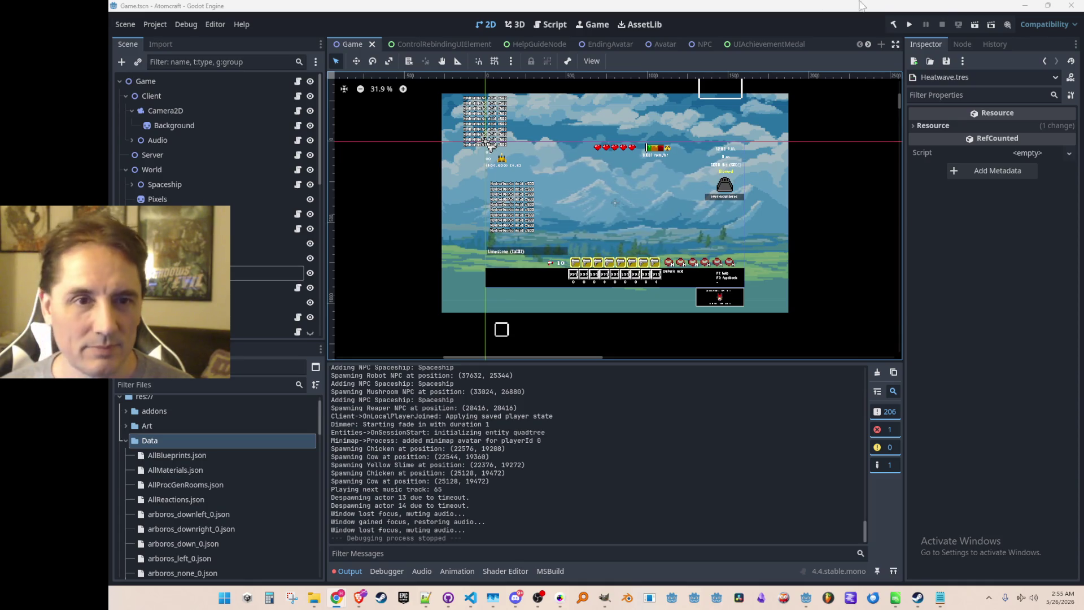
click(909, 24)
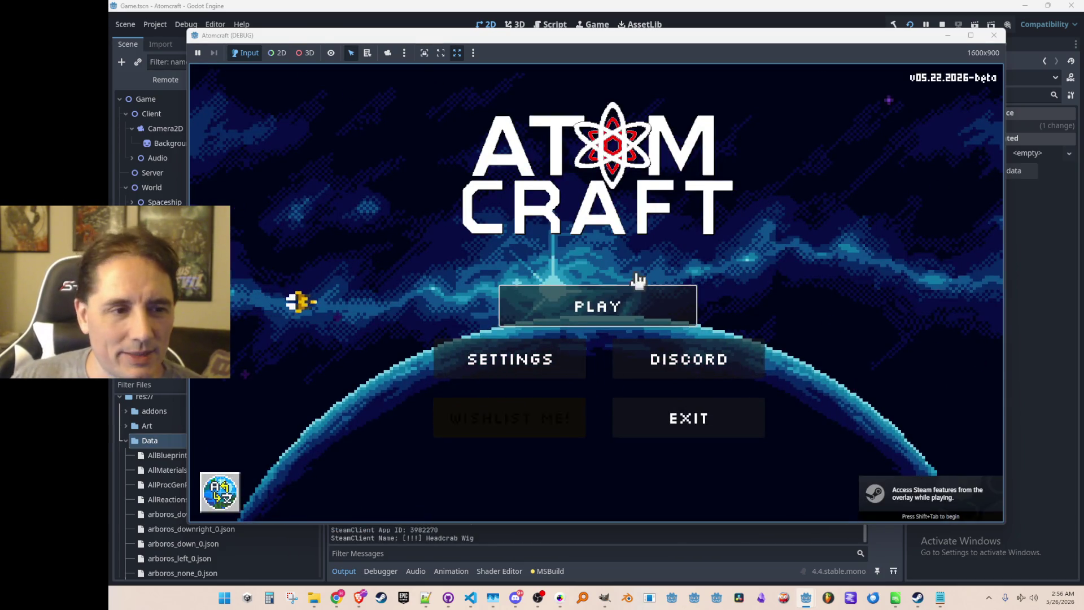
Load the NPC Test H world on profile A Test 6, jetpack upward, and show the tech tree
click(635, 312)
scroll(642, 244, down, 5)
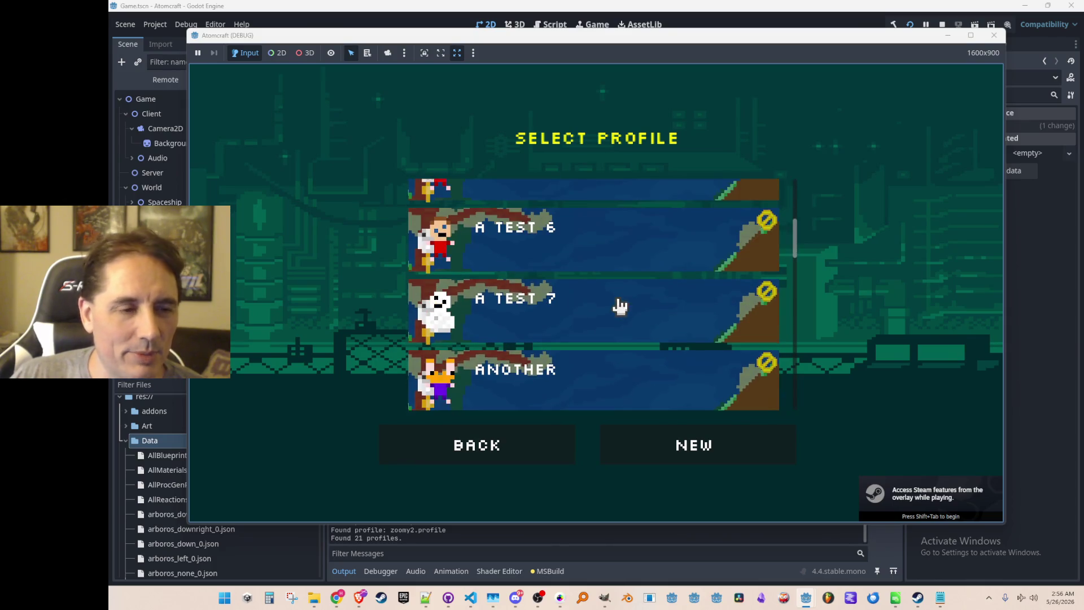
click(645, 252)
scroll(638, 248, down, 15)
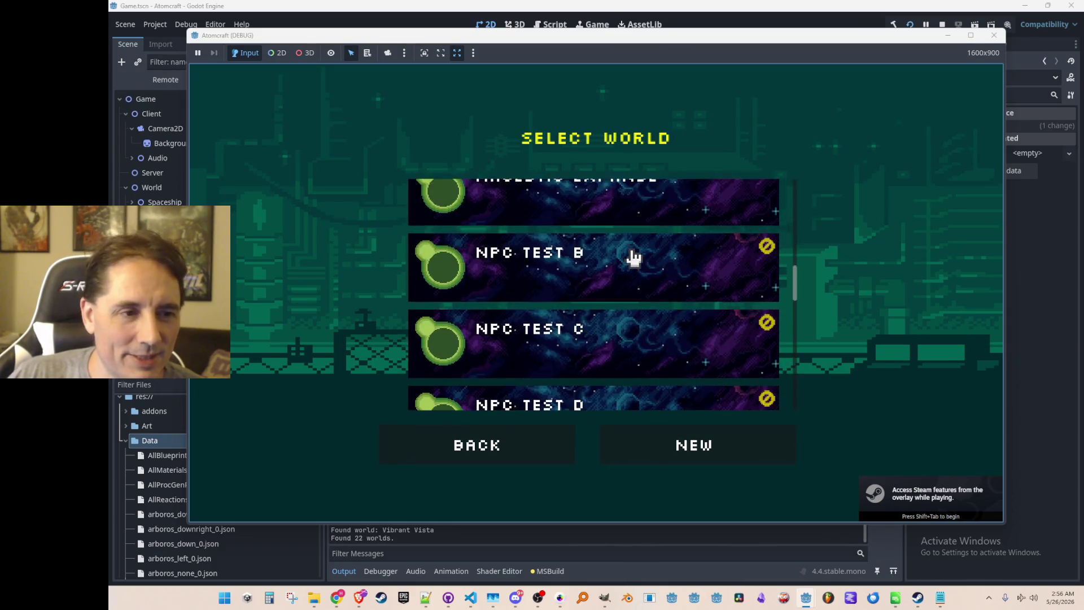
scroll(634, 257, down, 3)
click(637, 305)
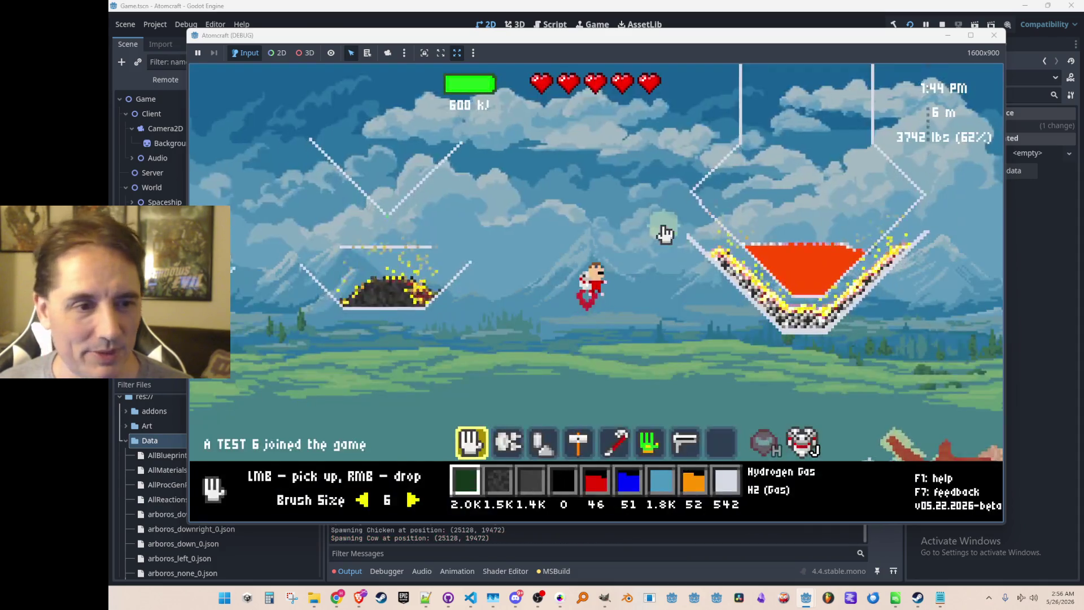
key(w)
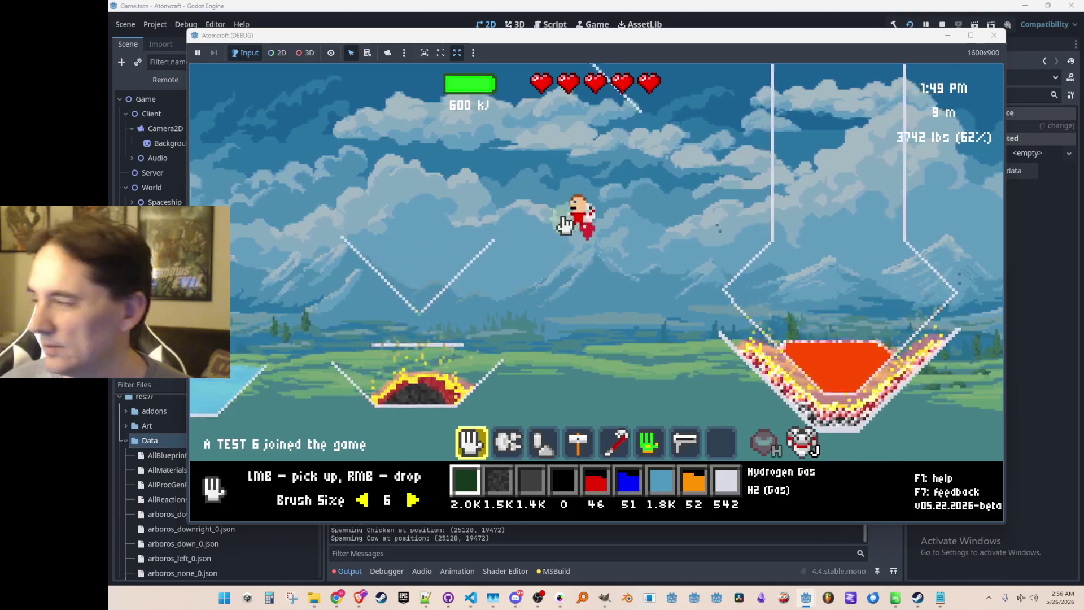
key(Tab)
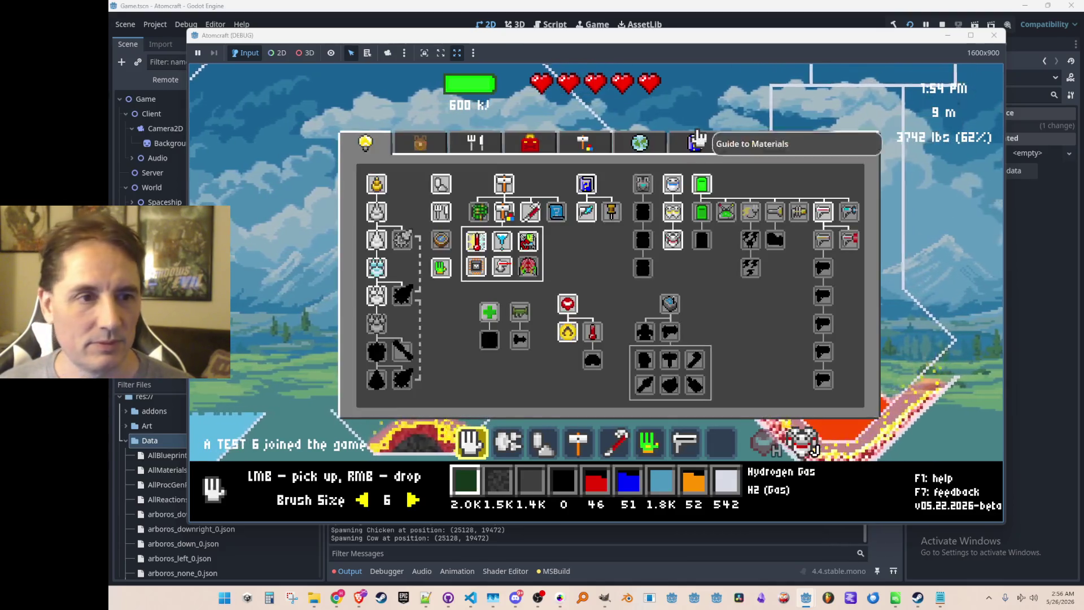
Search the materials guide for 'rust' and review Rust's reactions, like aluminum giving iron at 1200 K
click(691, 147)
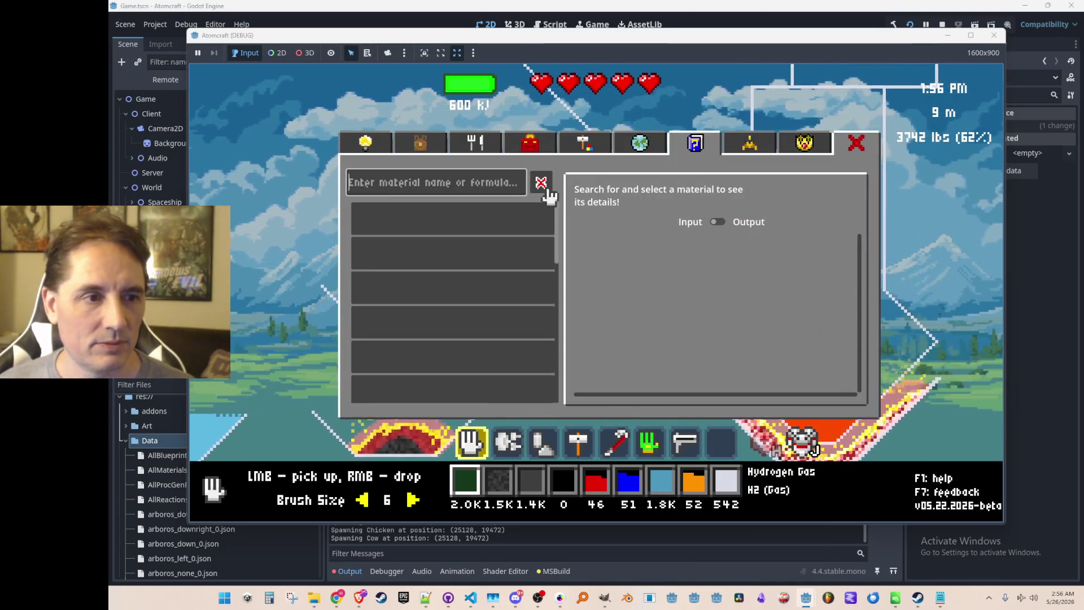
click(494, 185)
text(rust)
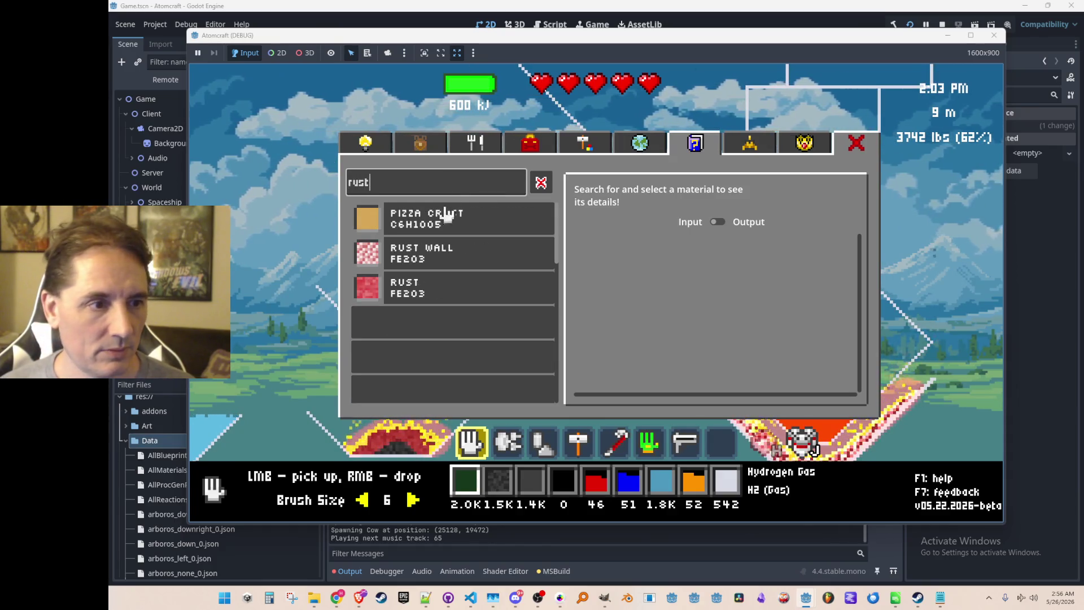
click(435, 292)
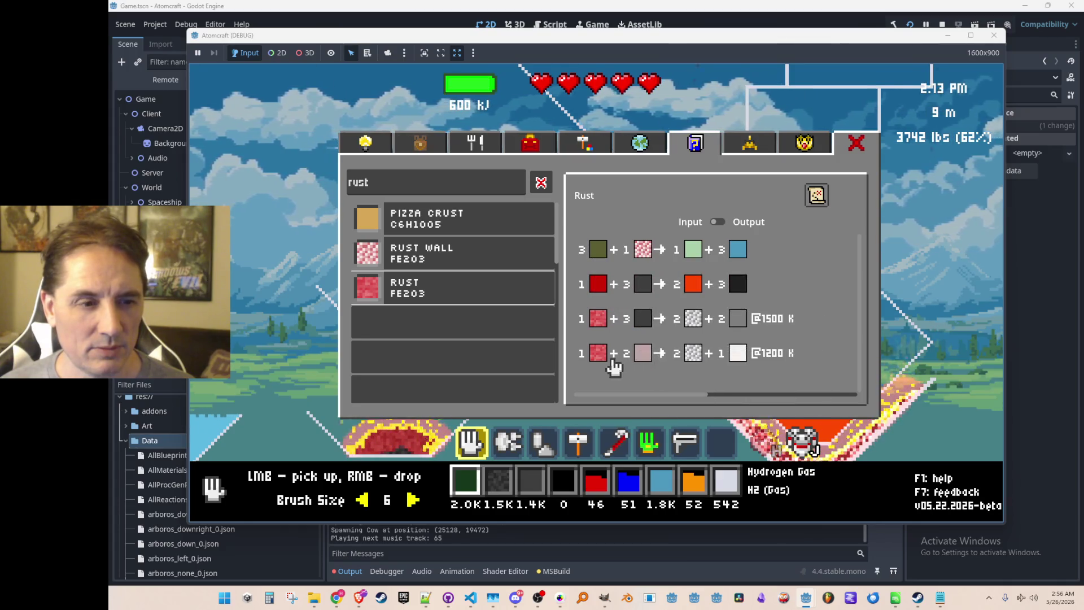
mouse_move(600, 361)
mouse_move(702, 362)
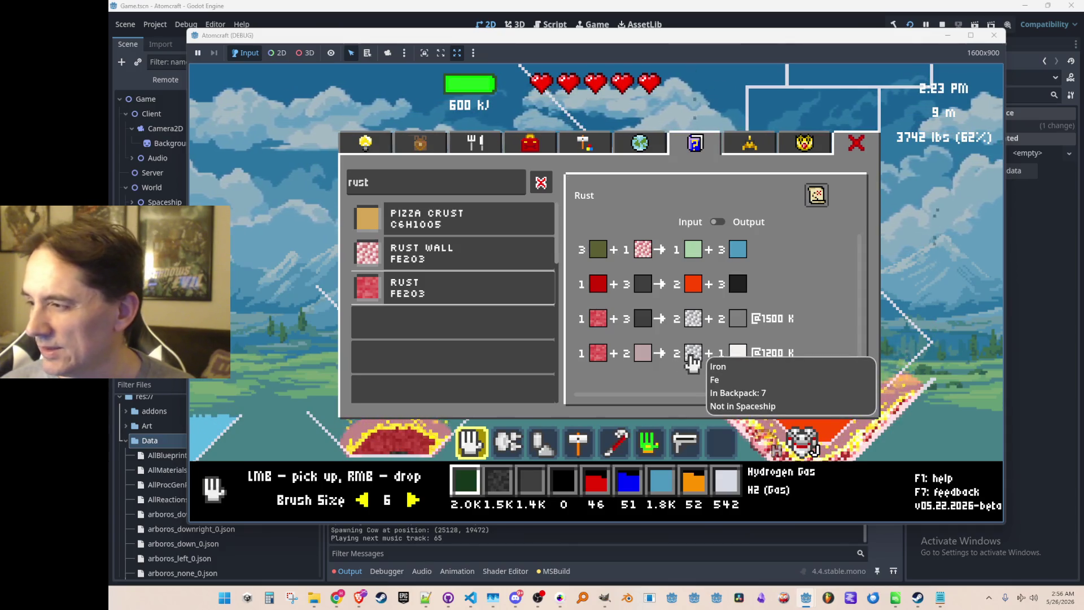
mouse_move(738, 361)
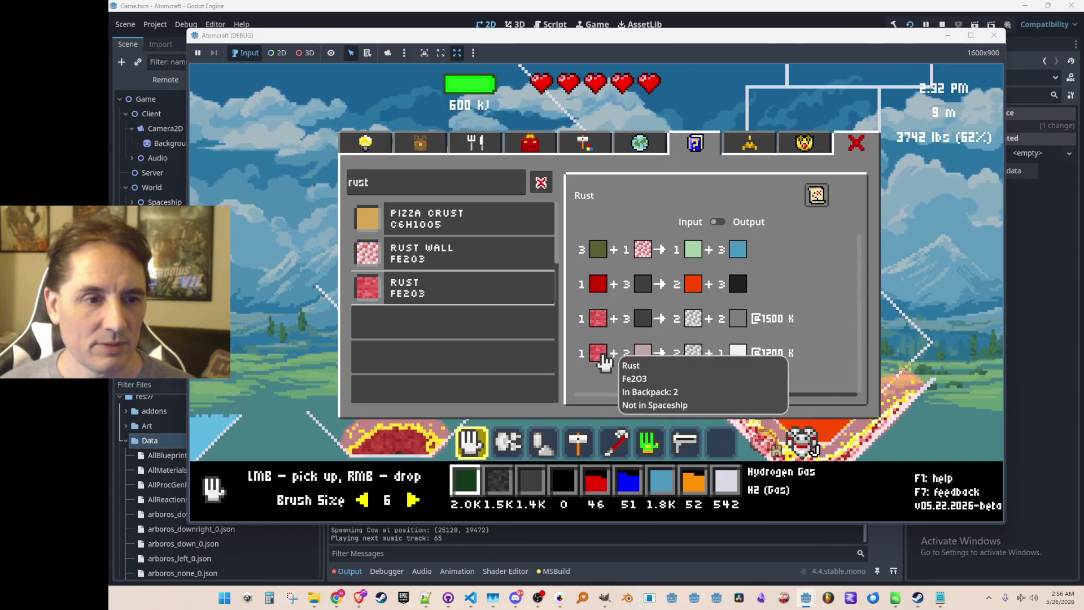
mouse_move(642, 361)
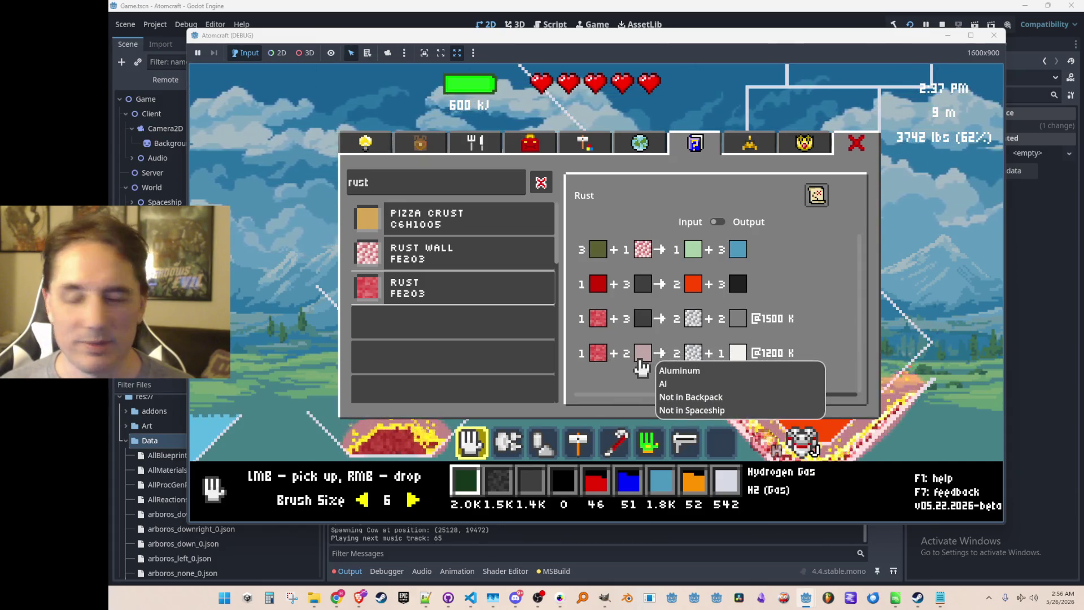
key(Escape)
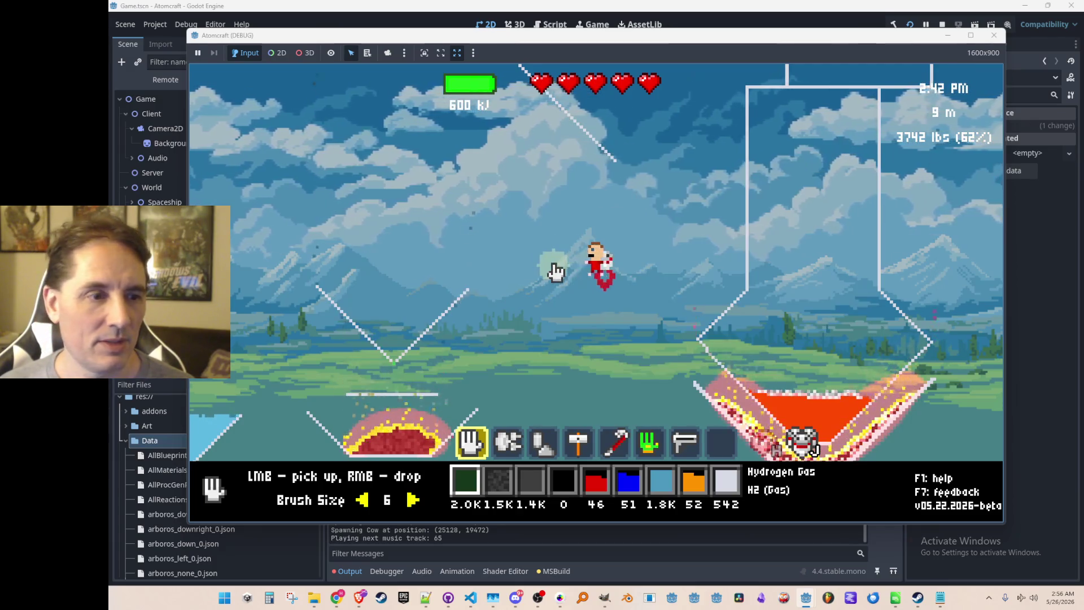
Spawn Rust from the developer console and drop it into the left funnel
scroll(480, 254, down, 3)
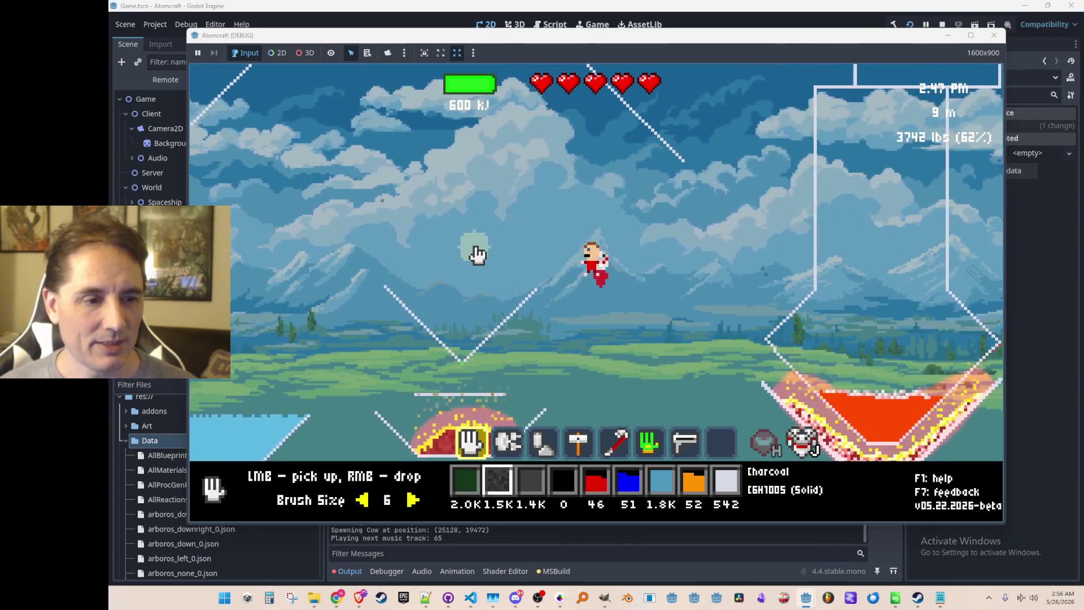
key(grave)
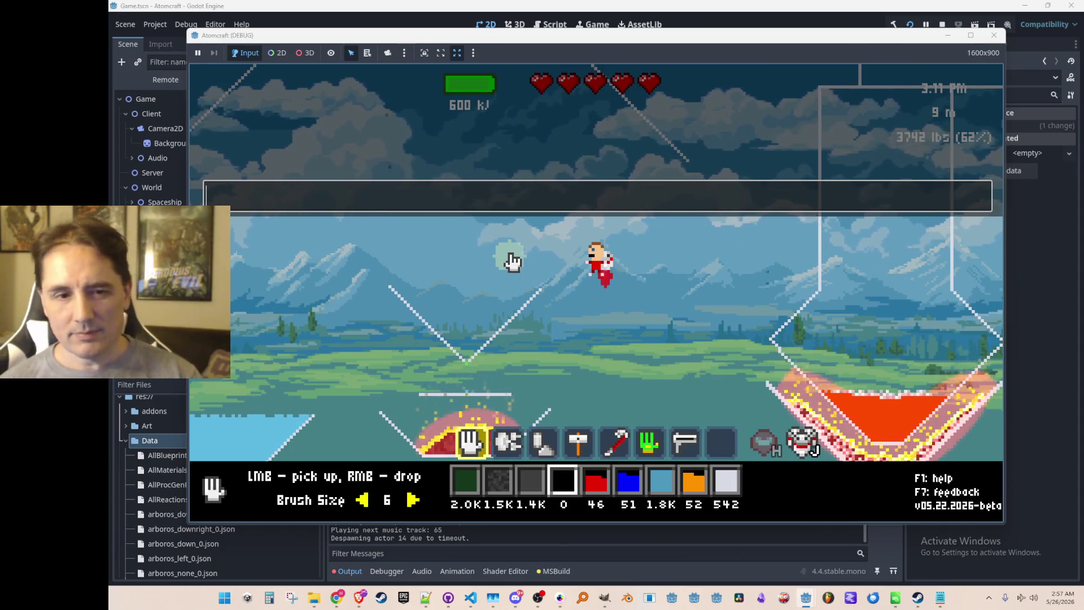
text(give Rust)
key(Return)
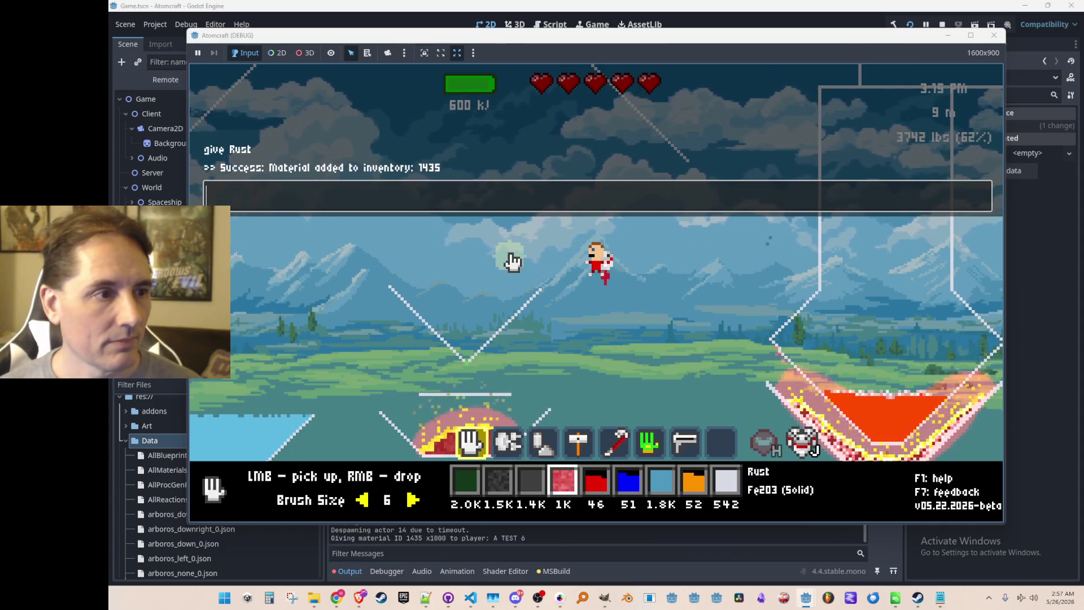
right_click(460, 257)
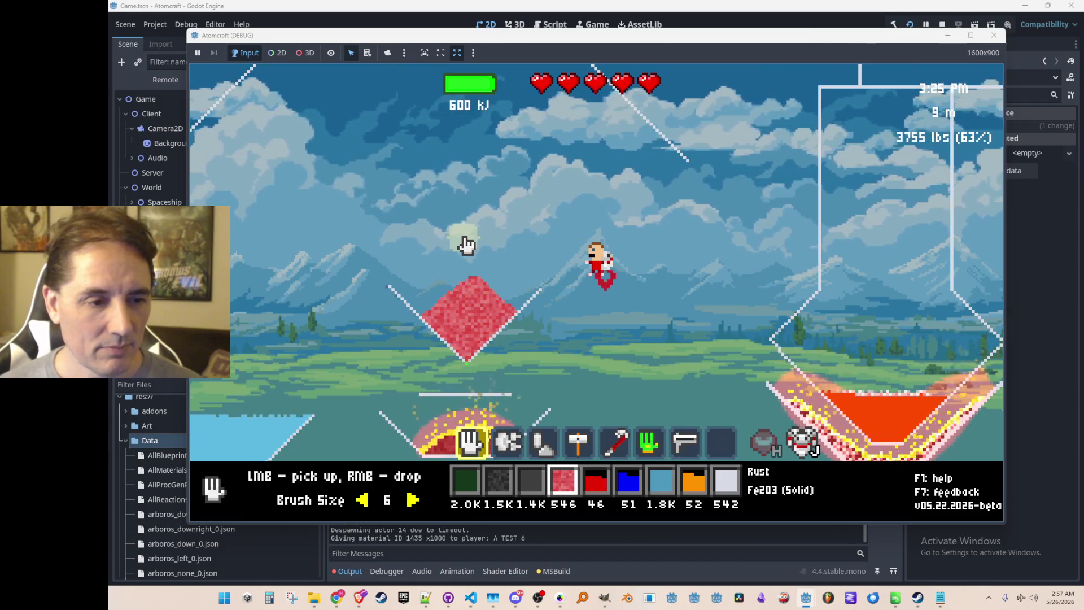
Spawn Aluminum from the console, make it active, and drop it onto the rust
key(3)
key(grave)
text(gAlum)
key(Return)
key(grave)
key(Tab)
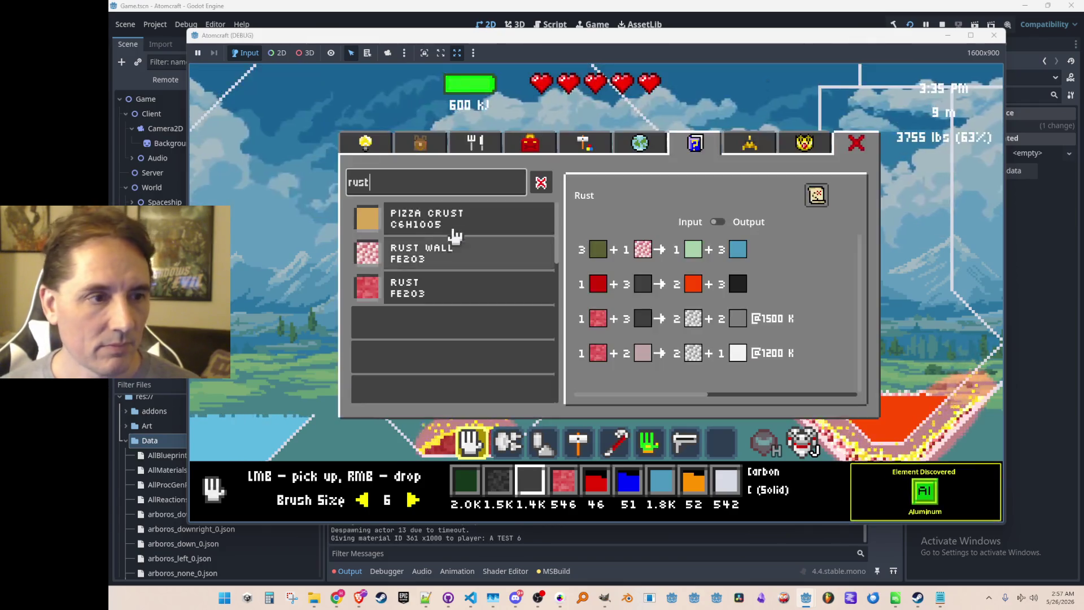
click(419, 144)
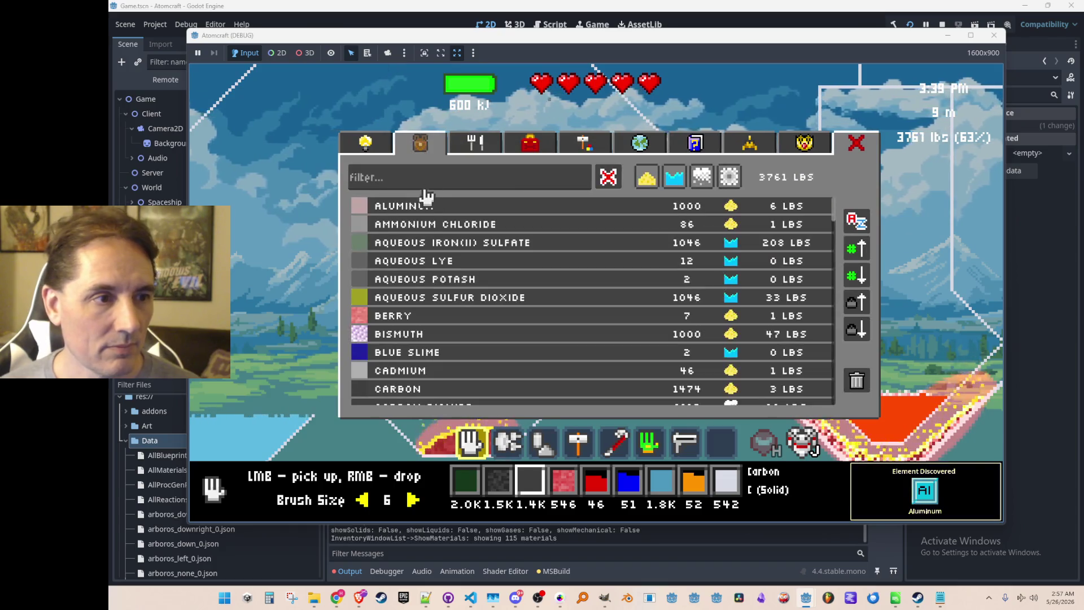
click(439, 206)
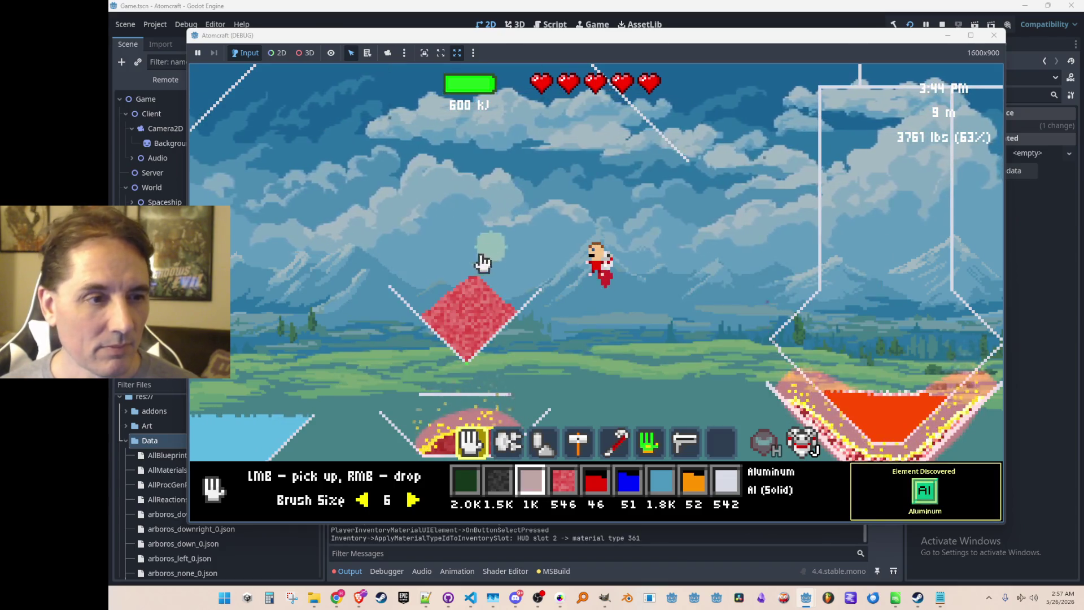
right_click(488, 253)
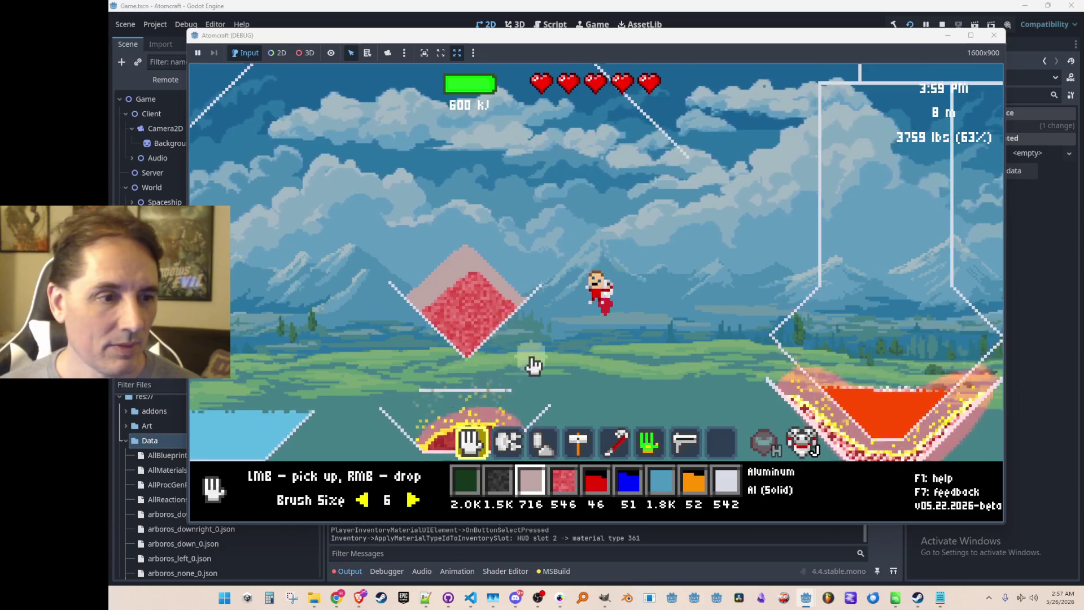
Pour the rust and aluminum mixture into the right-hand furnace, then show the inventory's Toolbox page
mouse_move(830, 367)
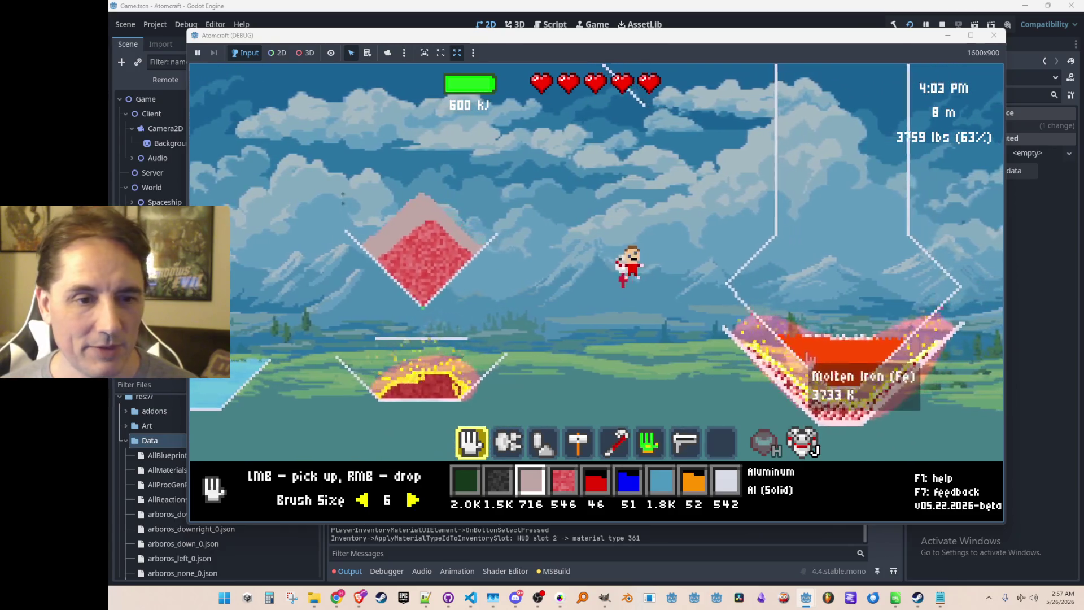
scroll(746, 356, up, 2)
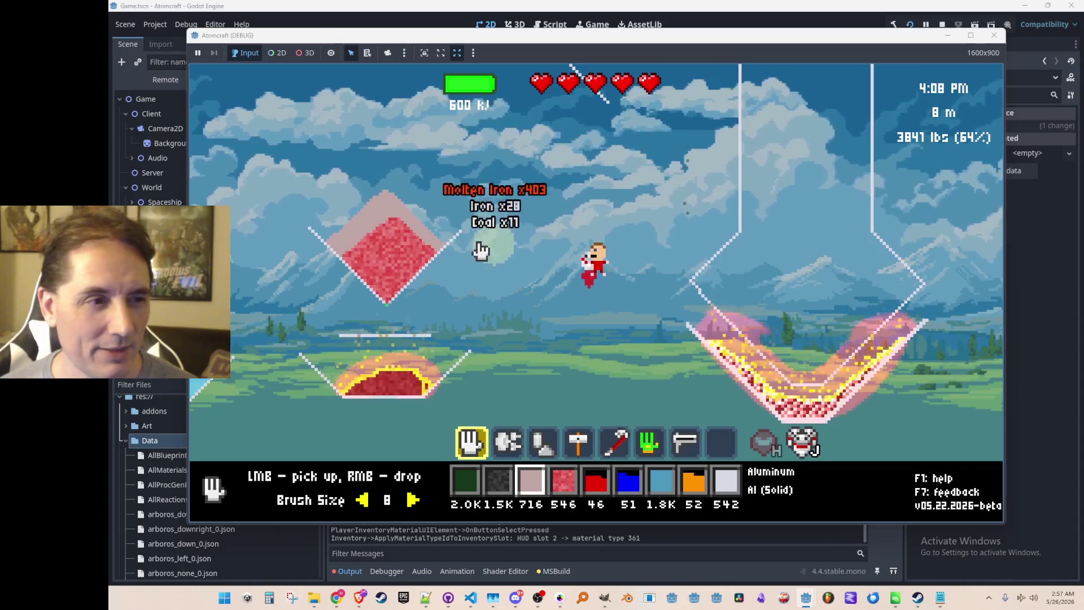
mouse_move(390, 215)
mouse_down()
mouse_move(373, 294)
mouse_move(391, 299)
mouse_up()
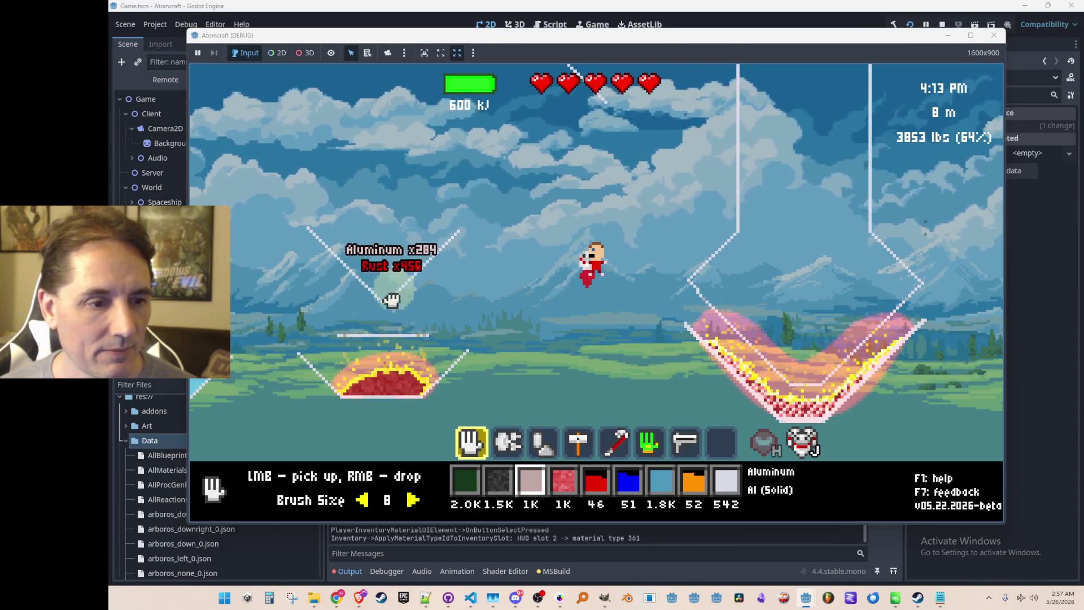
right_click(819, 281)
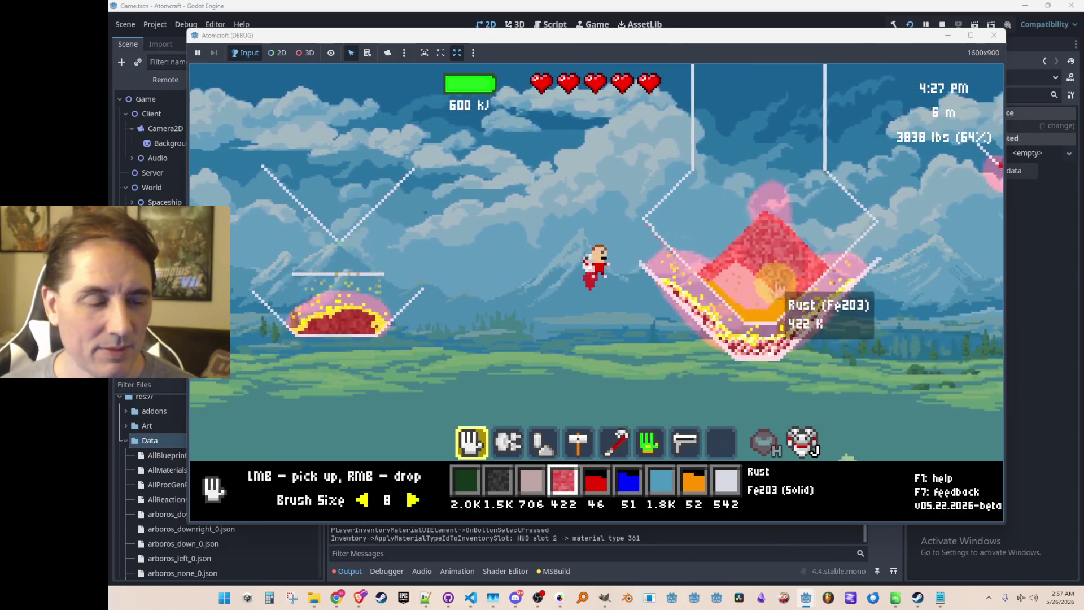
key(2)
scroll(769, 311, down, 4)
key(1)
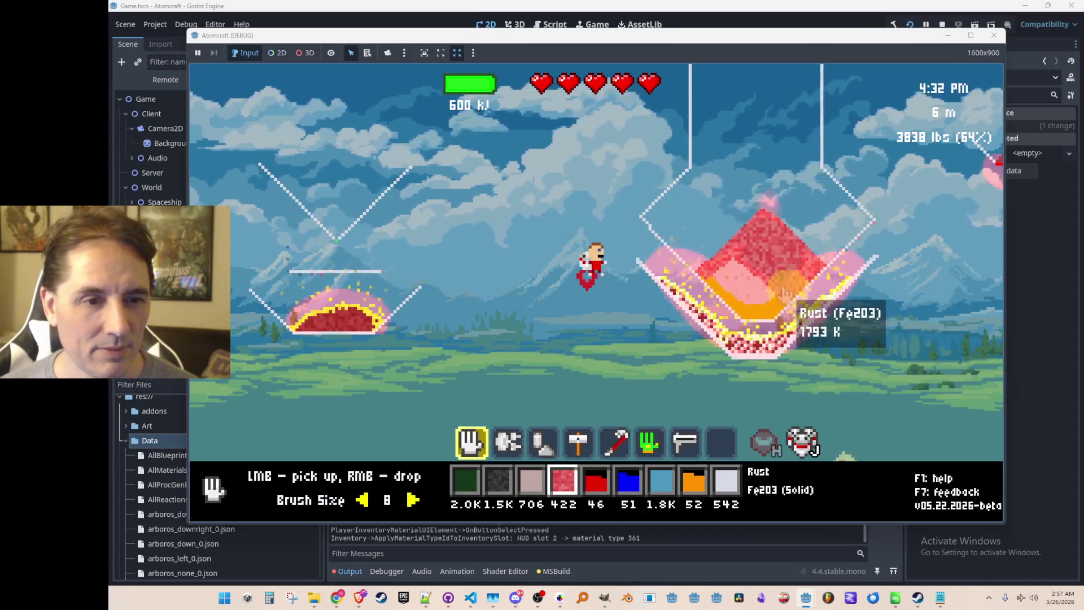
key(i)
click(528, 143)
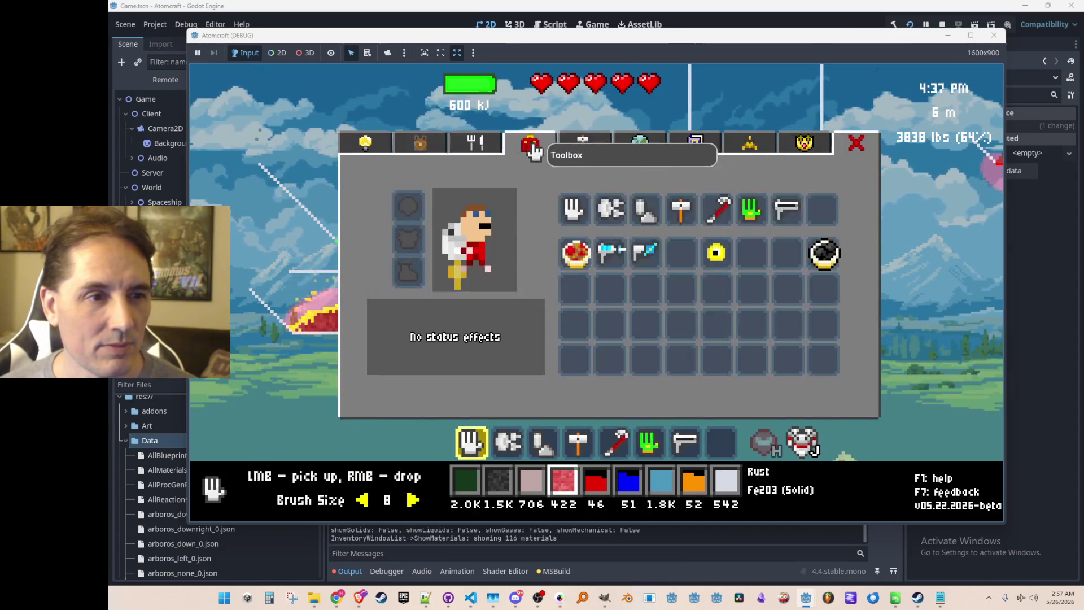
Equip the blending gun from hotbar slot 8 and stir the right furnace's rust pile into molten iron
click(816, 220)
key(i)
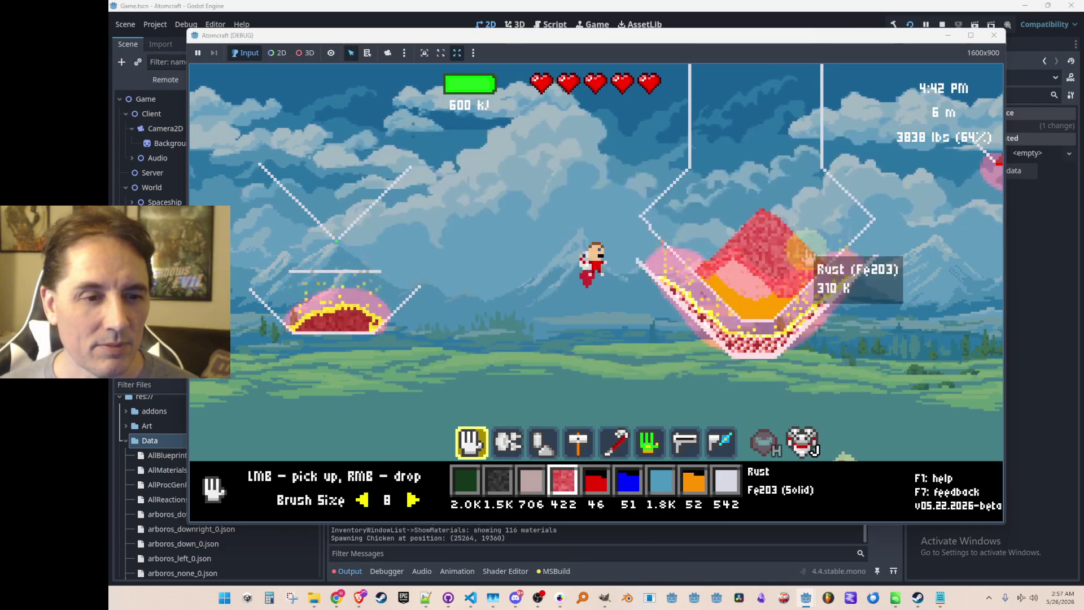
key(8)
mouse_move(758, 292)
mouse_down()
mouse_move(733, 285)
mouse_move(758, 298)
mouse_up()
mouse_move(734, 262)
mouse_down()
mouse_move(782, 250)
mouse_move(796, 275)
mouse_move(750, 243)
mouse_move(750, 295)
mouse_move(726, 262)
mouse_move(784, 303)
mouse_up()
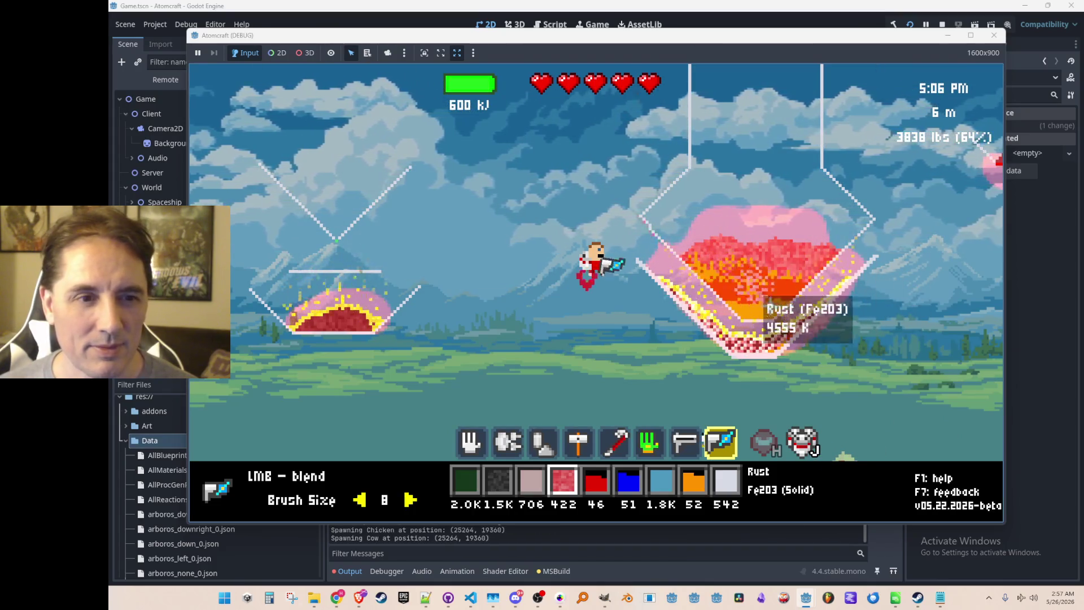
key(1)
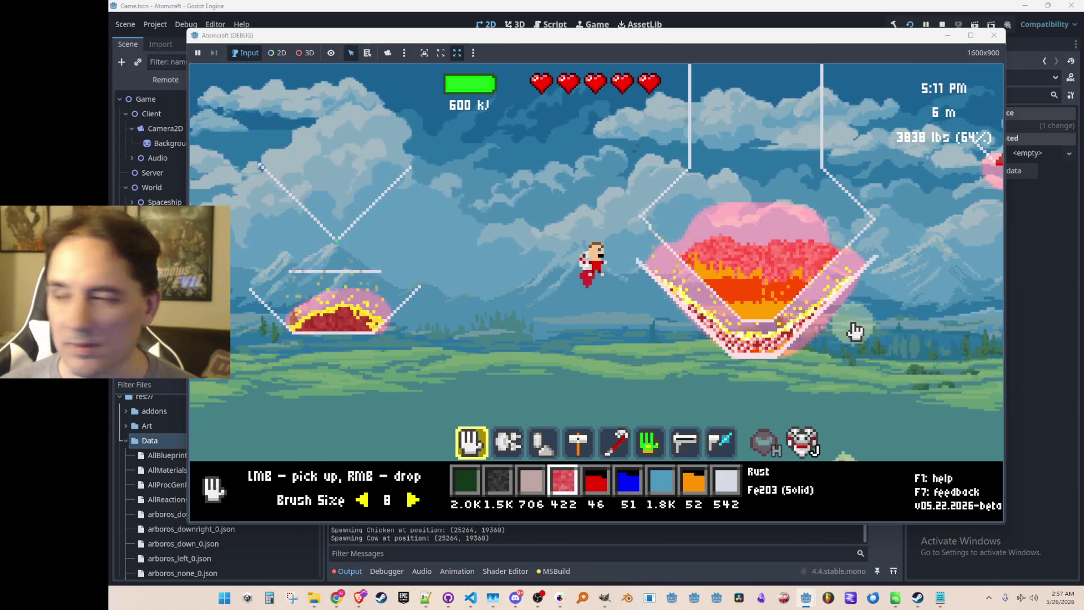
key(8)
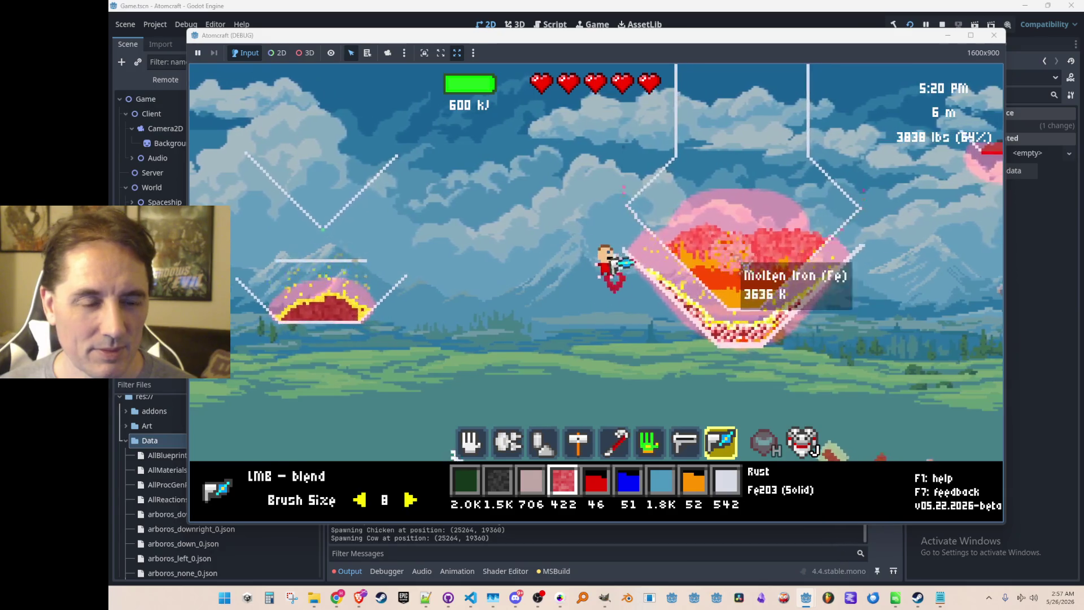
drag(745, 288, 710, 241)
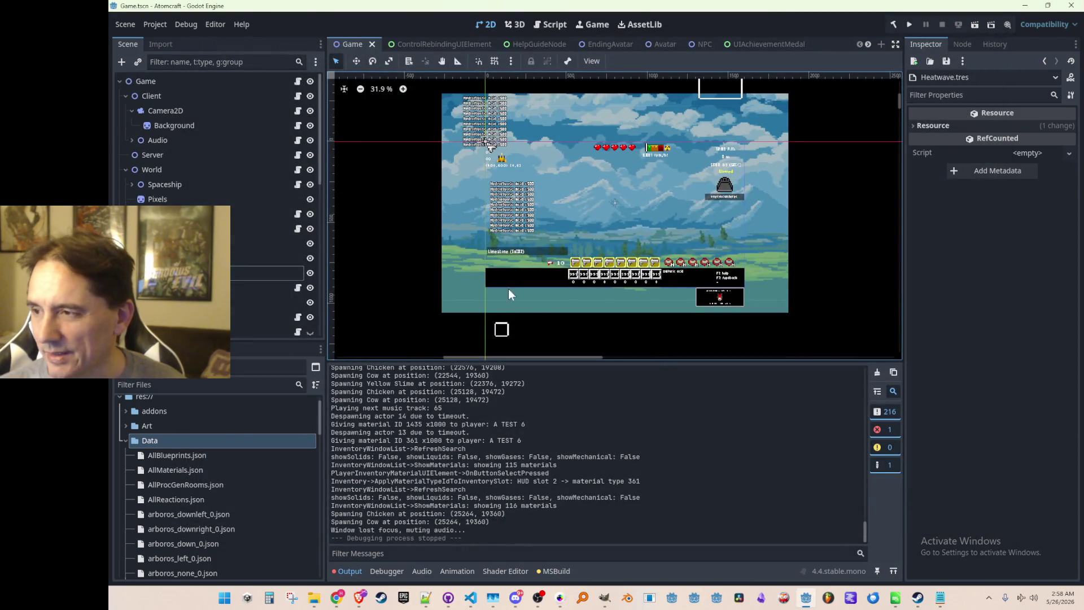
drag(658, 221, 649, 233)
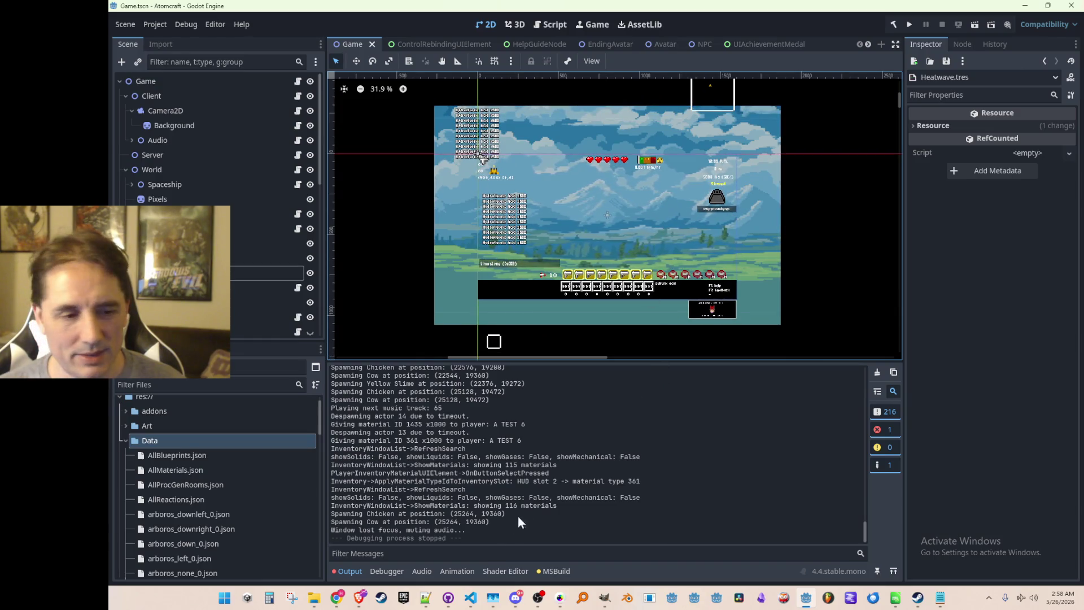
click(471, 597)
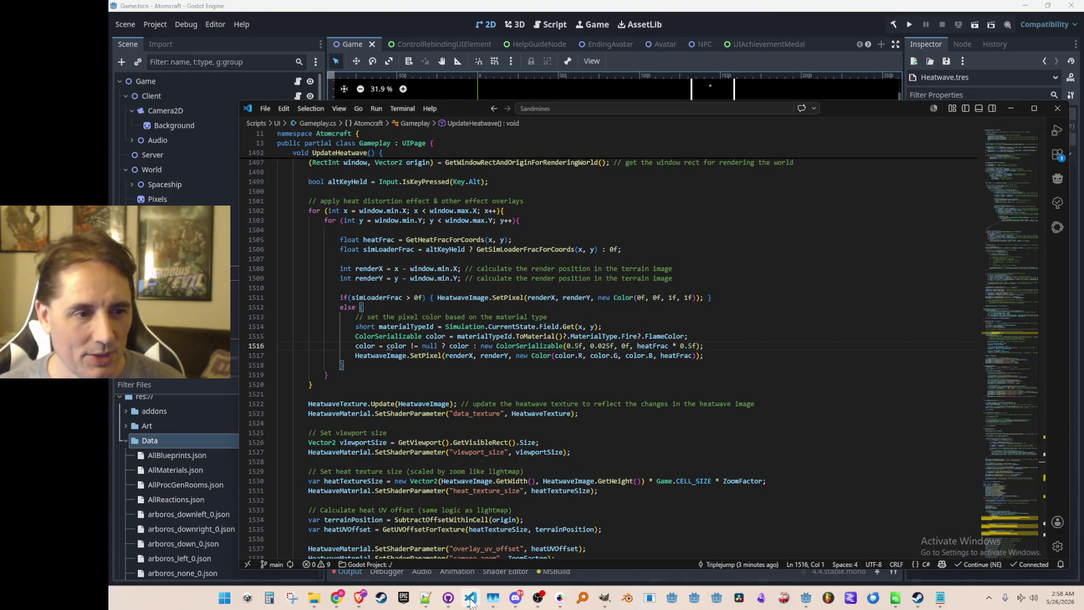
click(472, 603)
mouse_move(324, 585)
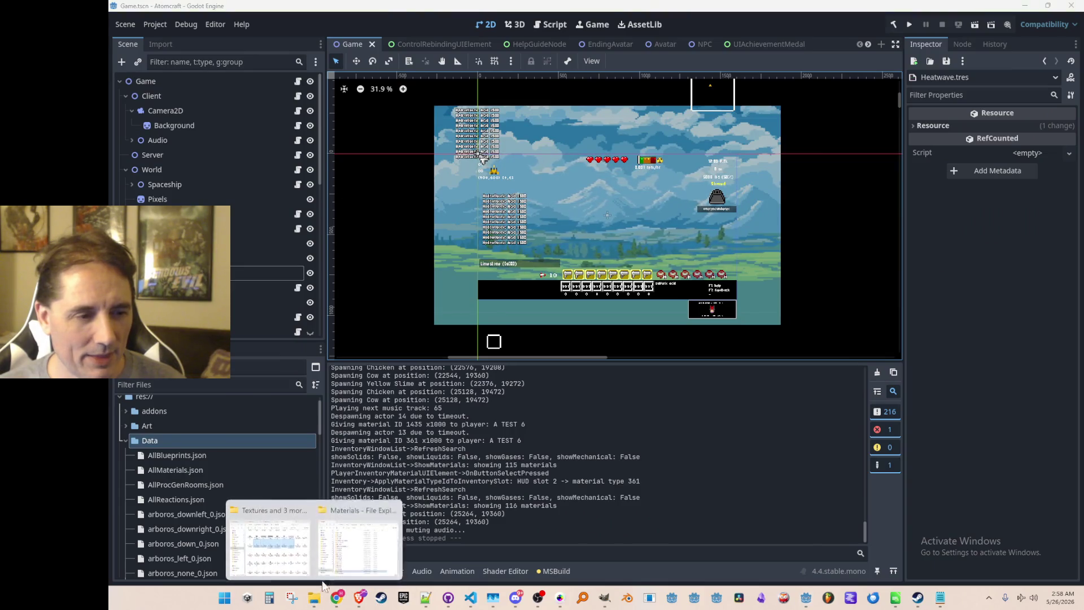
Navigate from the Materials folder to Atomcraft's Reactions > May-14-2026_All folder
click(343, 543)
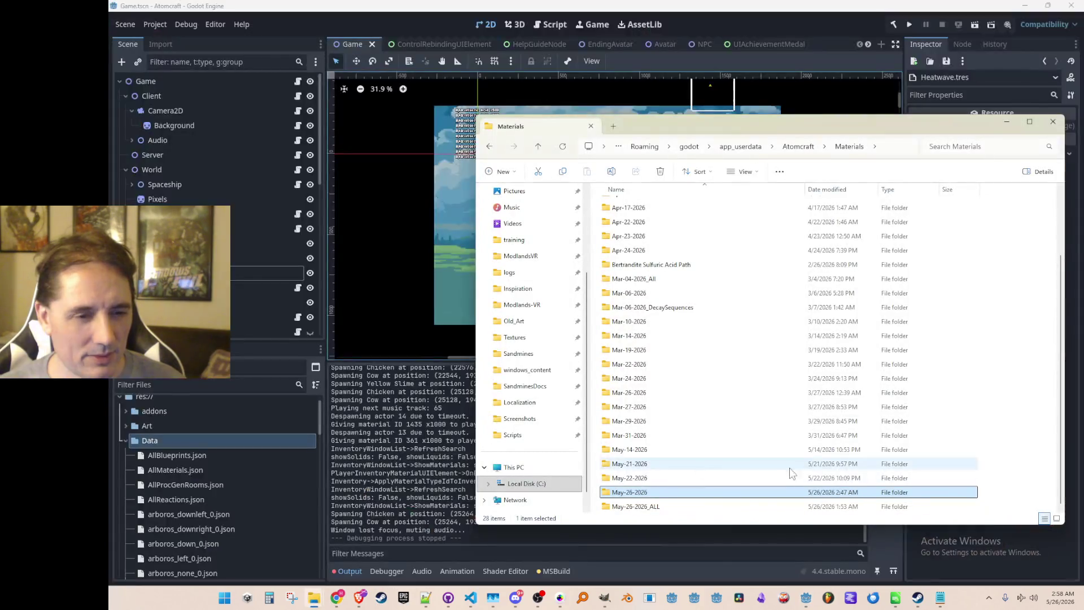
click(943, 510)
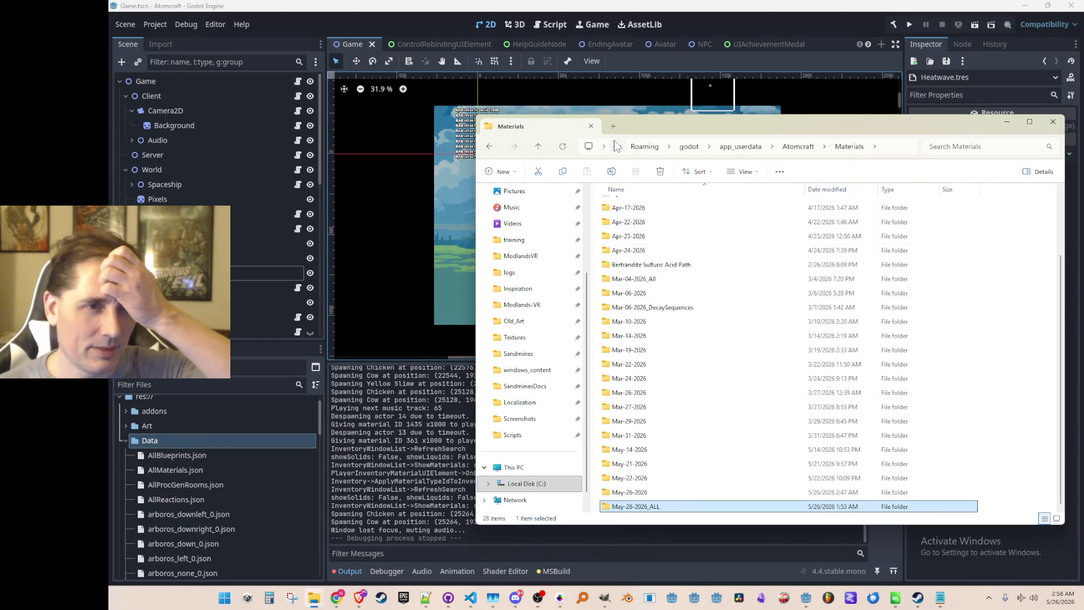
click(538, 147)
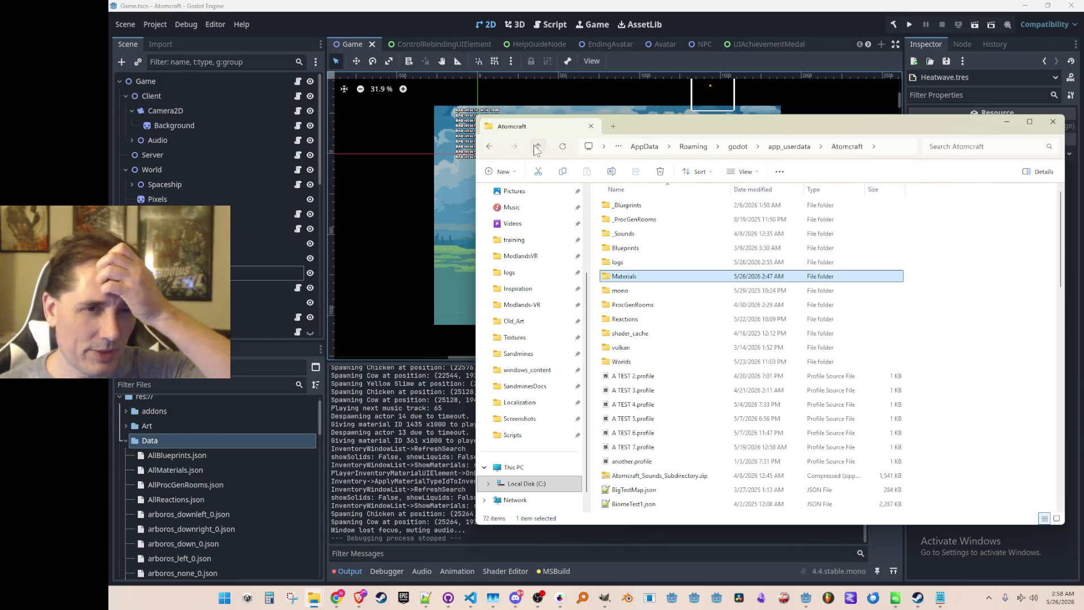
click(655, 324)
double_click(655, 319)
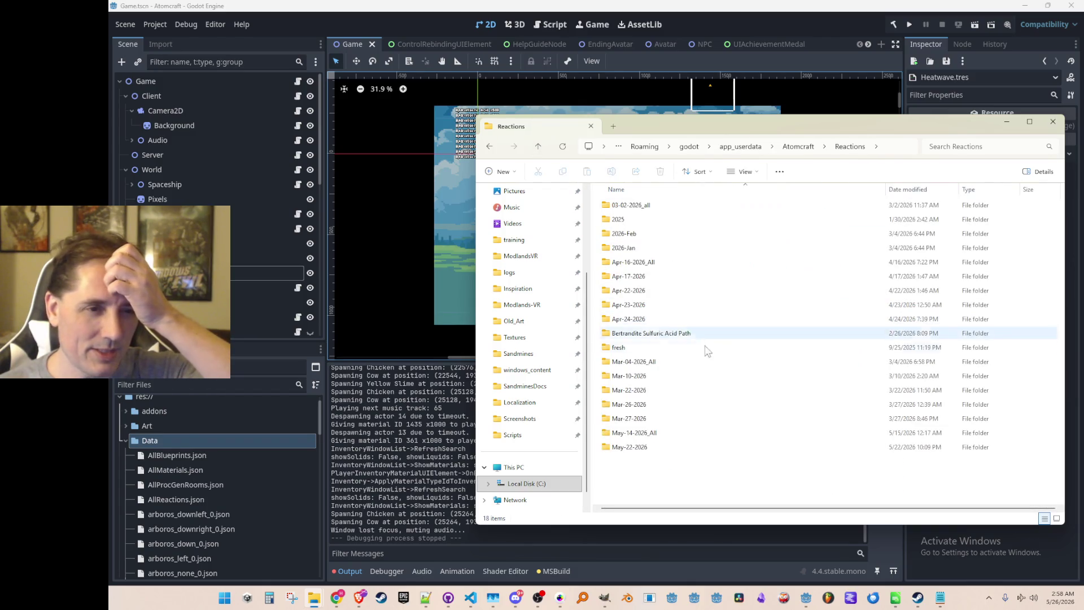
double_click(710, 436)
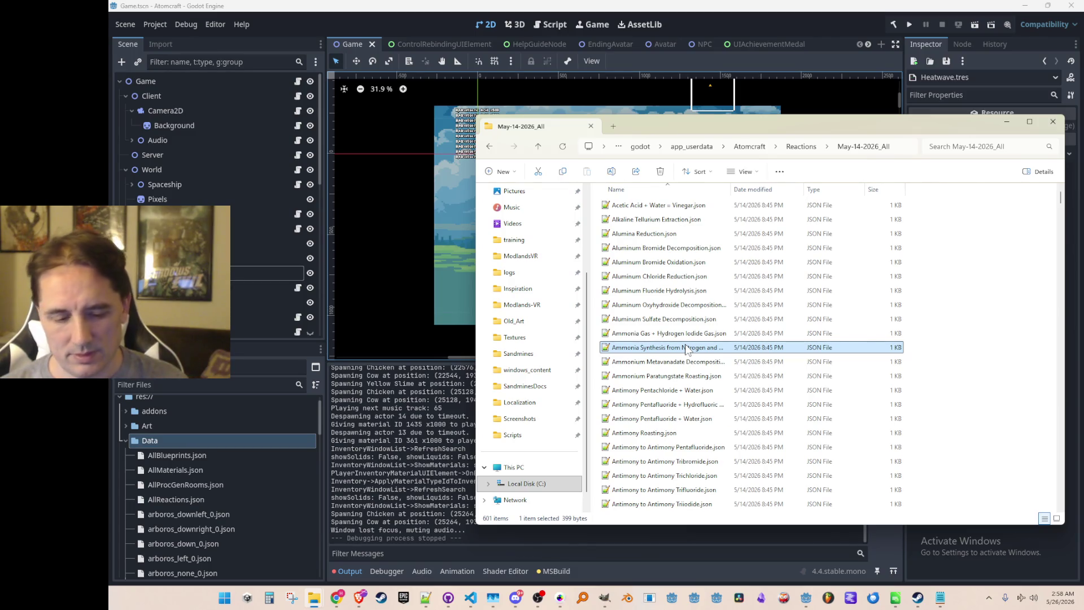
Paste Thermite Reaction.json into the Reactions folder and open it in Notepad++
key(Down)
key(Down)
key(Down)
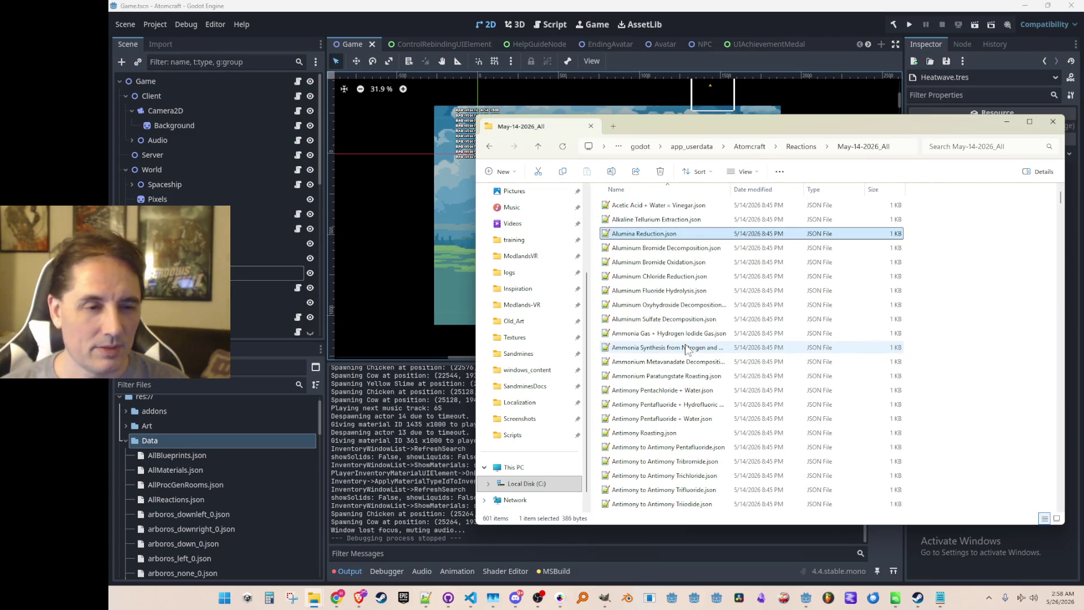
text(th)
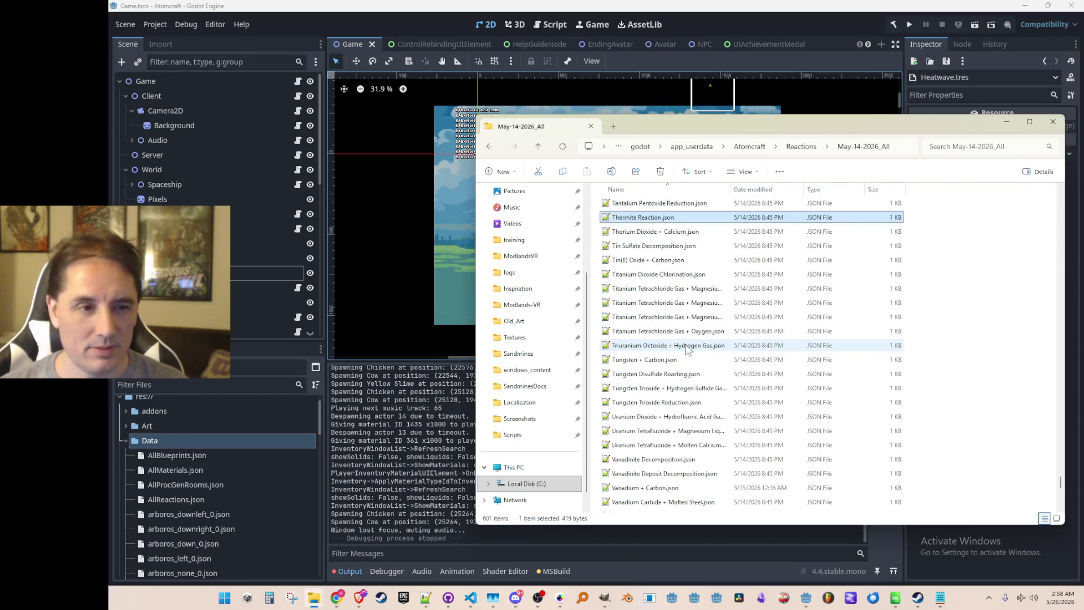
click(538, 148)
key(ctrl+v)
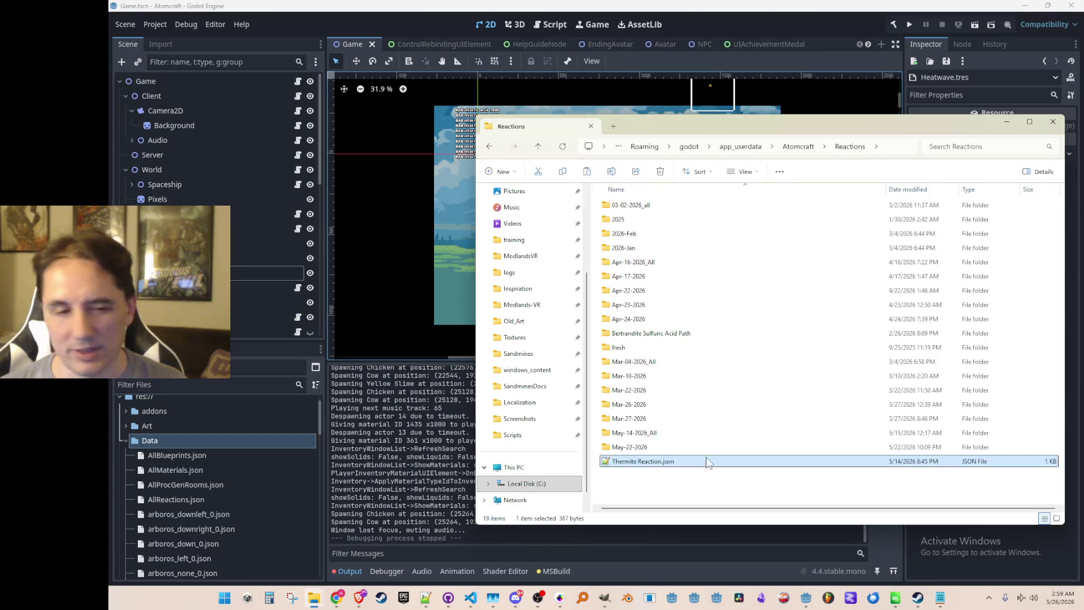
double_click(672, 462)
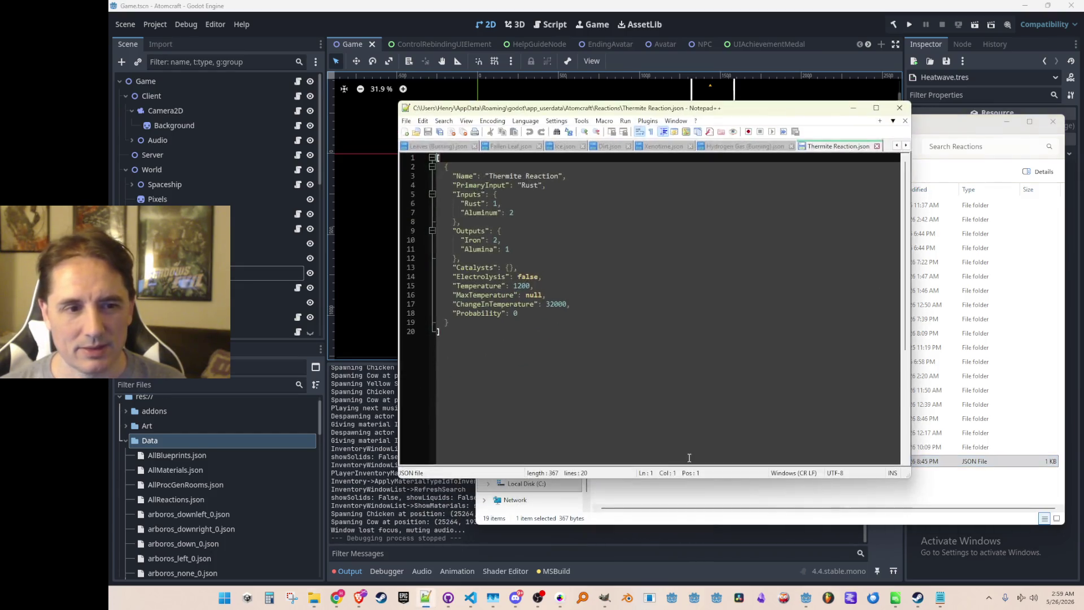
click(556, 332)
click(567, 314)
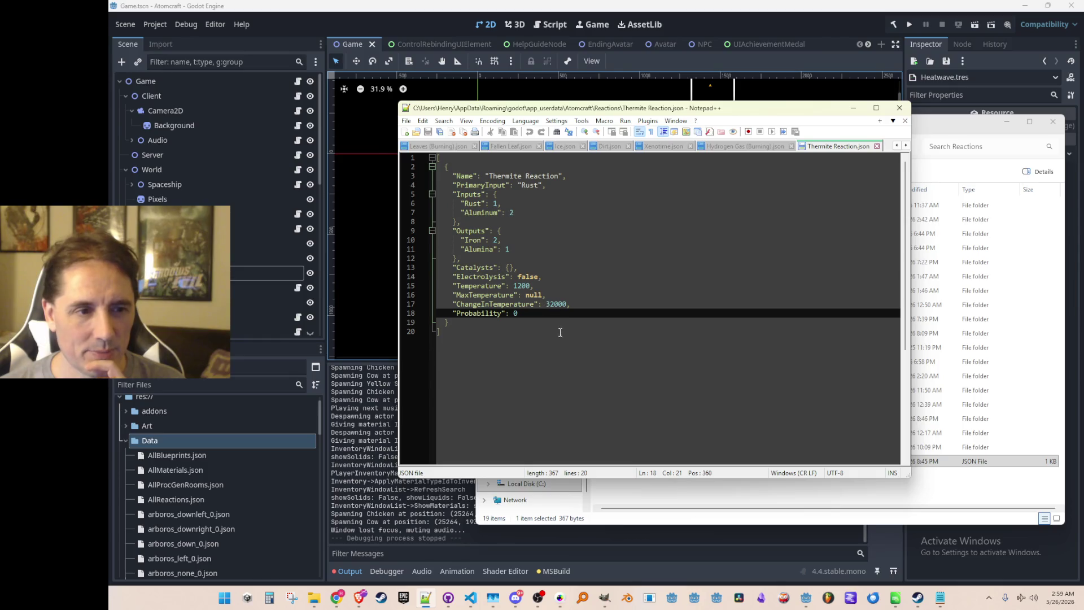
click(549, 366)
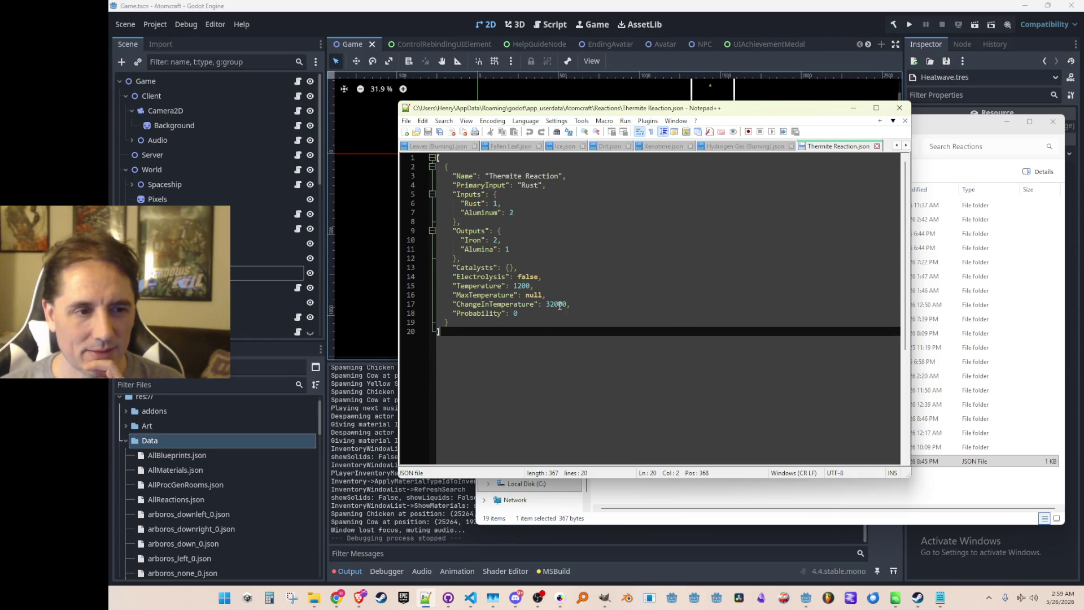
click(542, 314)
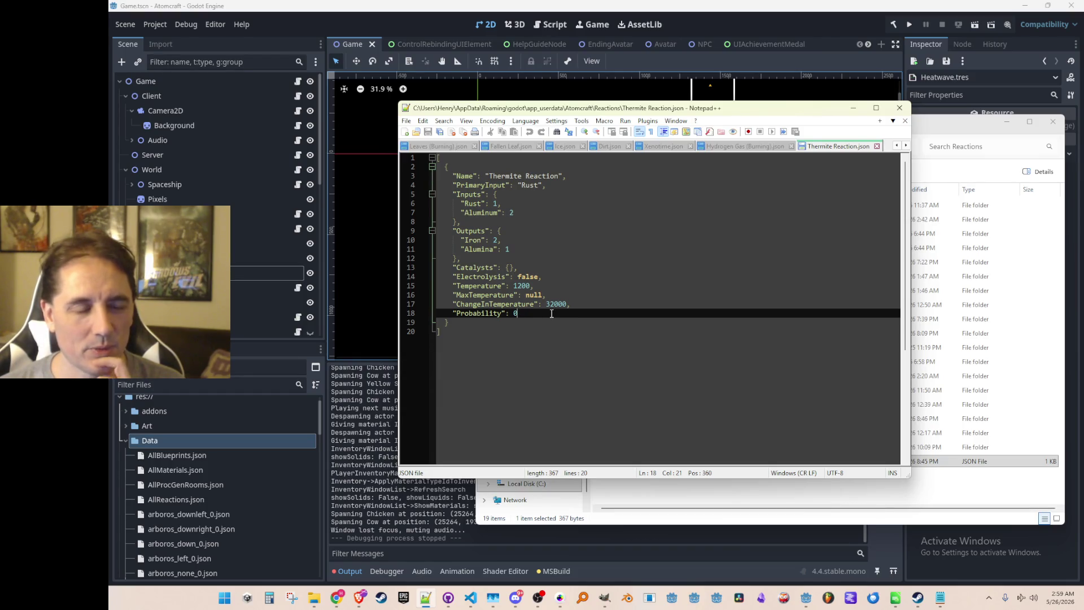
click(573, 370)
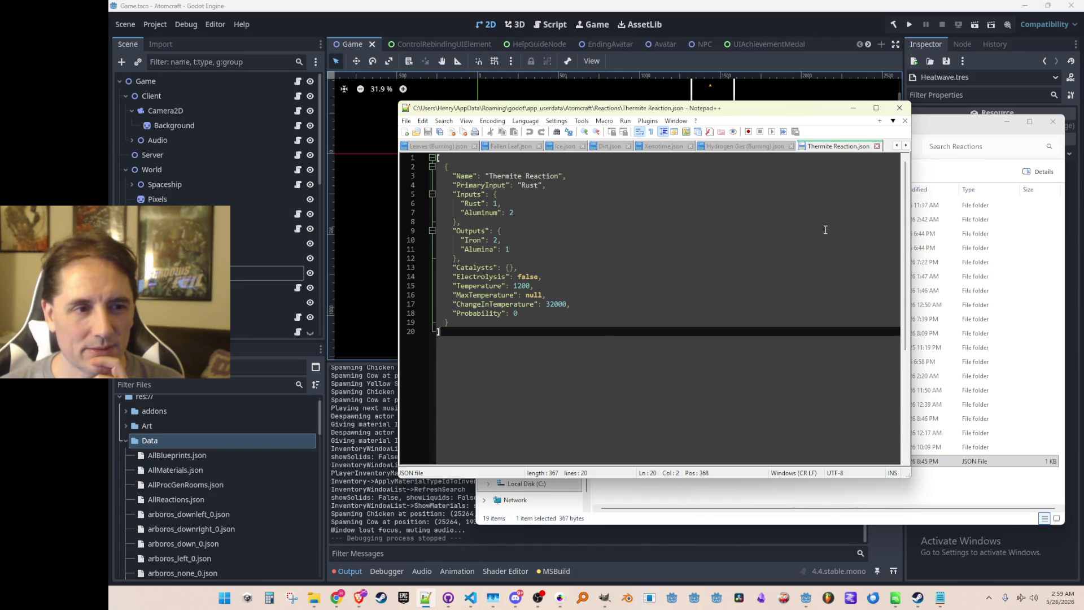
click(853, 110)
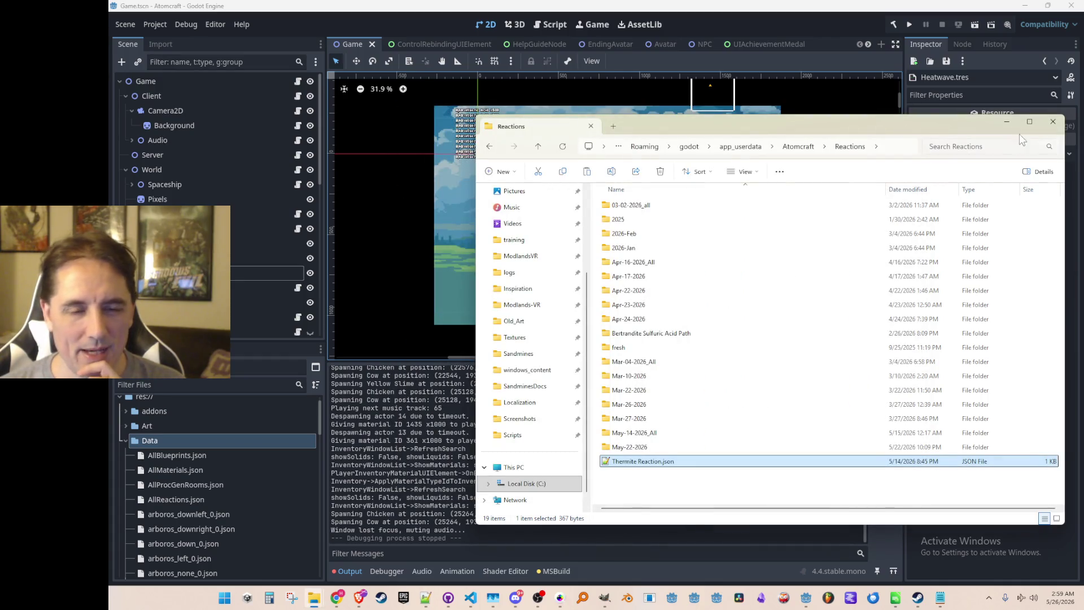
Minimize the Reactions Explorer window and start a new Atomcraft debug run
click(1003, 124)
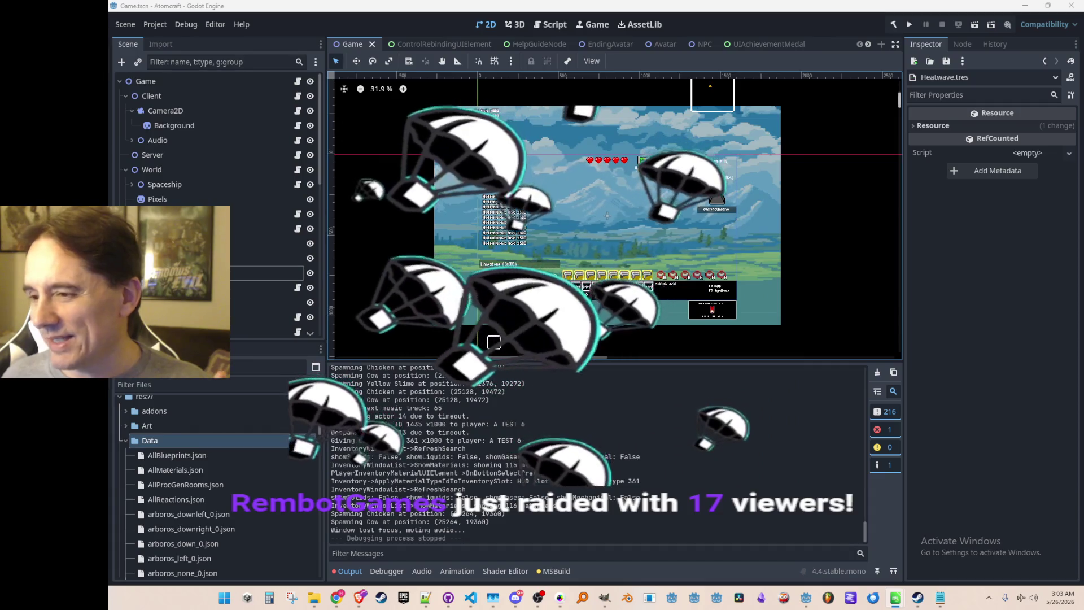
click(909, 24)
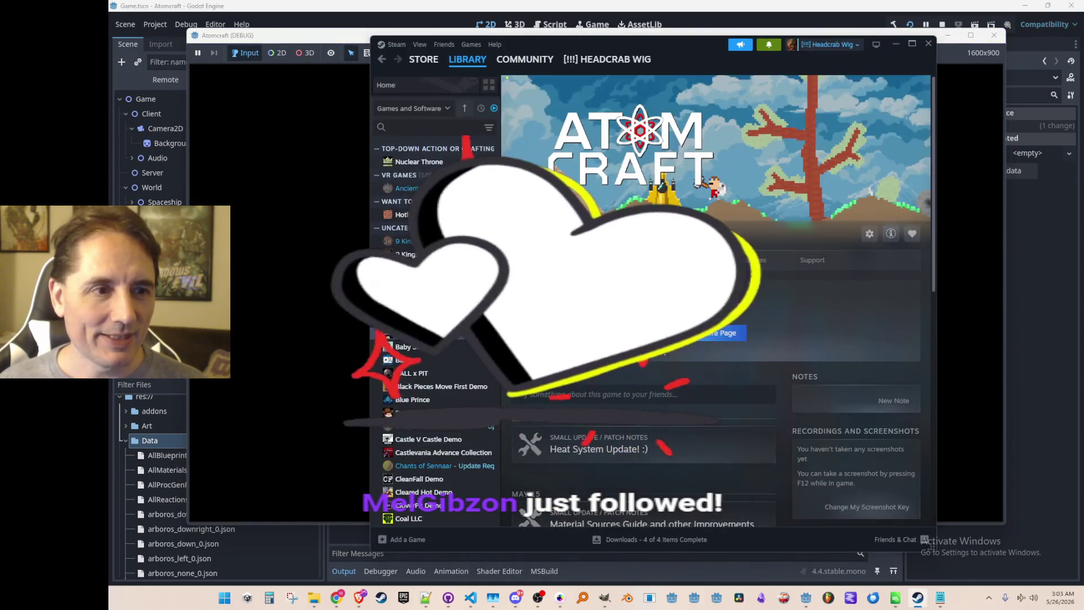
Open the Atomcraft store page in Steam and copy its web address
click(703, 337)
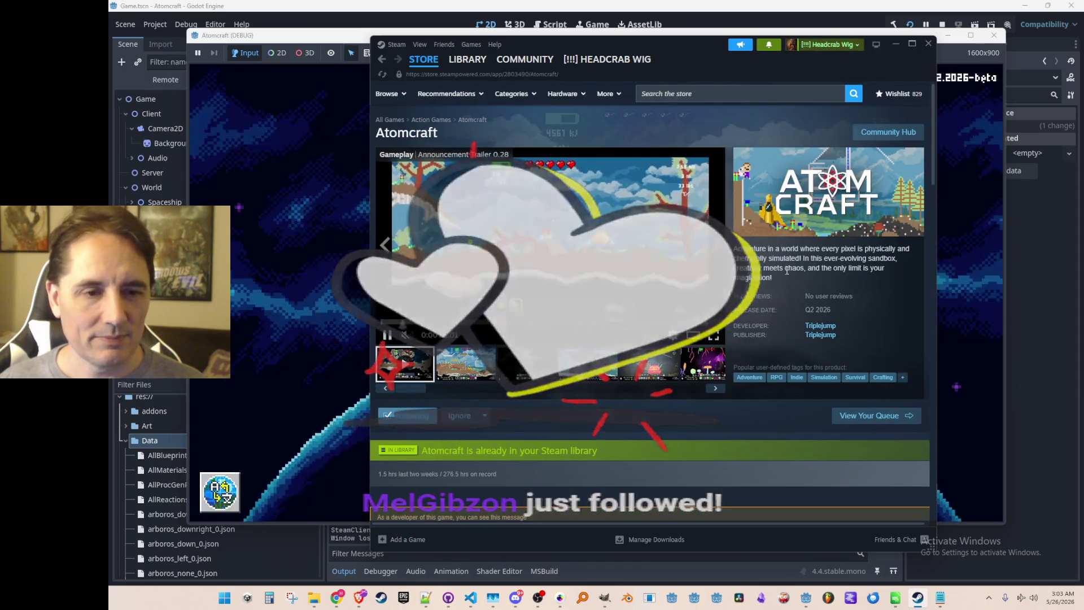
right_click(892, 290)
click(913, 352)
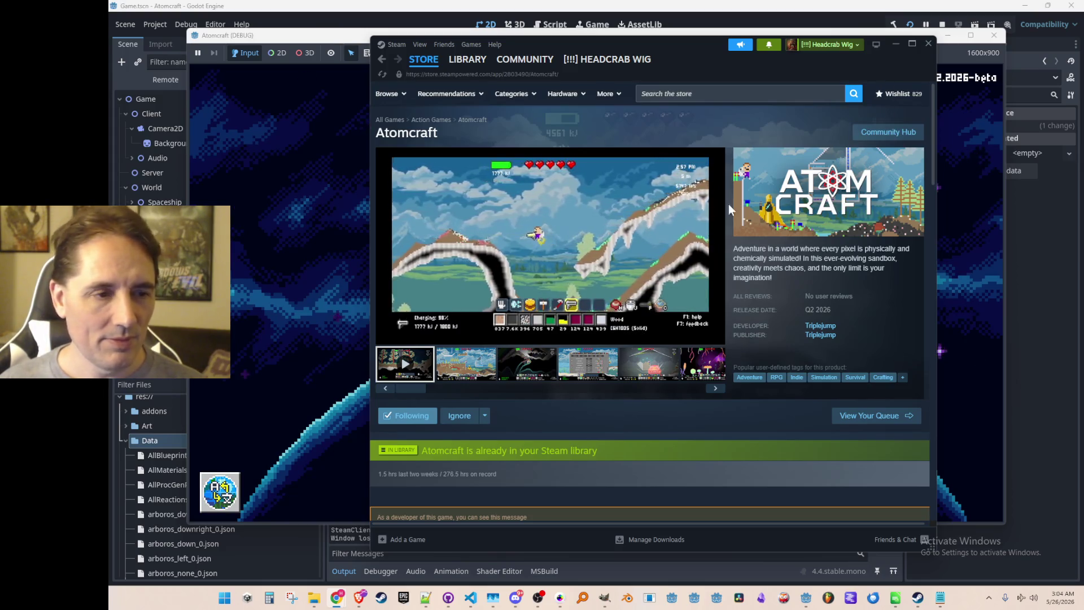
Watch the trailer full screen, pause it at 0:59, and hide Steam
click(714, 338)
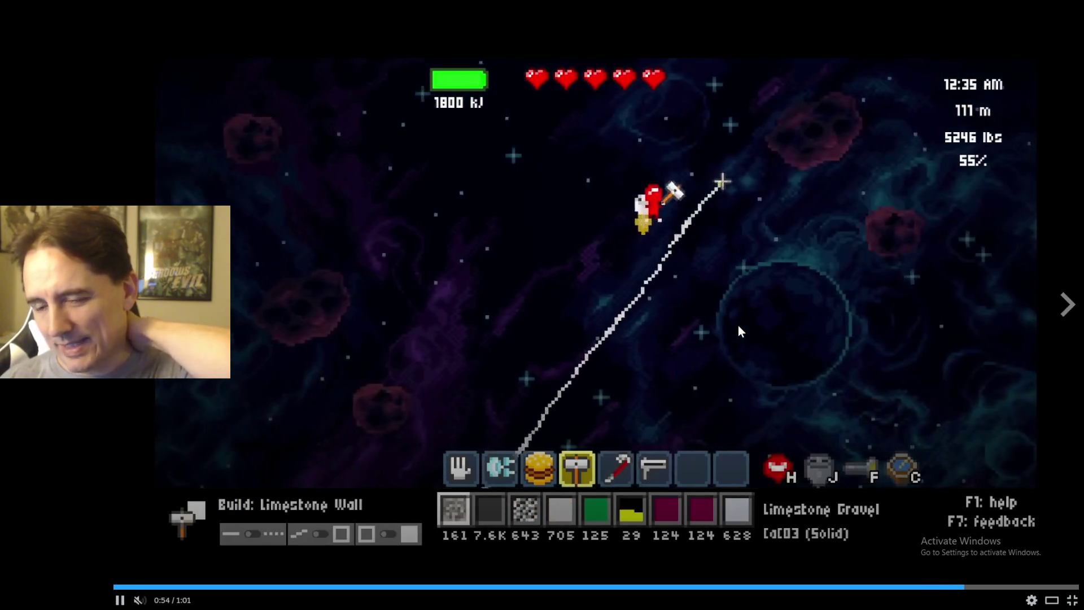
mouse_move(735, 324)
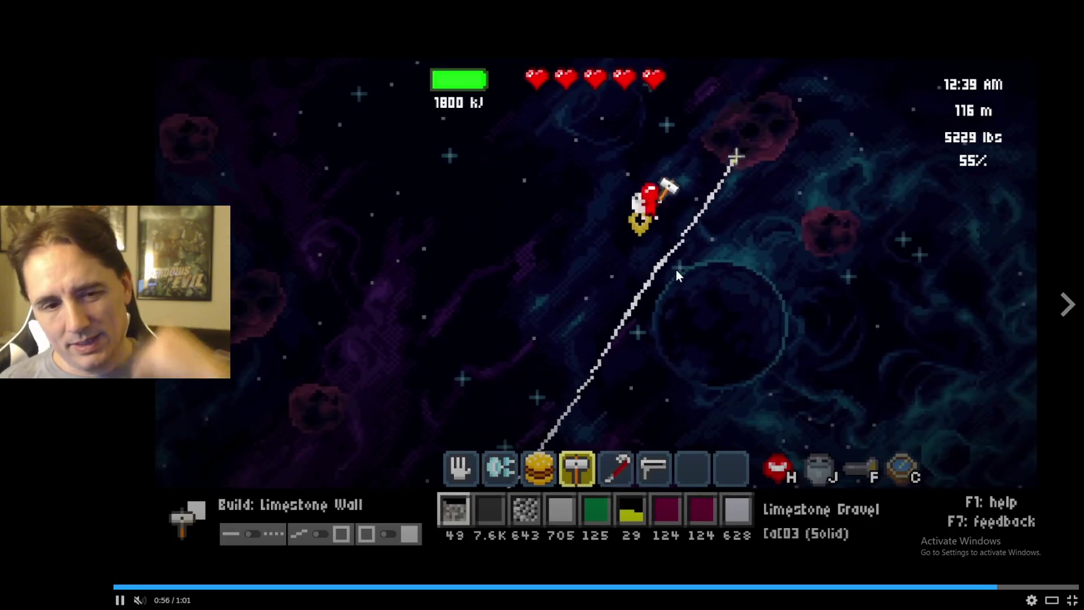
key(Escape)
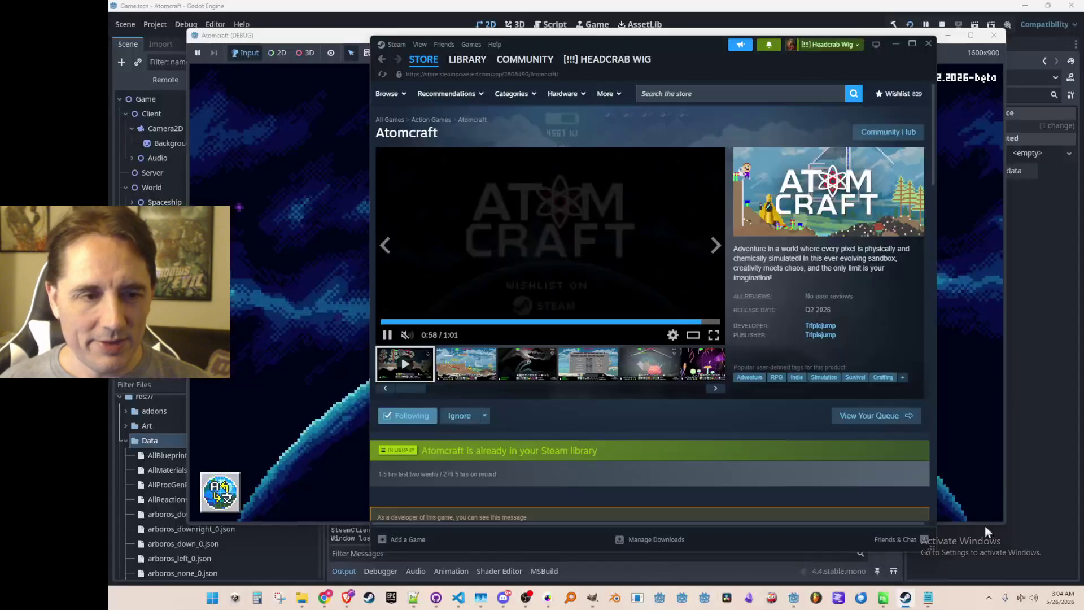
click(585, 250)
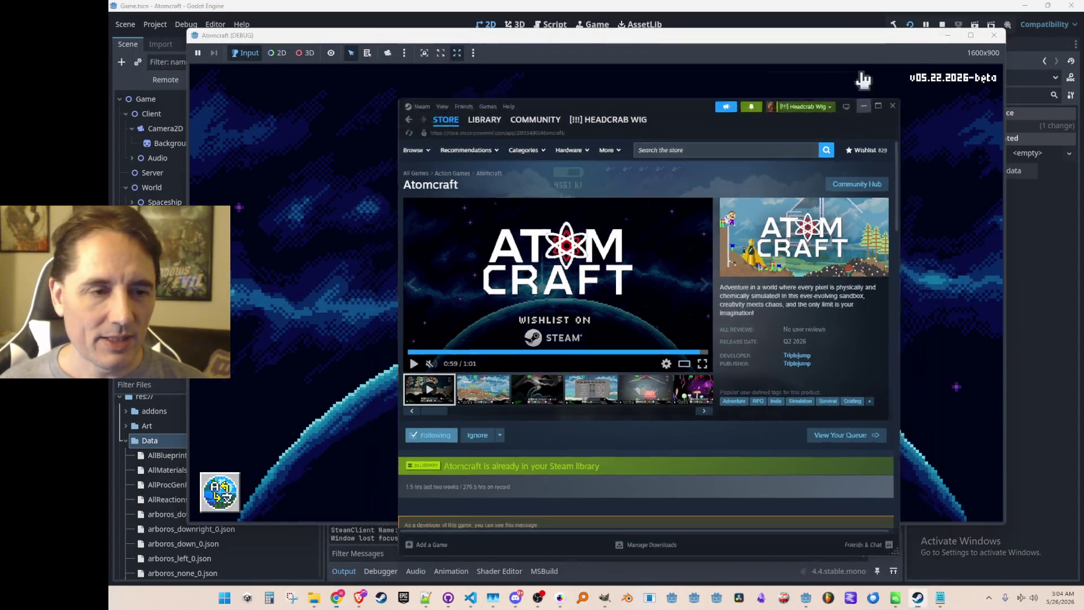
click(896, 44)
Load NPC Test H on profile A Test 6 and scoop up the furnace bowl materials
click(641, 300)
scroll(624, 338, down, 3)
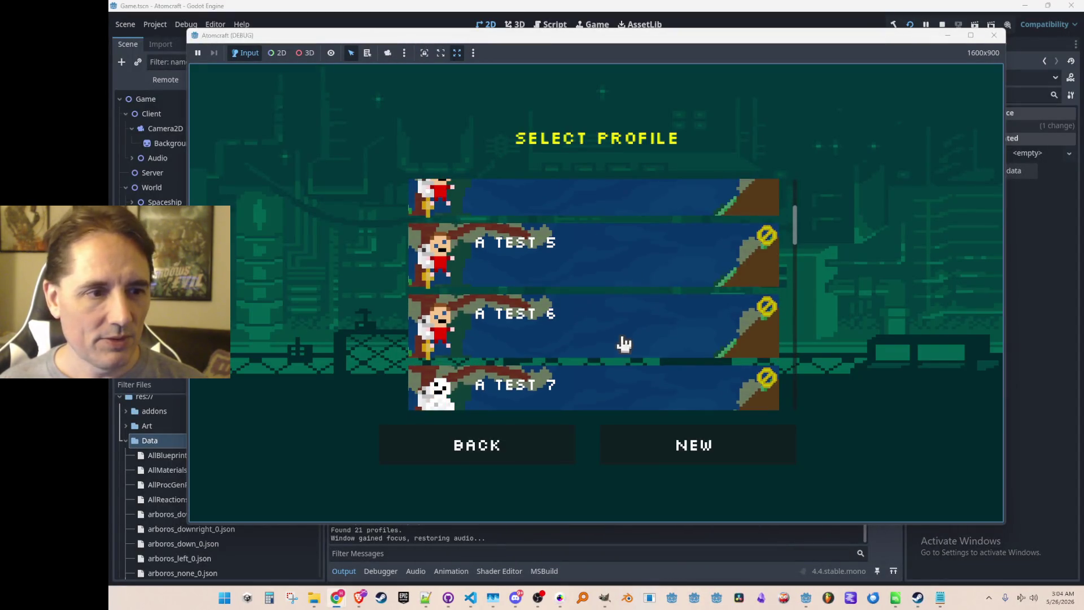
click(623, 340)
scroll(650, 311, down, 12)
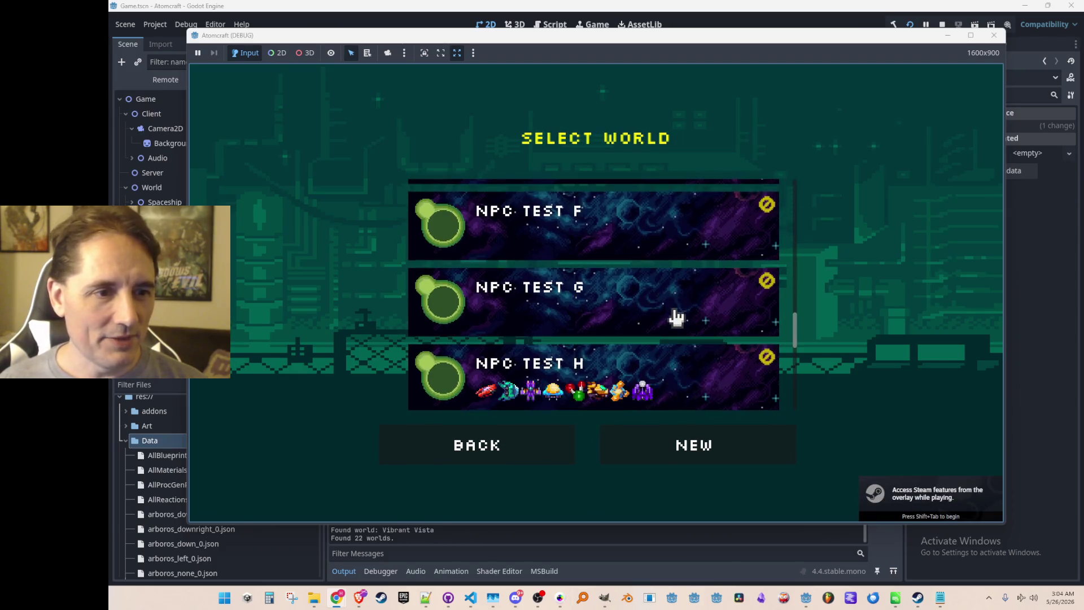
scroll(676, 316, down, 2)
click(660, 270)
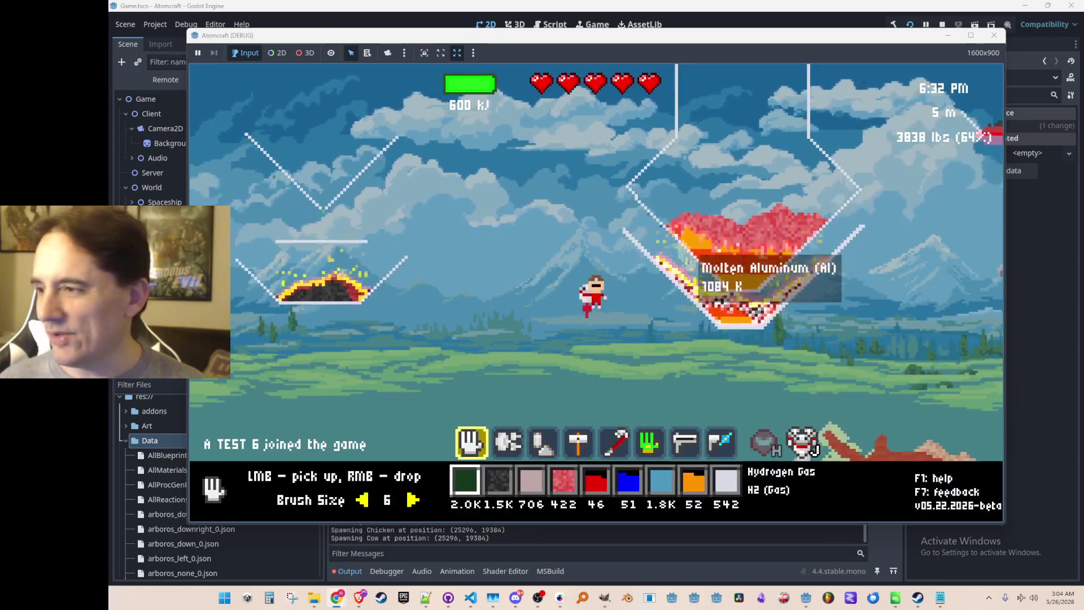
scroll(778, 230, up, 2)
mouse_move(778, 230)
mouse_down()
mouse_move(699, 273)
mouse_move(755, 330)
mouse_move(808, 283)
mouse_up()
Fly up into space with the mining gun, then descend back to the furnace funnels
key(w)
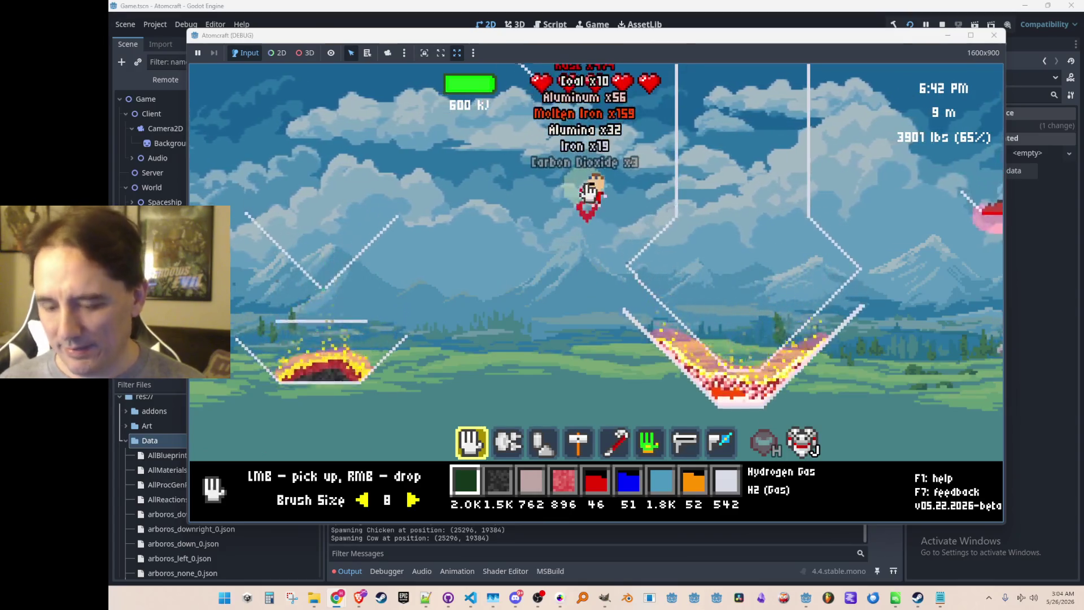
key(w)
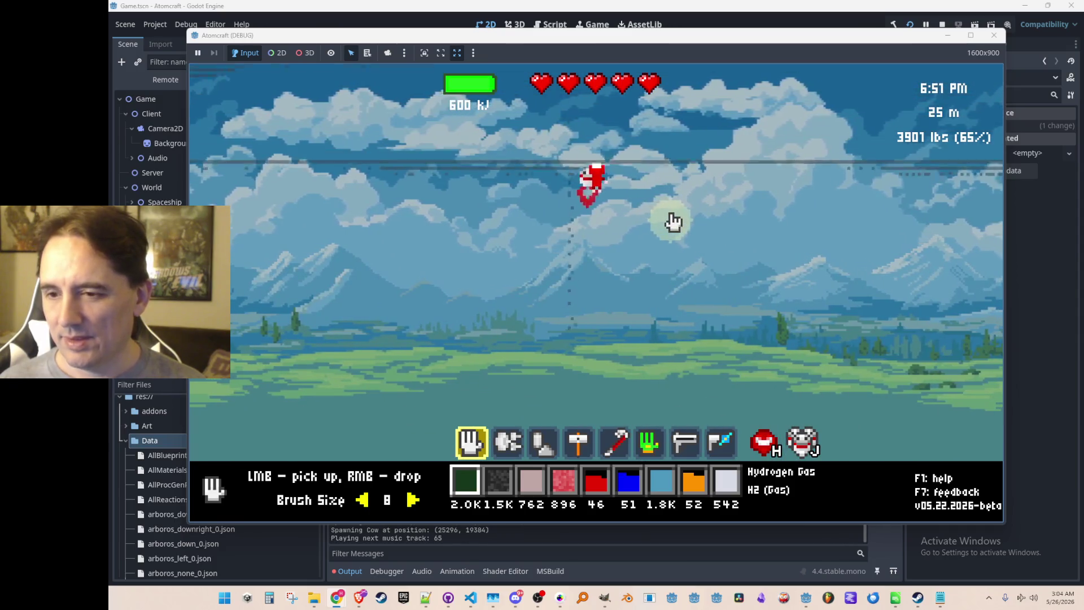
key(w)
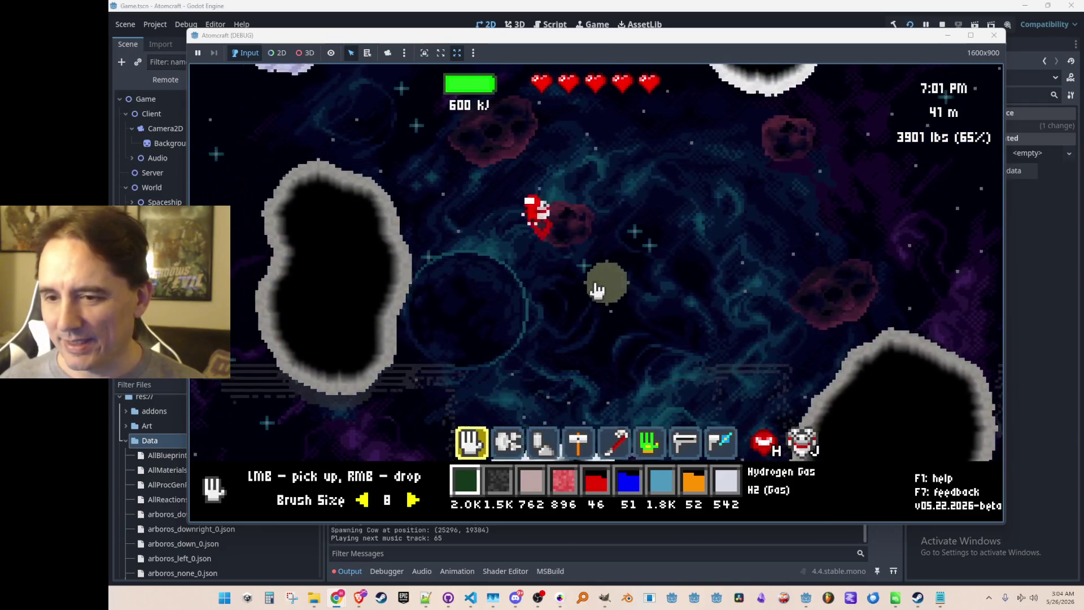
key(2)
key(a)
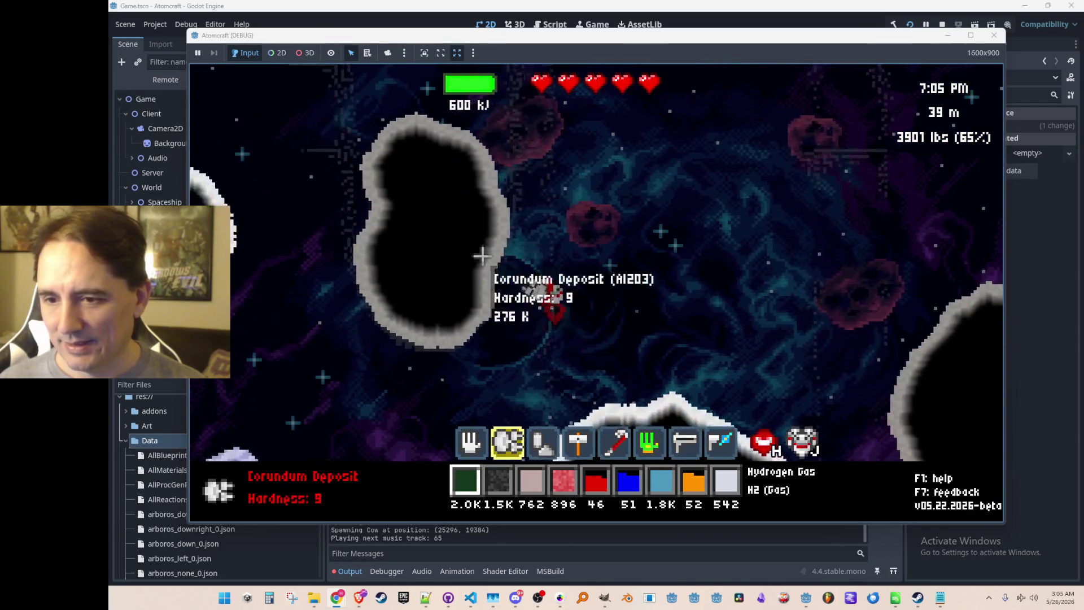
key(s)
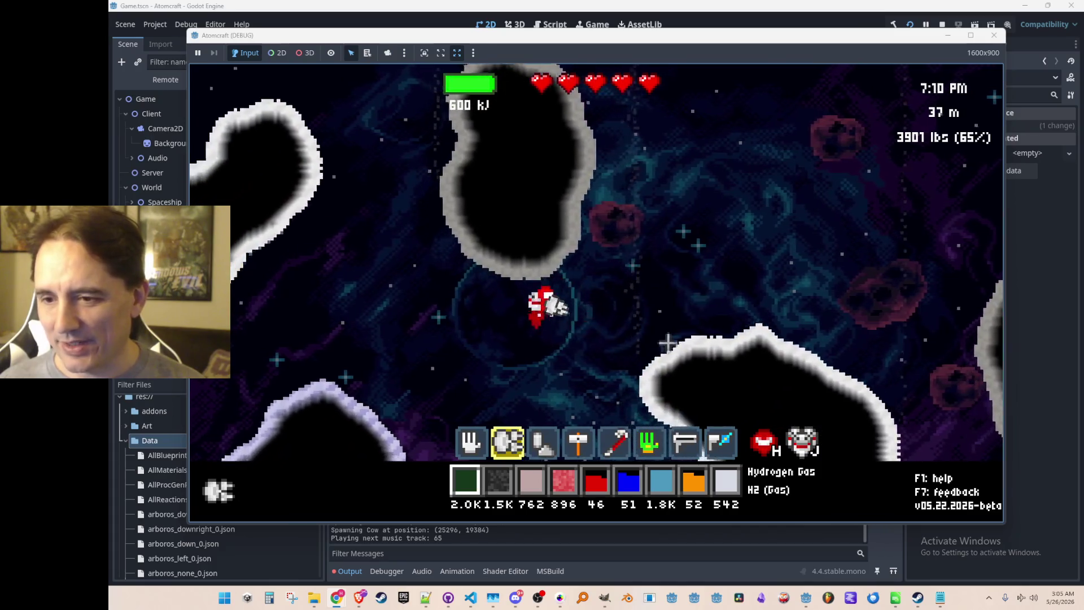
key(s)
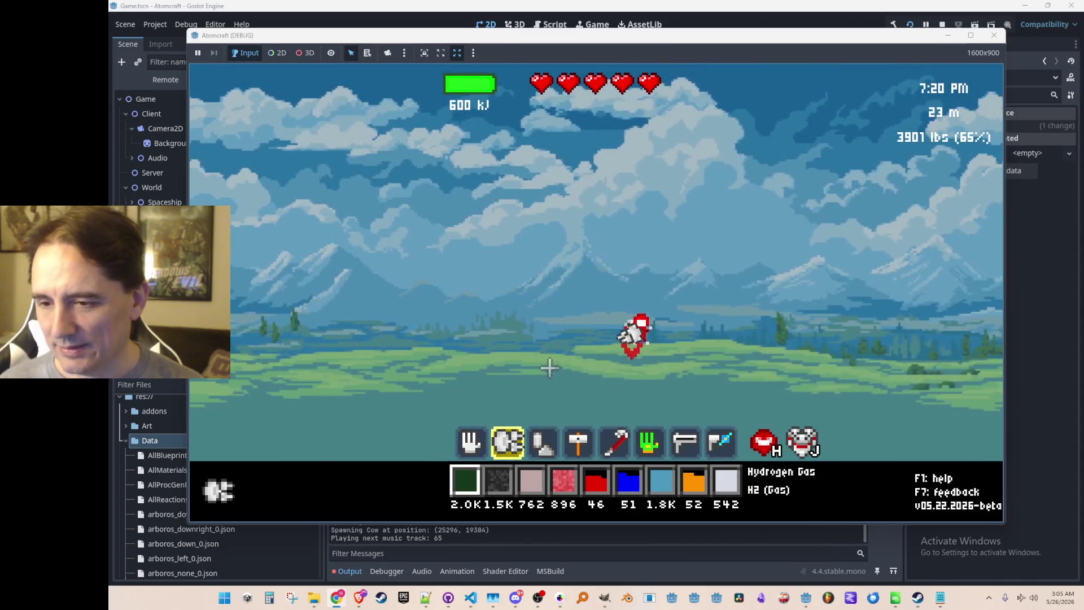
key(w)
key(a)
key(a)
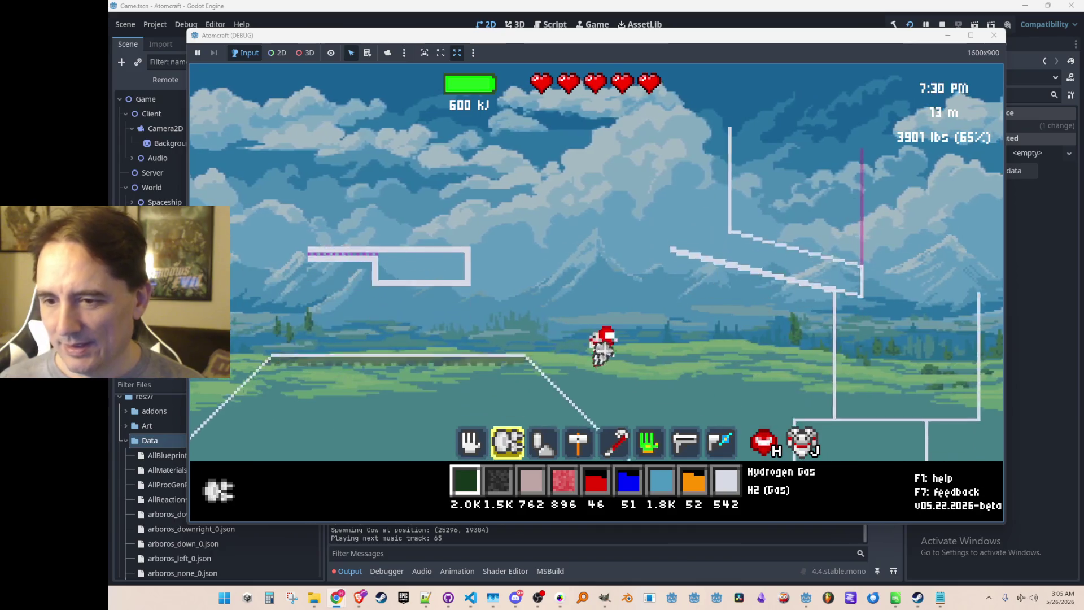
key(s)
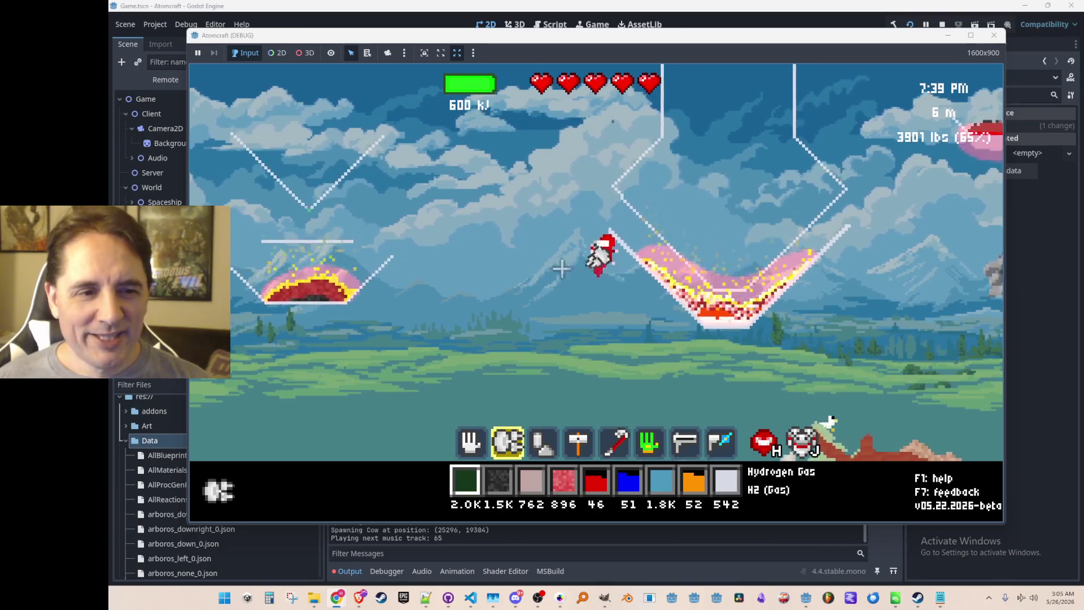
Vent the hydrogen into the air, then pour all the water over the hot furnace bowl into steam
mouse_move(531, 202)
mouse_down()
mouse_move(460, 249)
mouse_move(466, 293)
mouse_move(541, 298)
mouse_up()
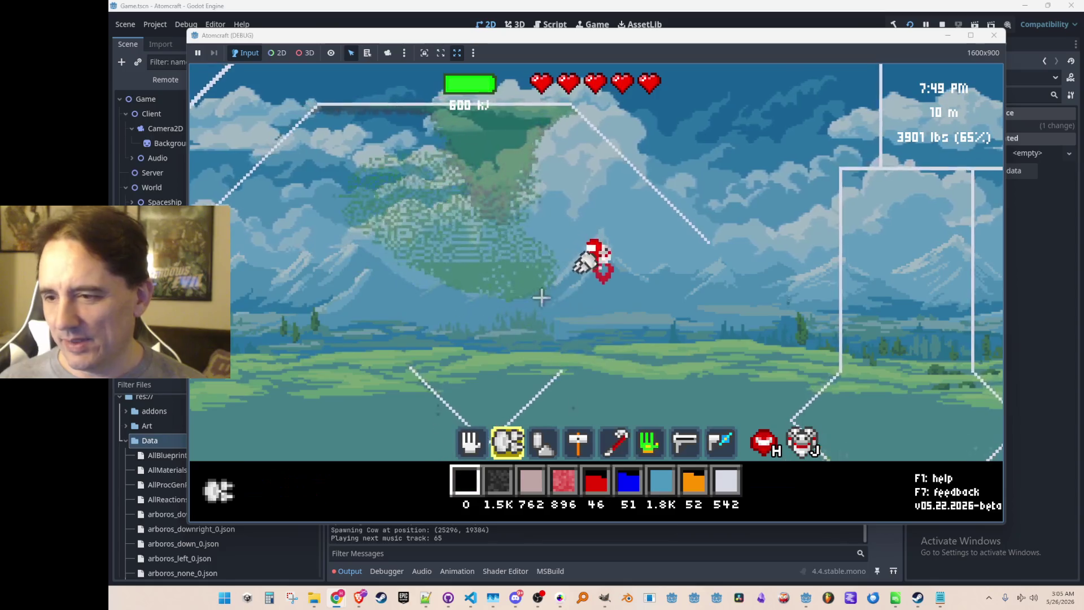
key(3)
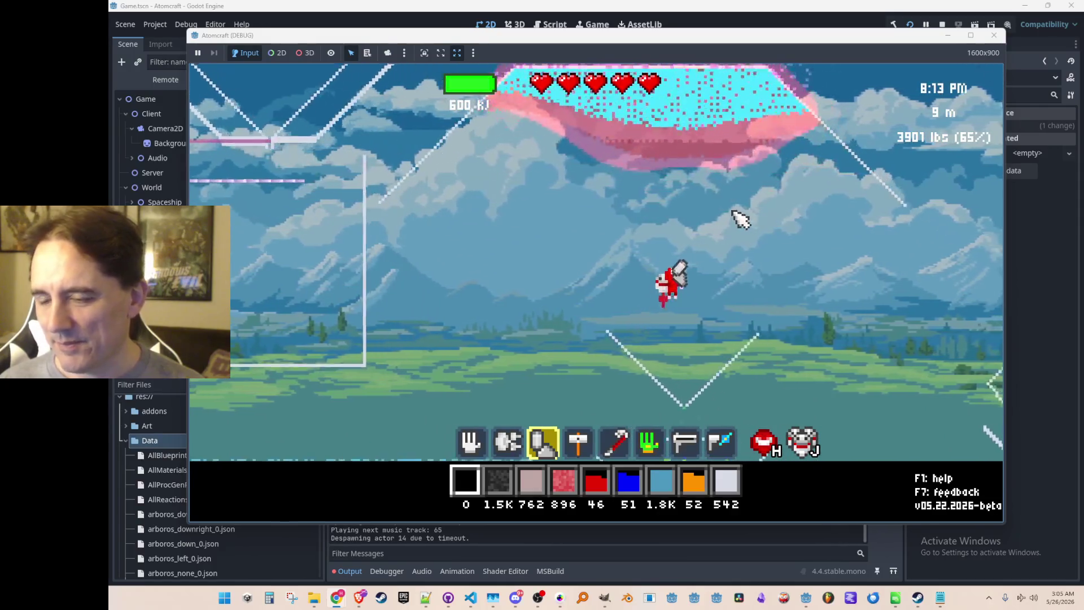
scroll(576, 240, down, 3)
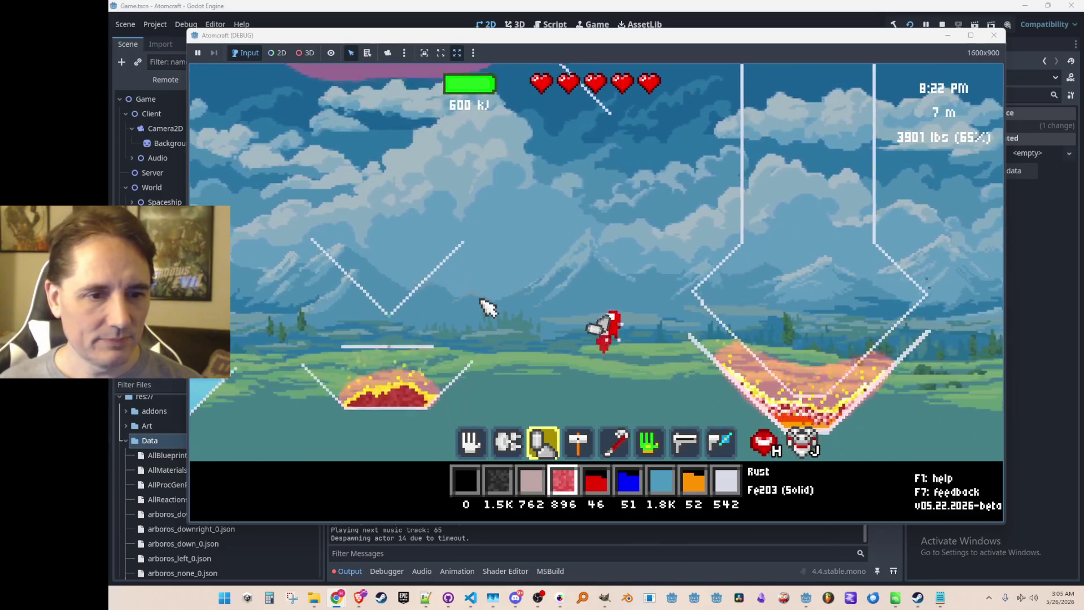
key(w)
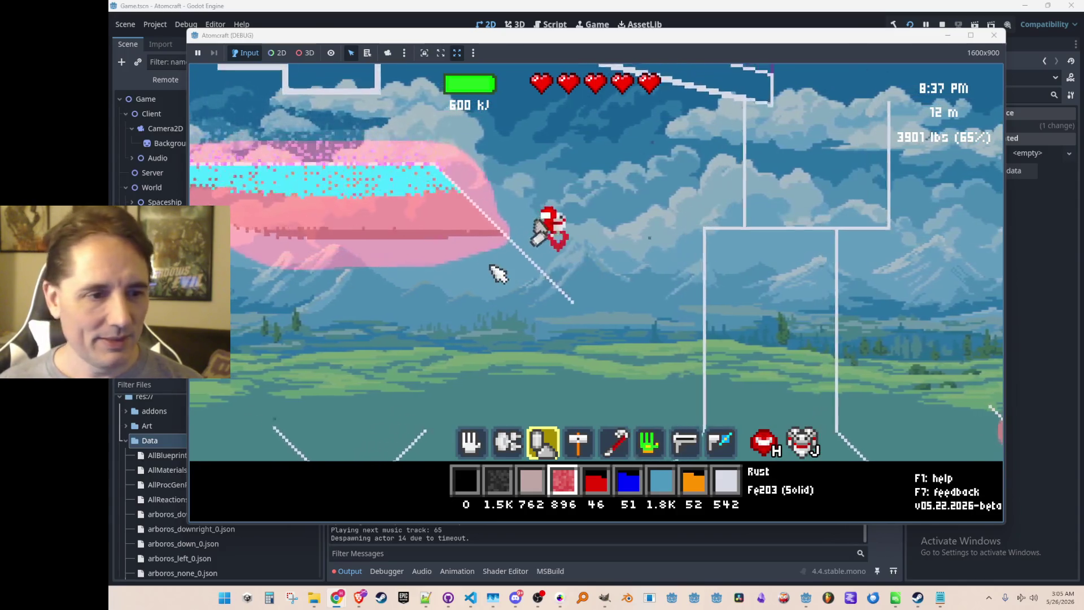
scroll(556, 339, down, 3)
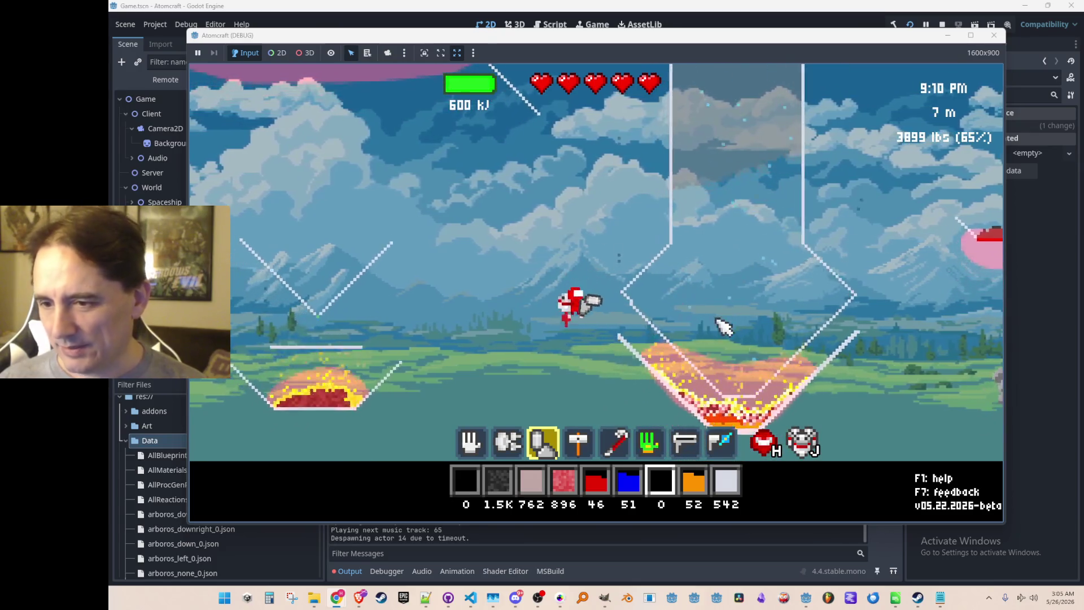
mouse_move(740, 186)
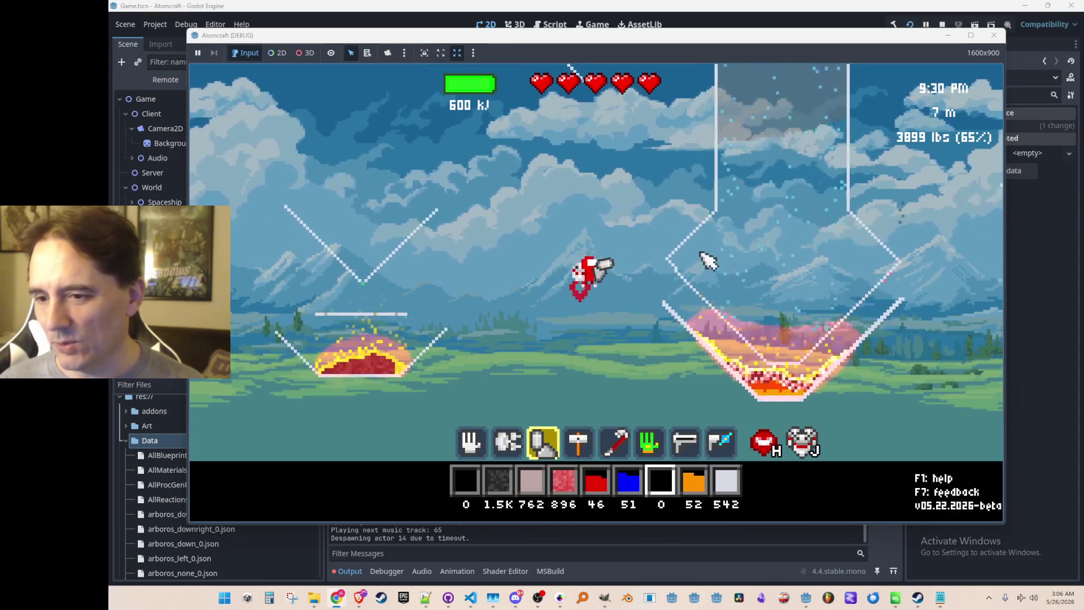
mouse_move(737, 96)
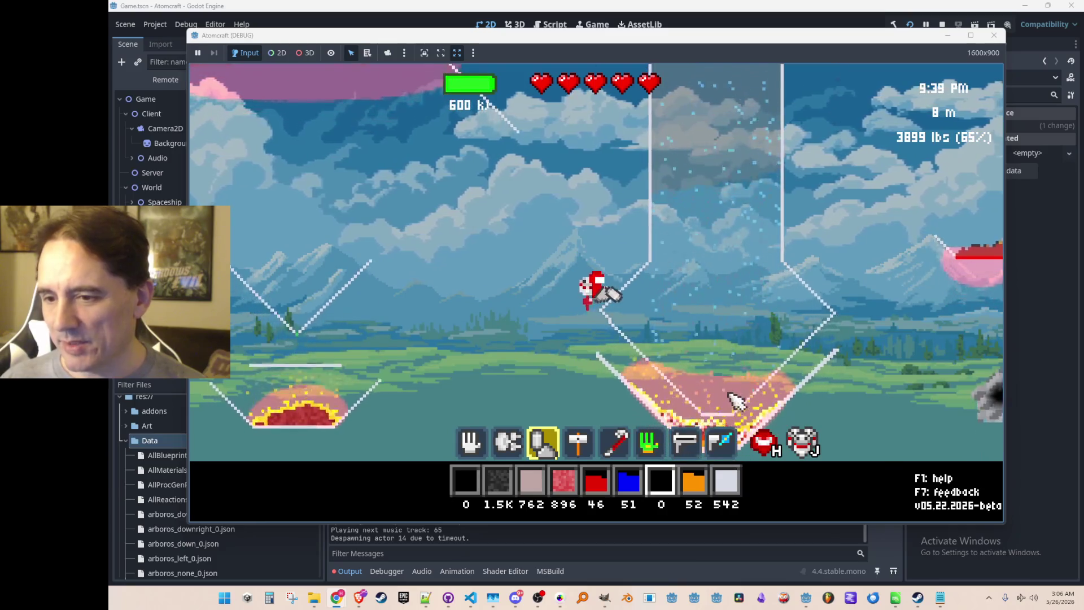
mouse_move(734, 401)
mouse_move(710, 113)
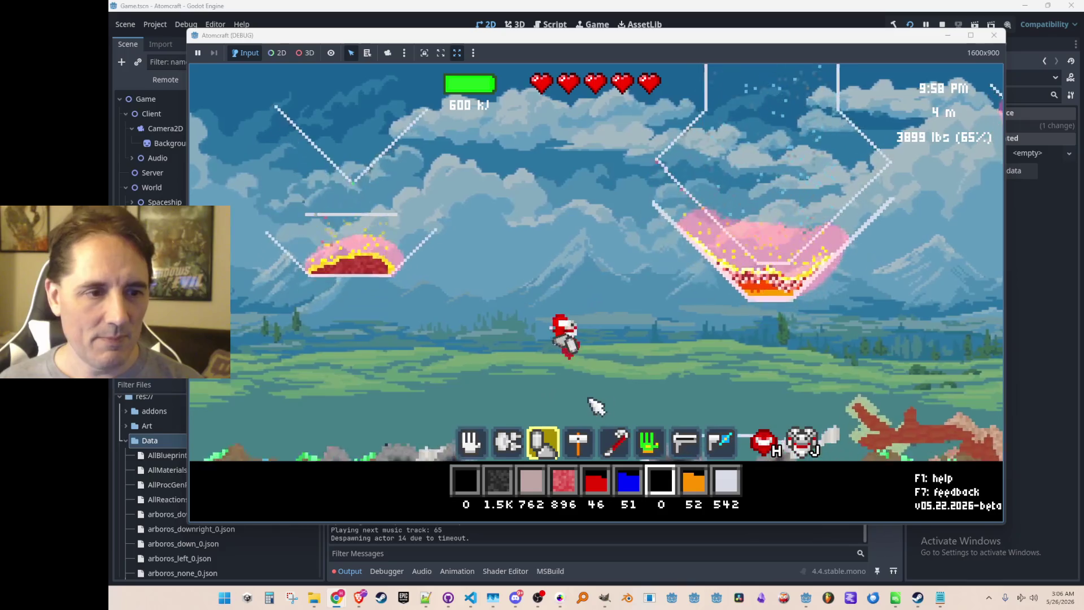
mouse_move(499, 373)
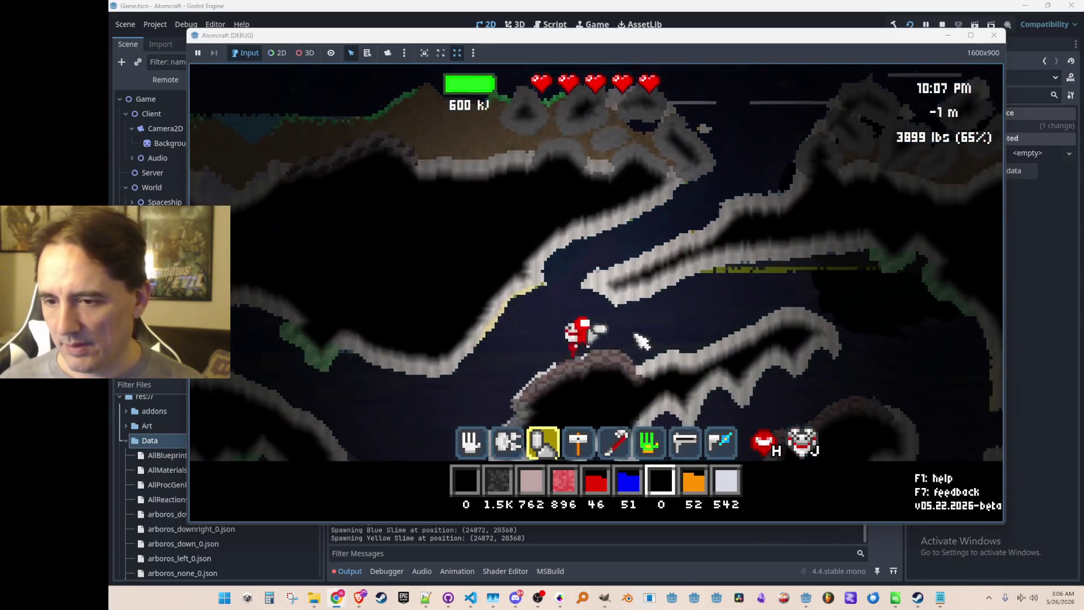
Descend into the caves and fly back up the shaft toward the surface
mouse_move(544, 372)
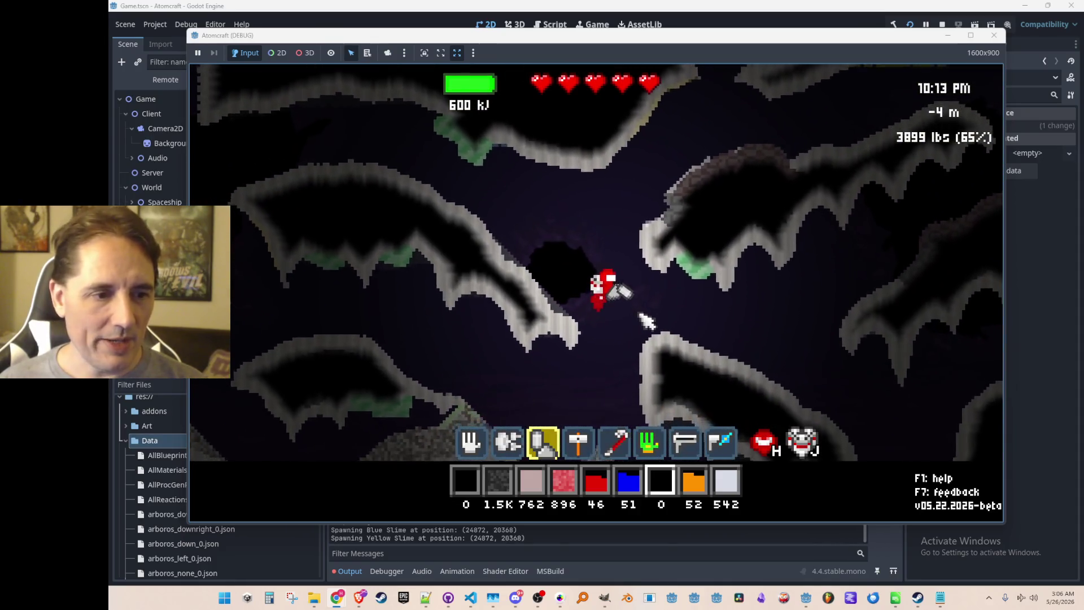
scroll(647, 320, down, 5)
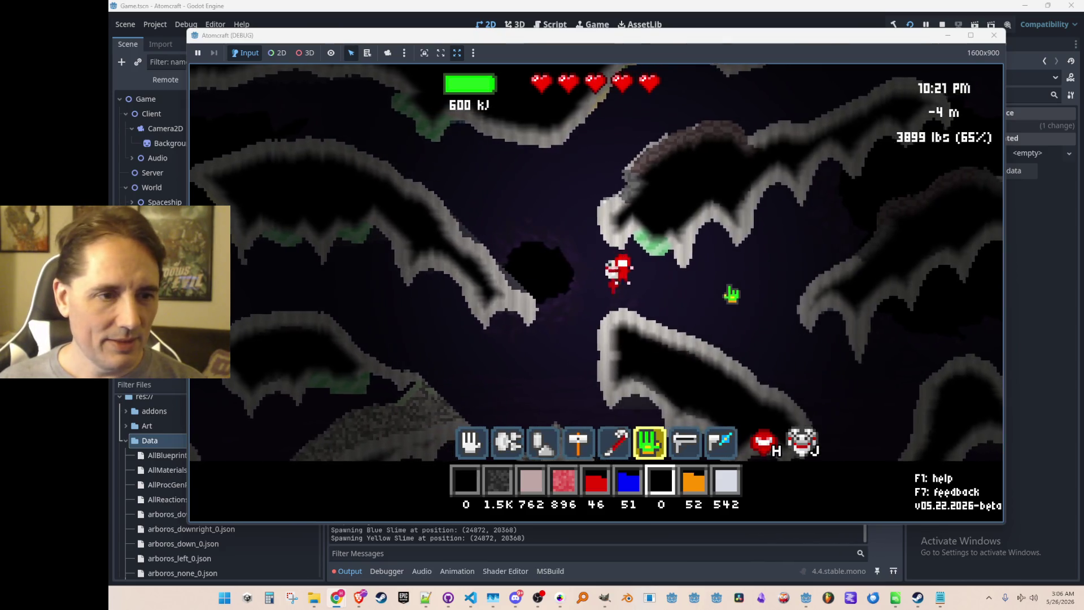
key(a)
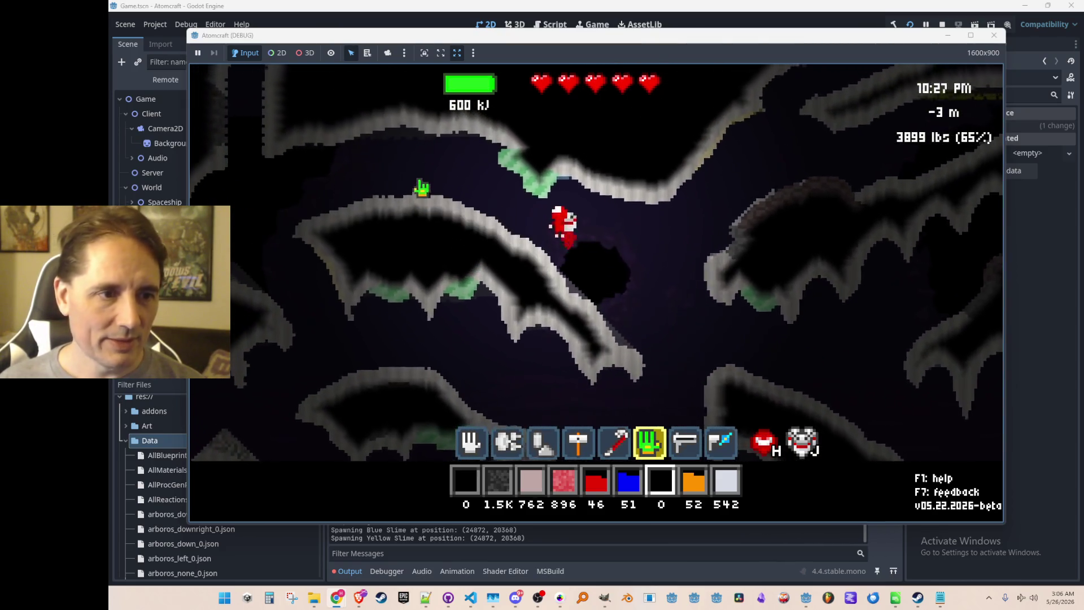
key(w)
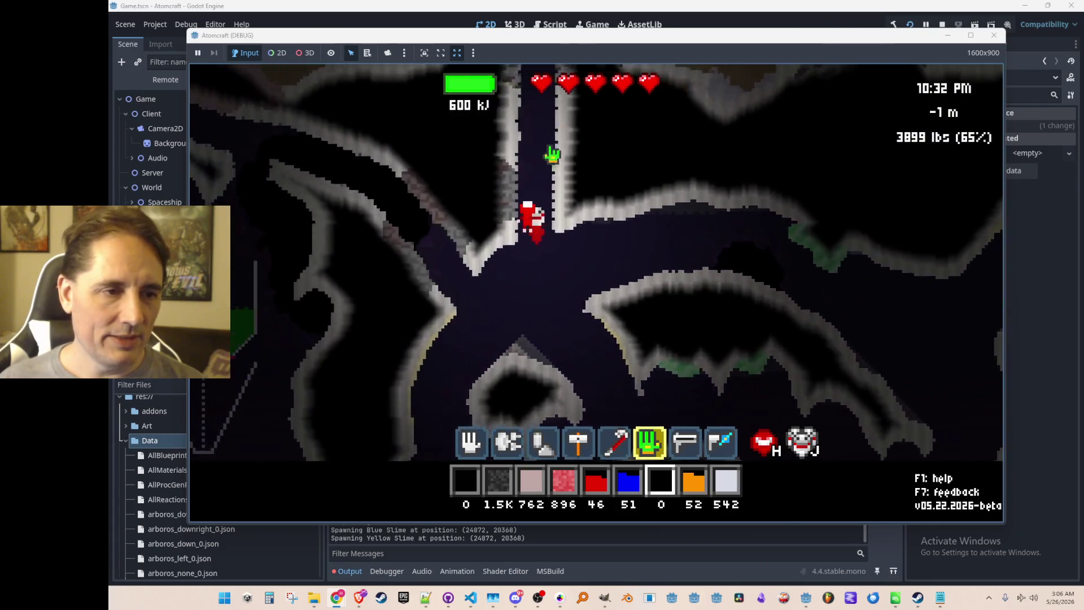
Cycle hotbar slots 7, 4 and 2 to the mining gun and move right toward the glass box
key(7)
key(4)
key(2)
mouse_move(709, 152)
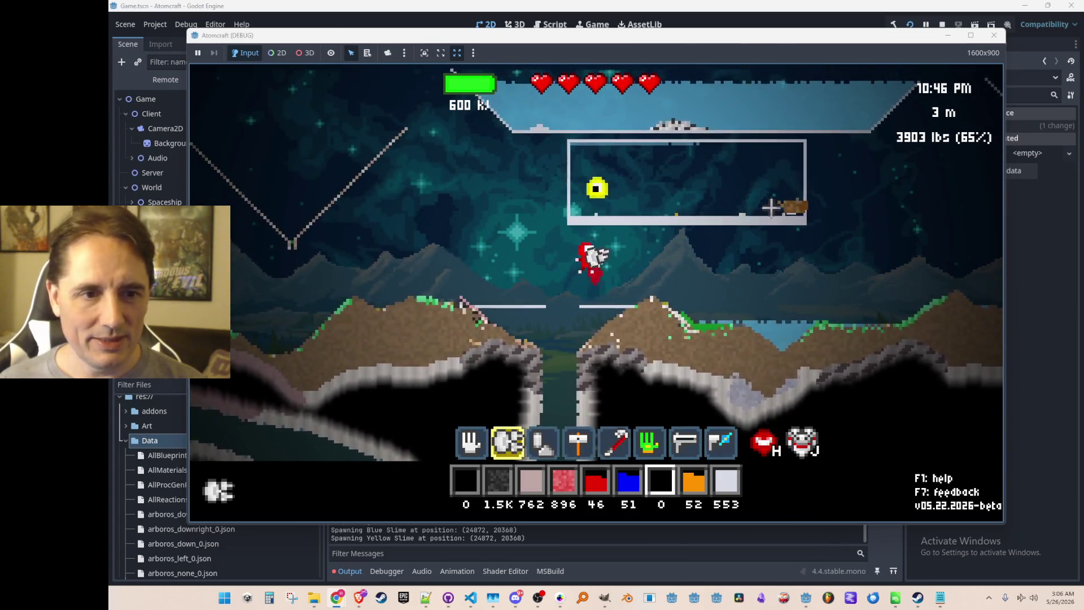
key(d)
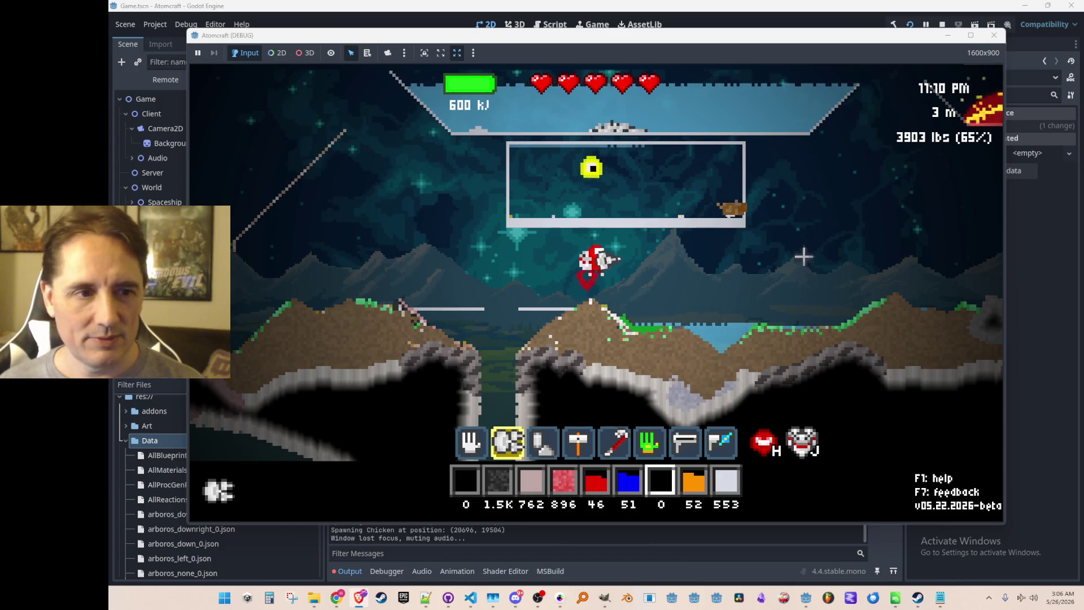
Assign the white chicken item from the Toolbox inventory tab to hotbar slot 8
click(753, 210)
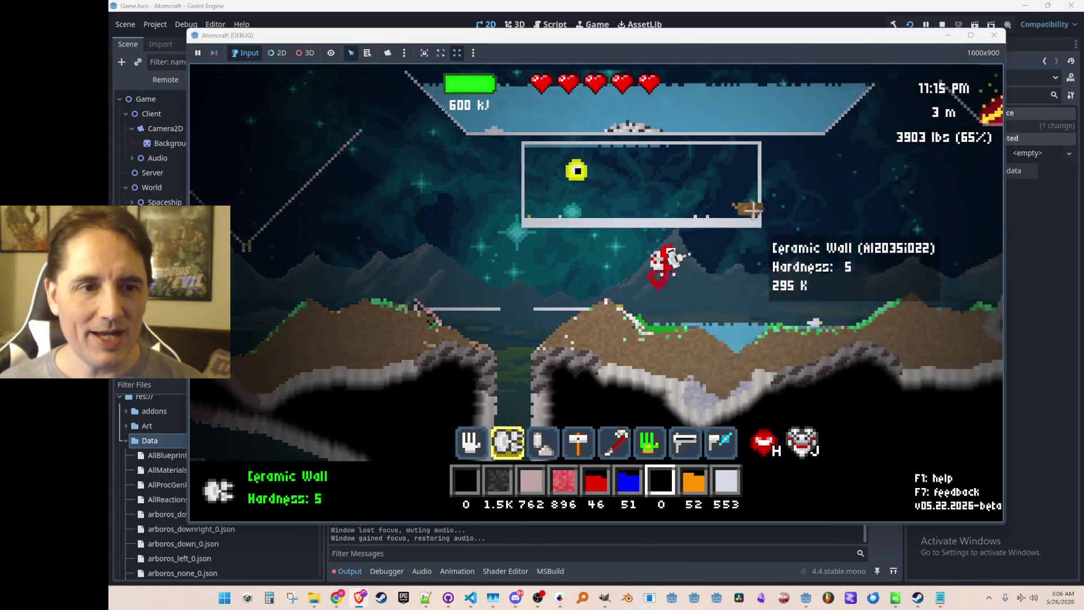
key(3)
key(6)
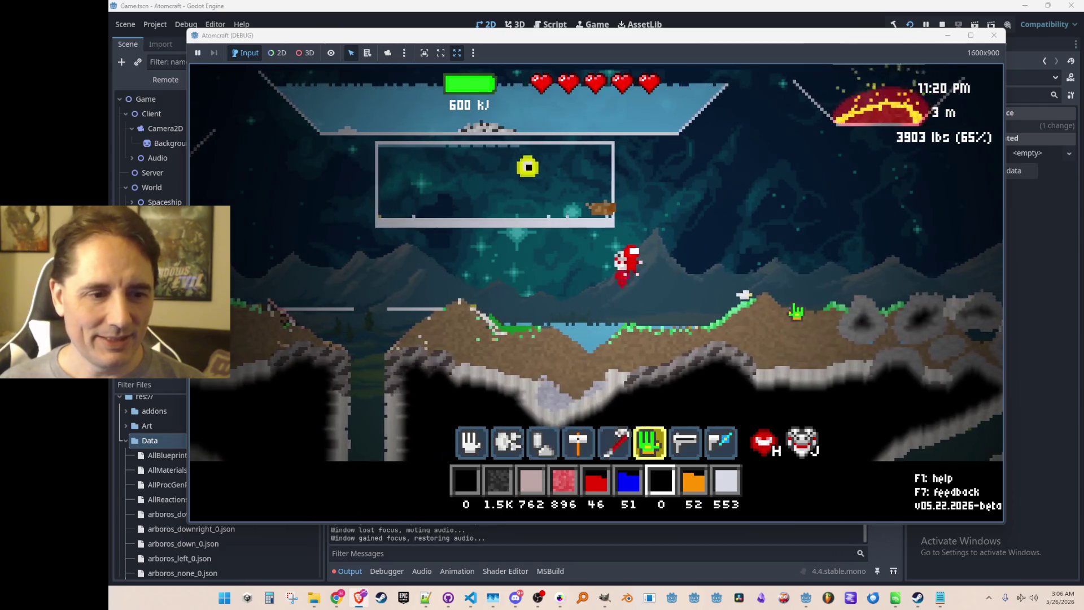
key(Tab)
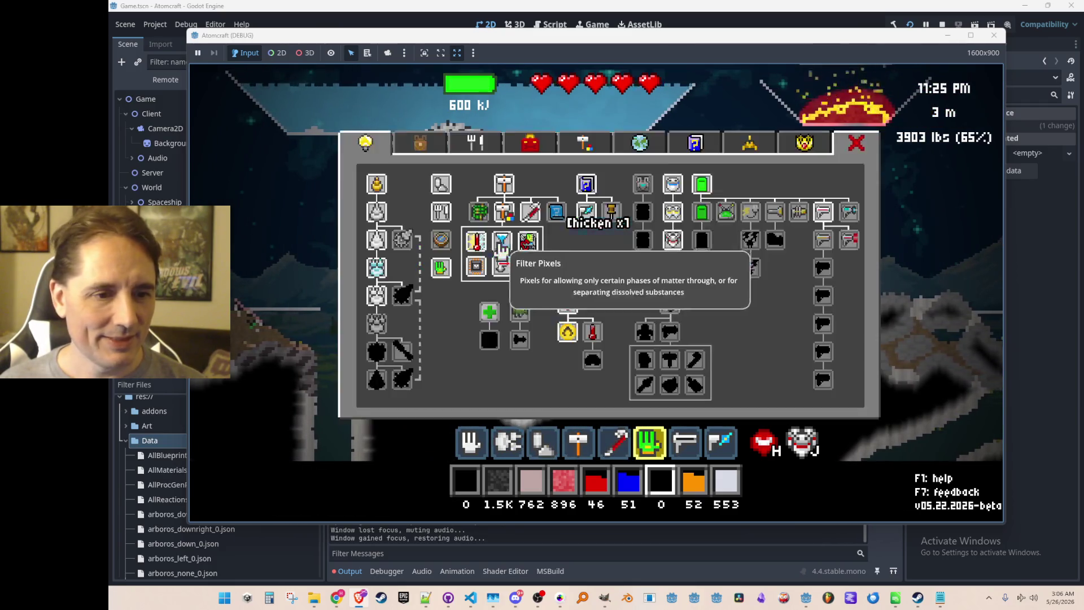
click(493, 147)
click(529, 145)
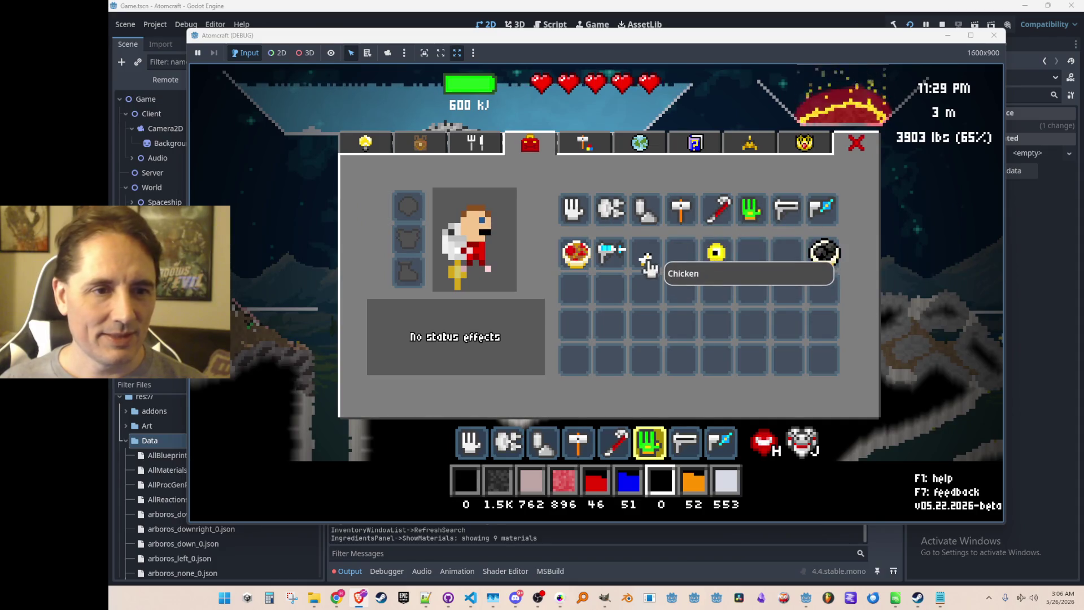
key(8)
key(Tab)
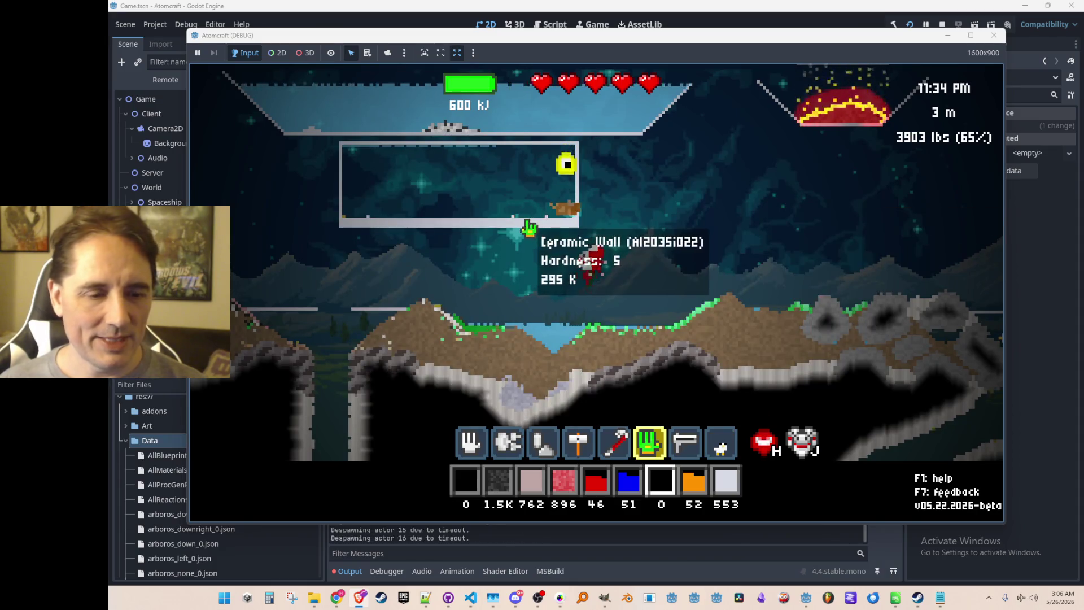
Dig down through the limestone to about -15 m, raising Limestone Gravel from 69 to 451
key(a)
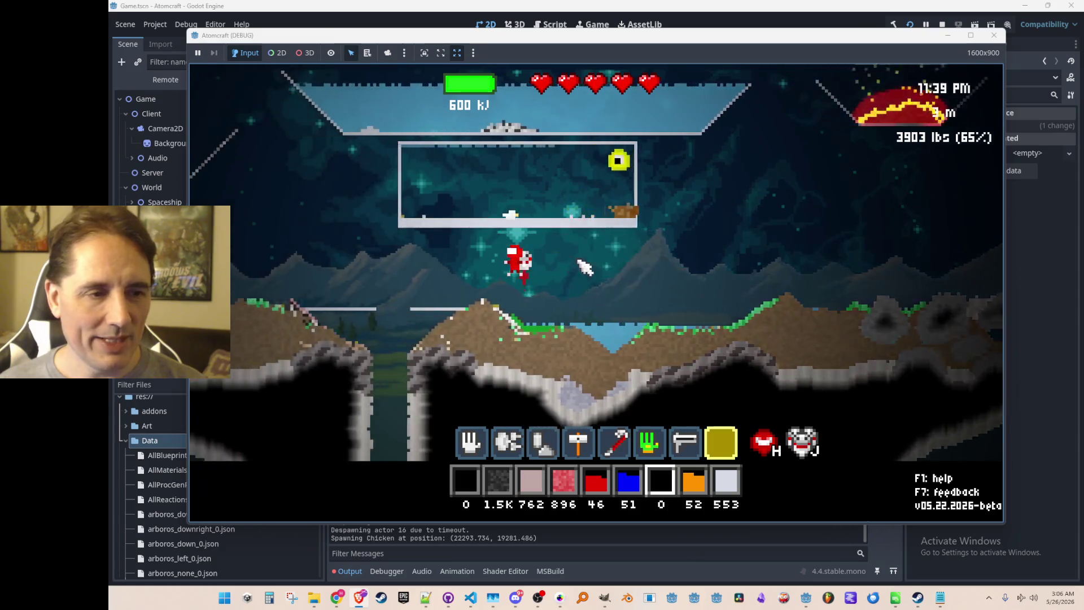
key(a)
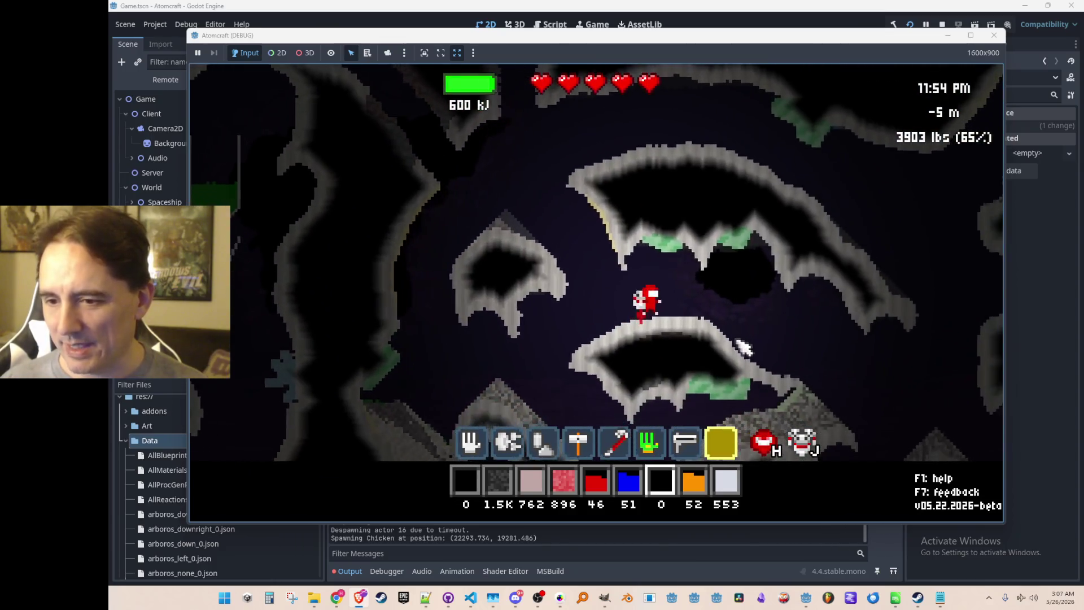
key(6)
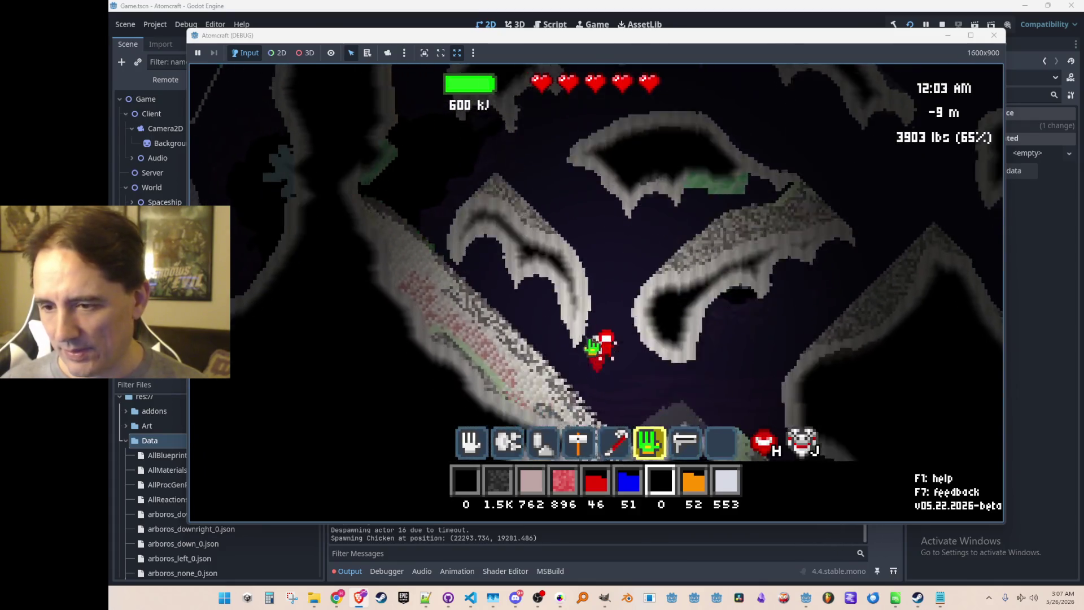
key(1)
key(2)
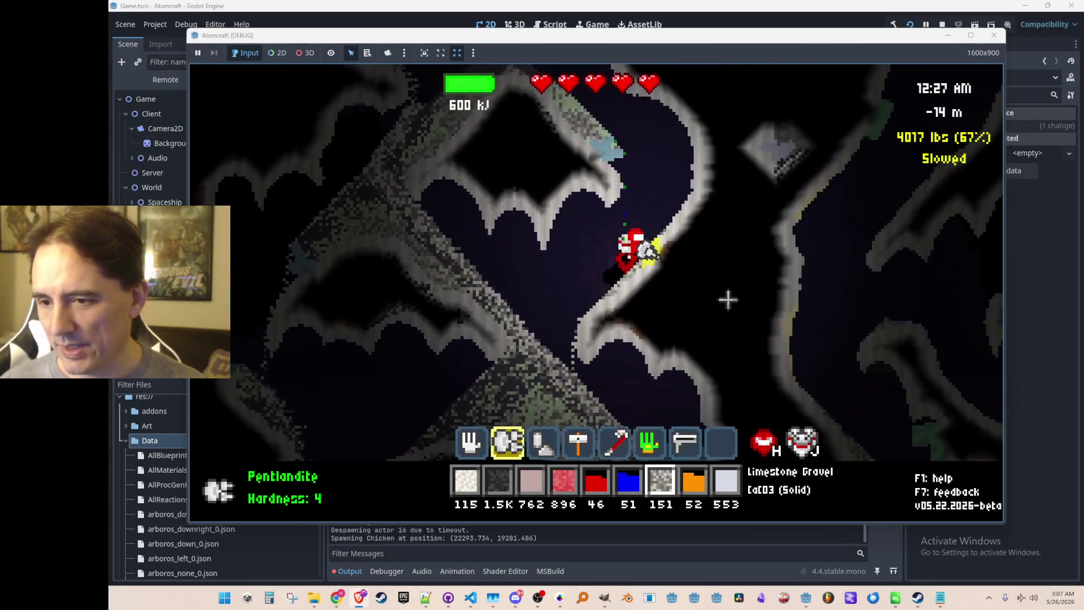
mouse_move(706, 369)
mouse_down()
mouse_move(670, 399)
mouse_move(719, 341)
mouse_move(655, 372)
mouse_up()
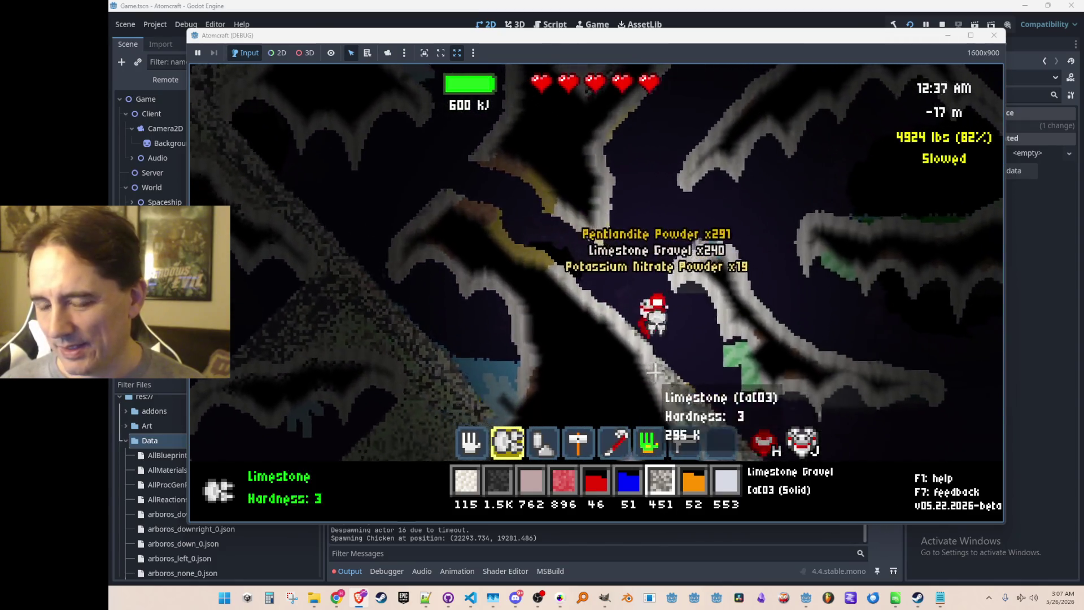
key(4)
key(d)
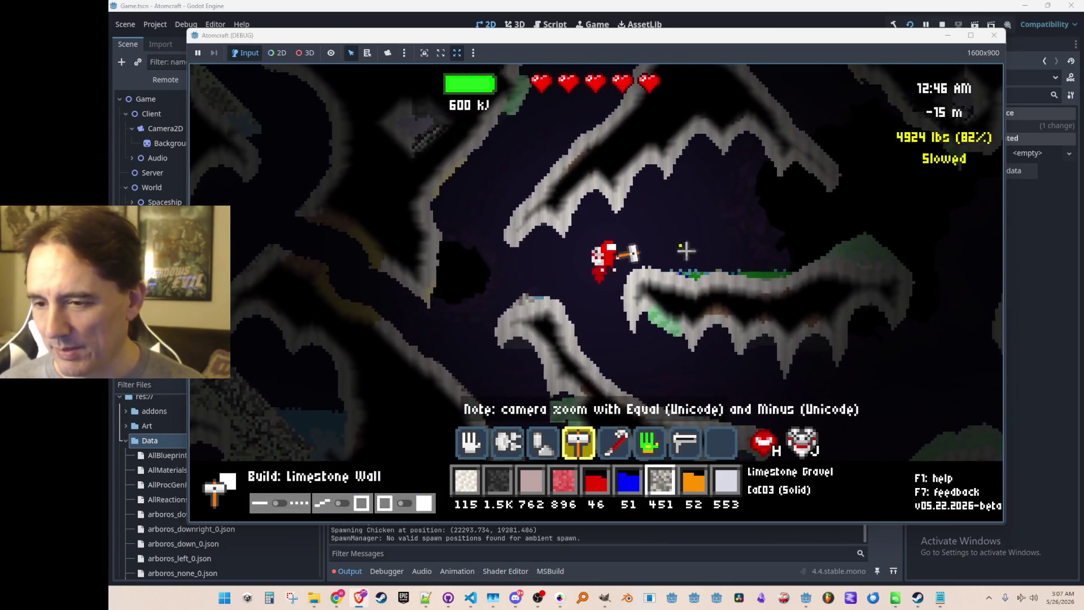
Build a tall limestone wall and two more wall strips in the cave
drag(719, 198, 719, 131)
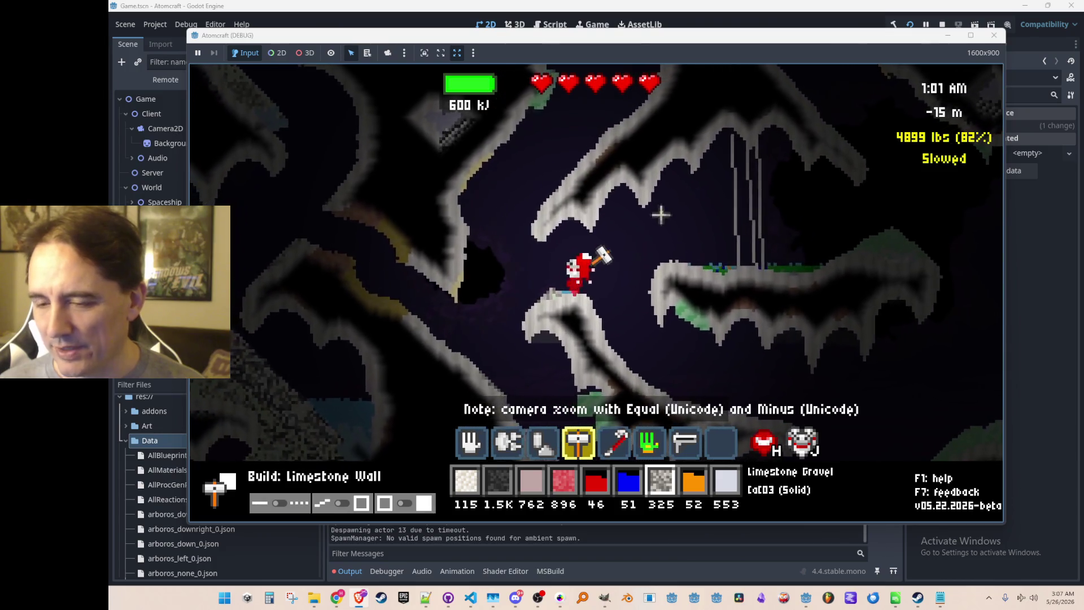
click(680, 183)
click(697, 202)
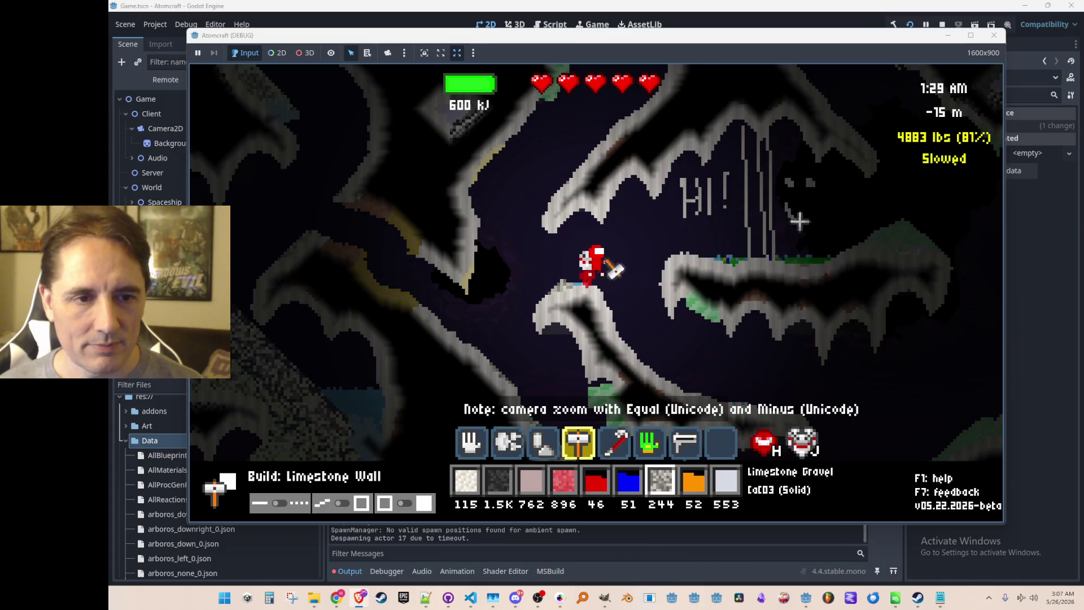
Fly back up toward the ledge, dump the remaining limestone gravel and open the inventory
key(d)
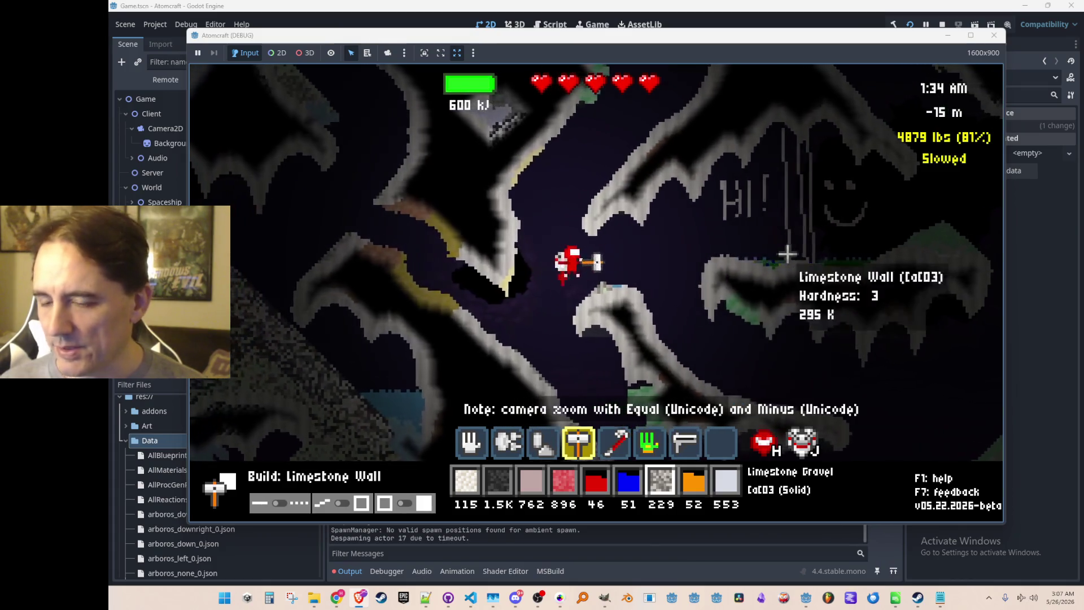
key(space)
key(a)
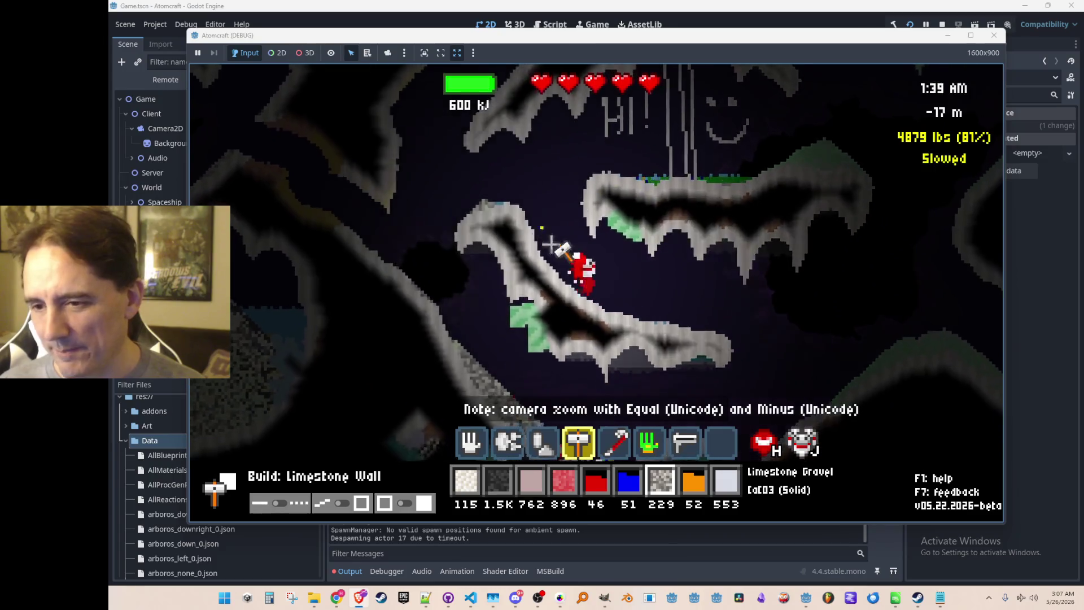
key(a)
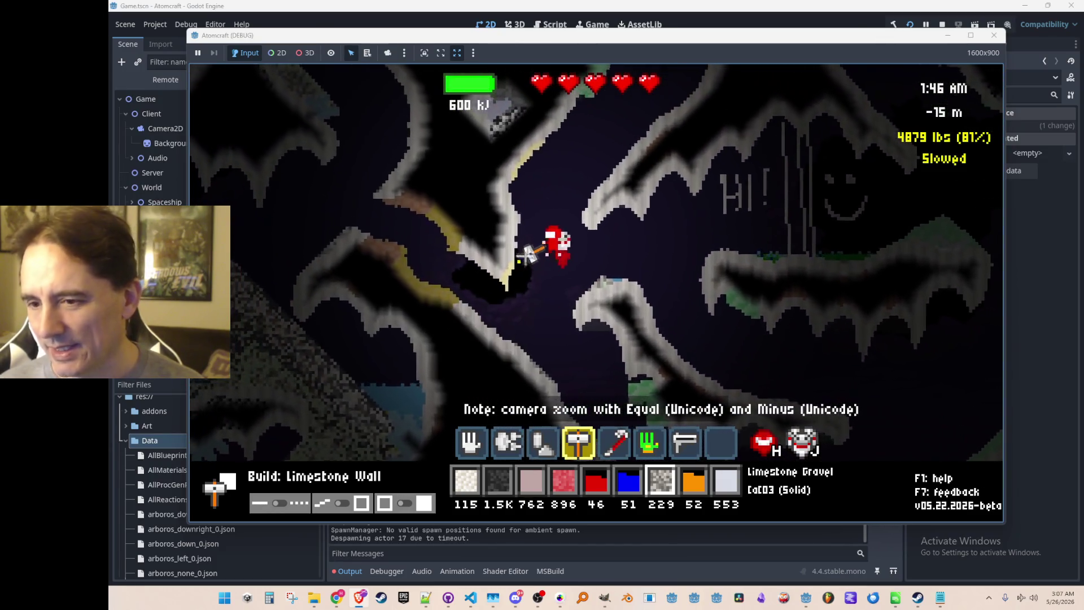
key(space)
key(d)
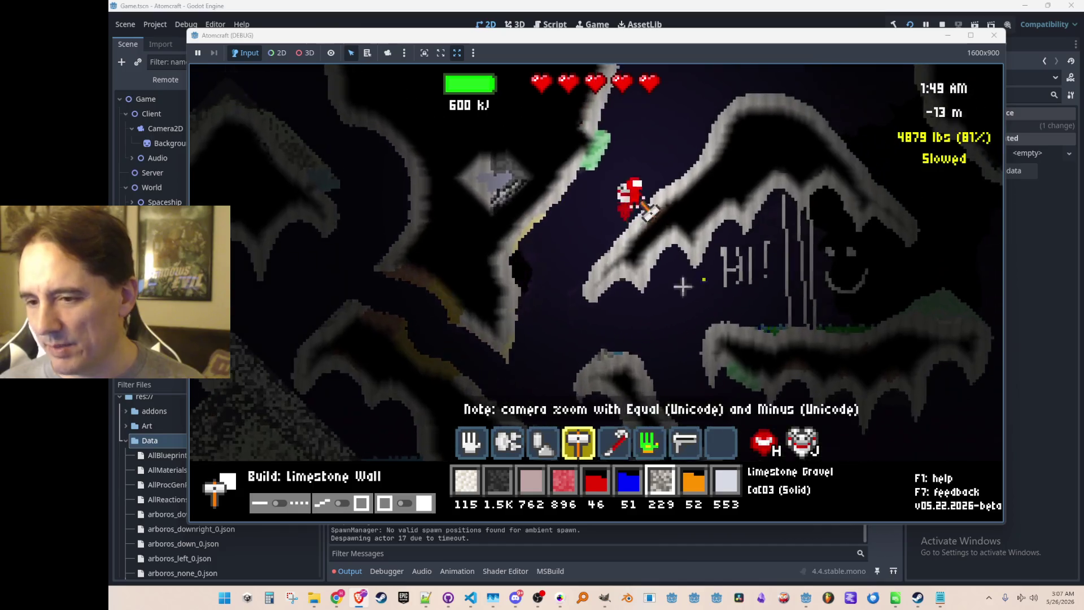
key(a)
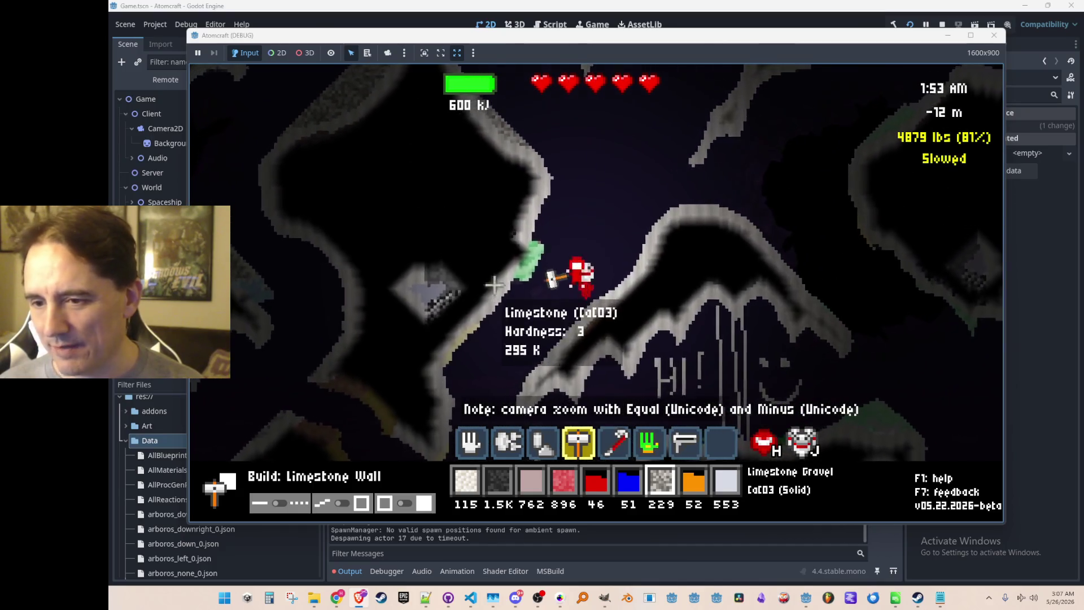
key(a)
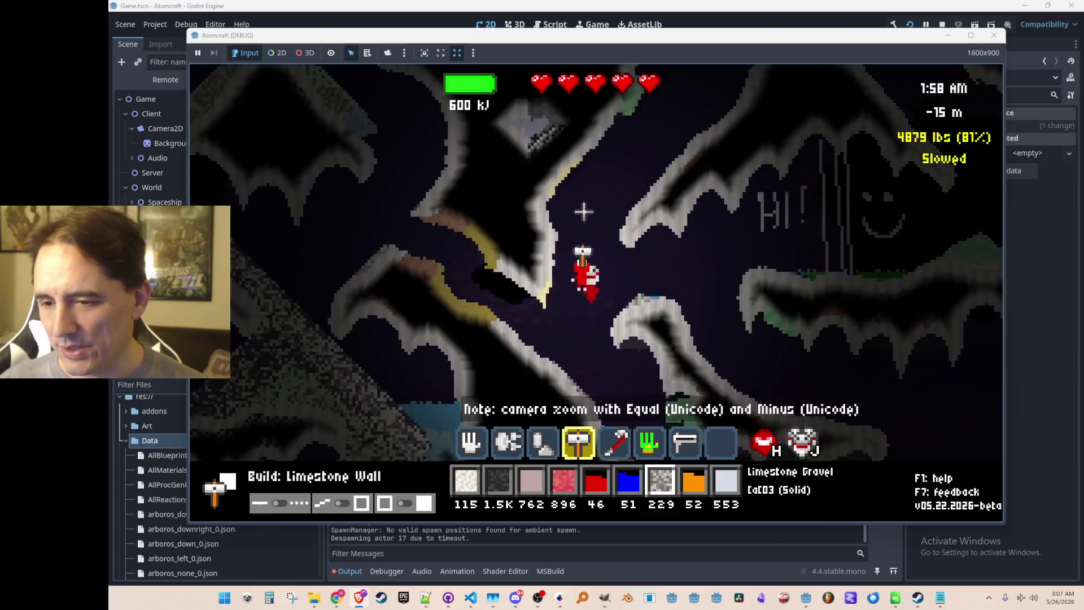
key(space)
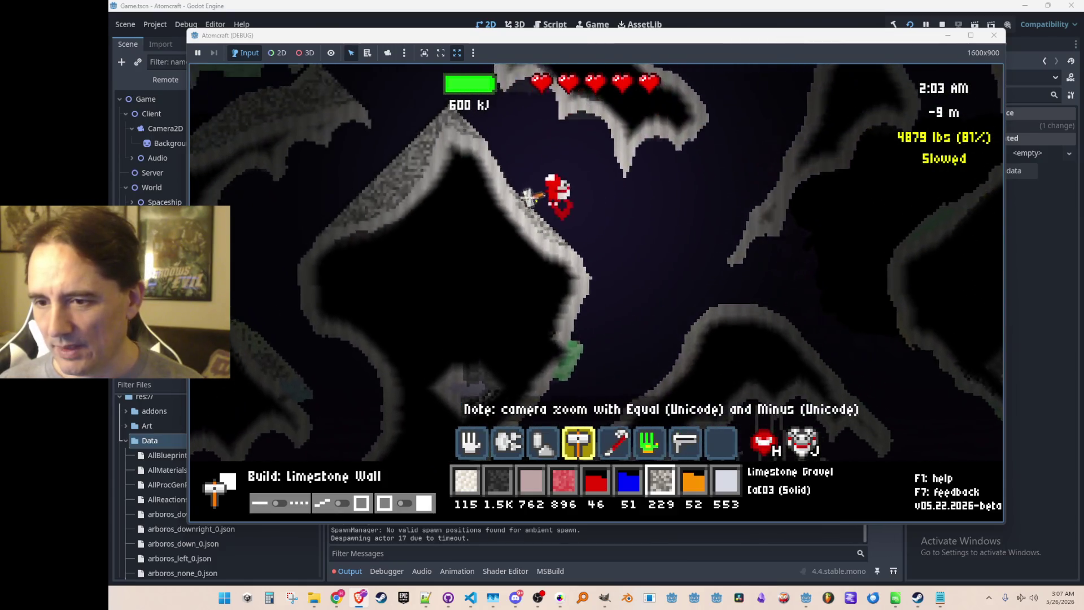
key(space)
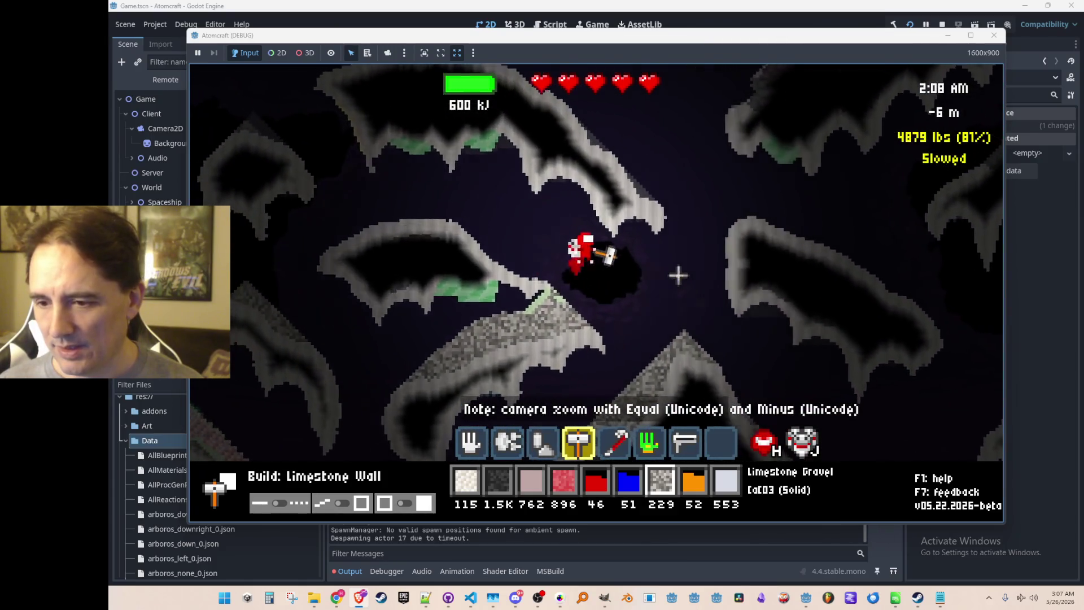
key(space)
click(642, 247)
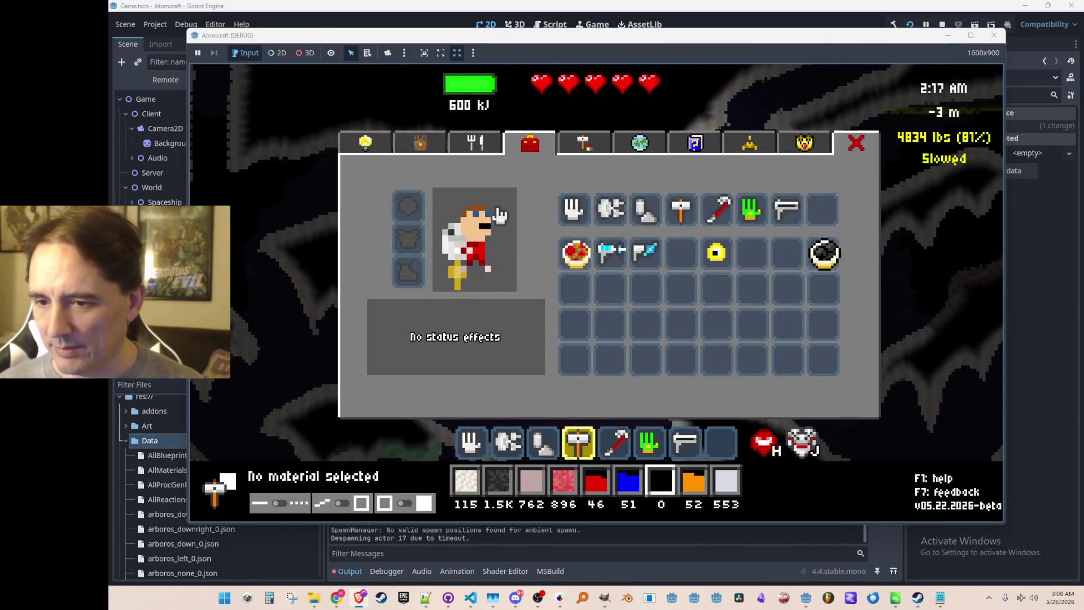
Sort carried materials by weight and apply Pentlandite Powder and Lead Sulfide to material slots
click(423, 147)
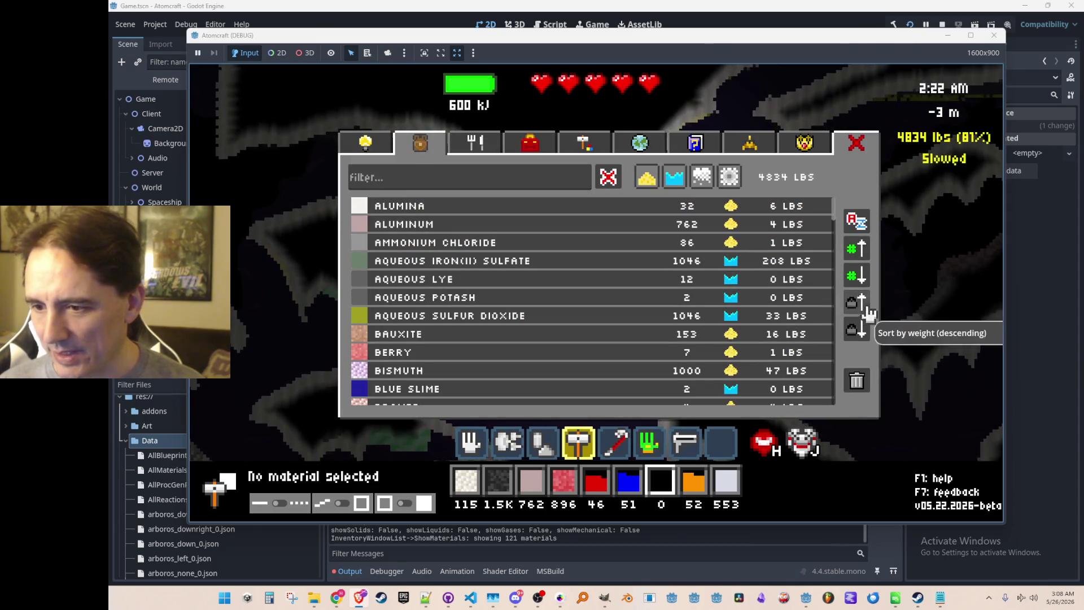
click(551, 207)
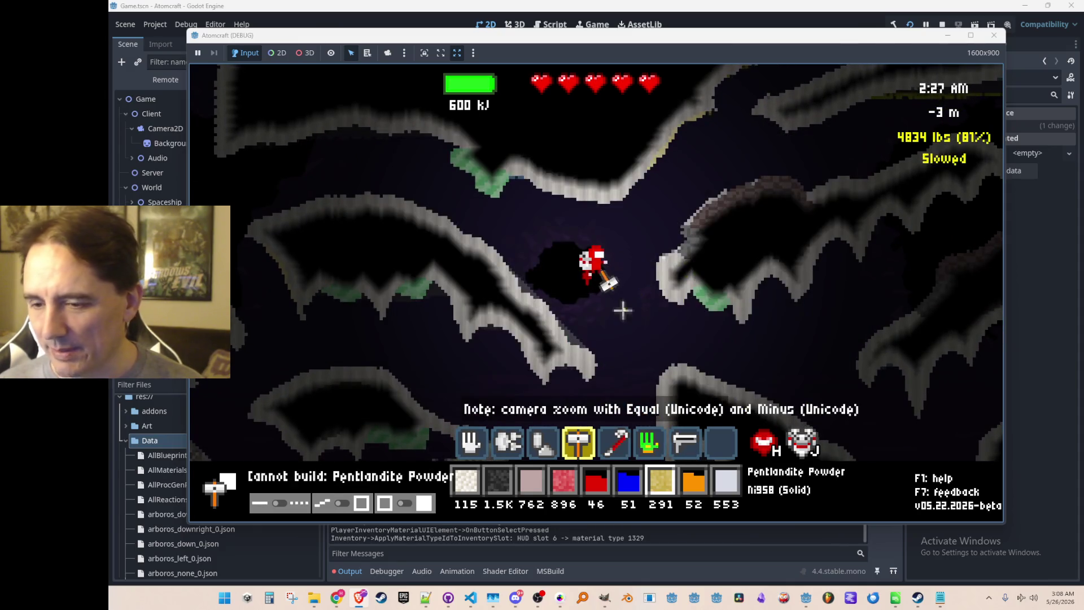
key(i)
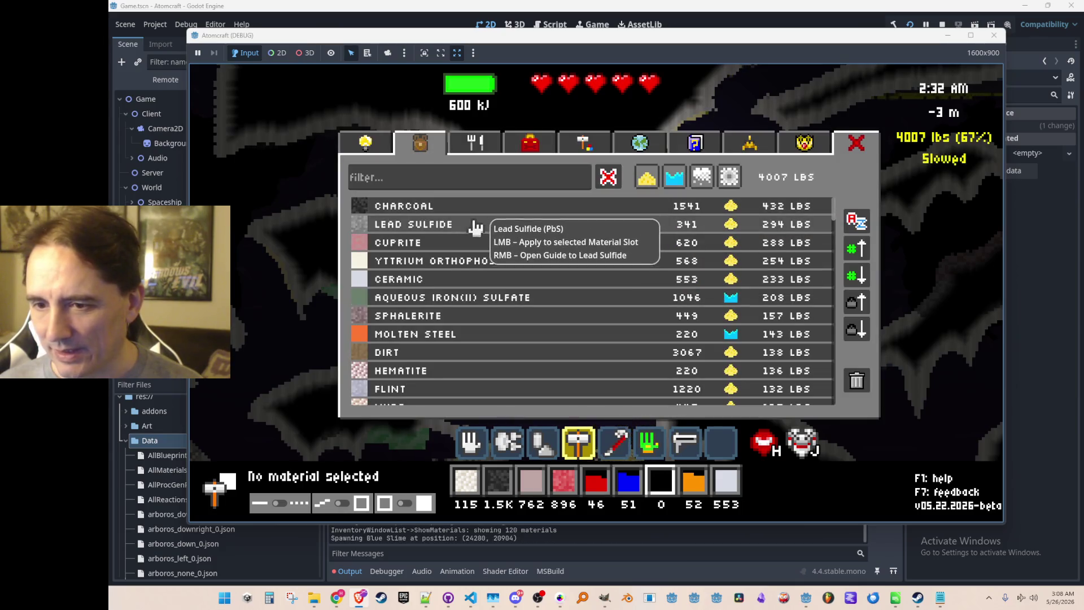
click(514, 224)
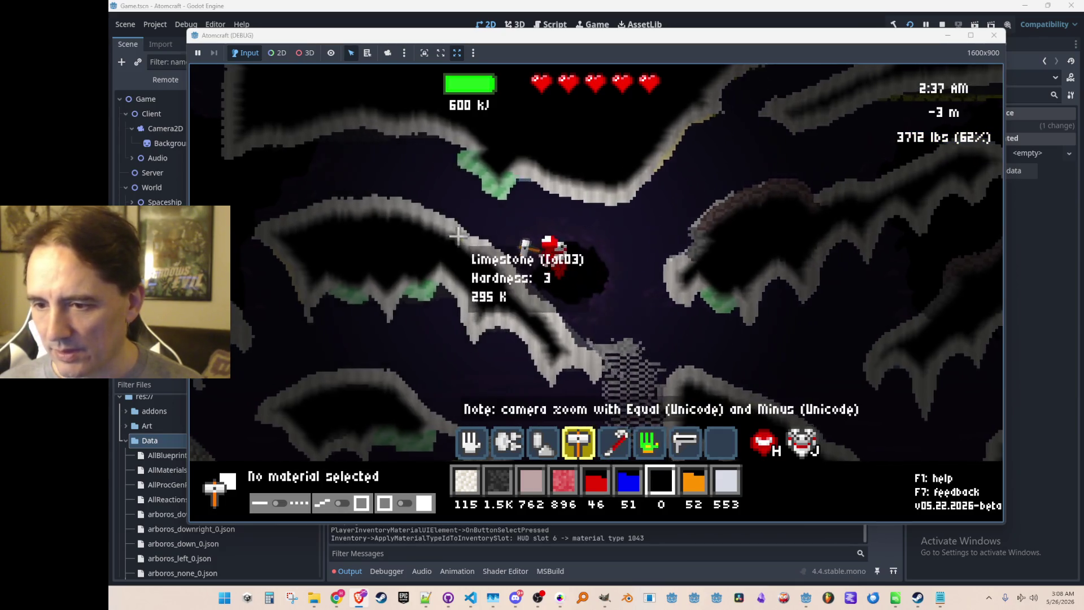
scroll(654, 237, down, 1)
scroll(564, 338, up, 3)
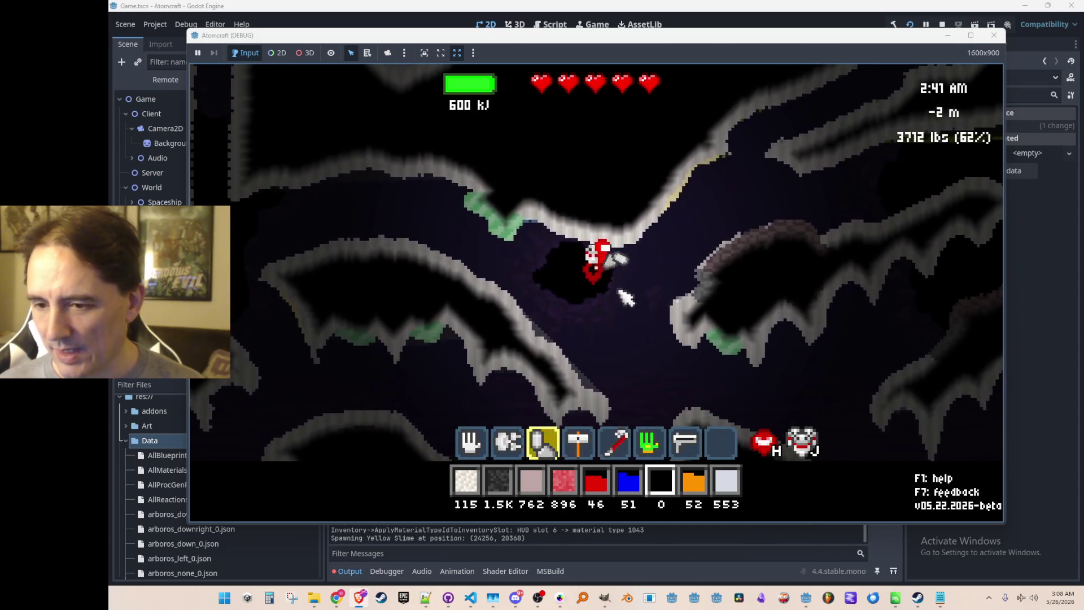
Fly up to the furnaces, move the steam into the right tube and return scooped coal and metal to the funnel
key(w)
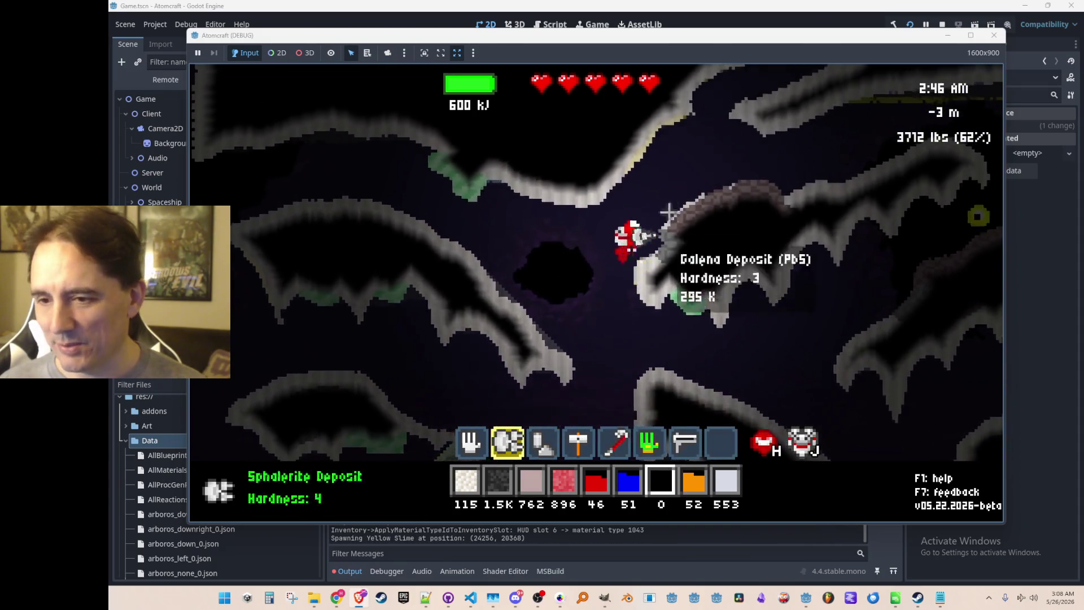
key(w)
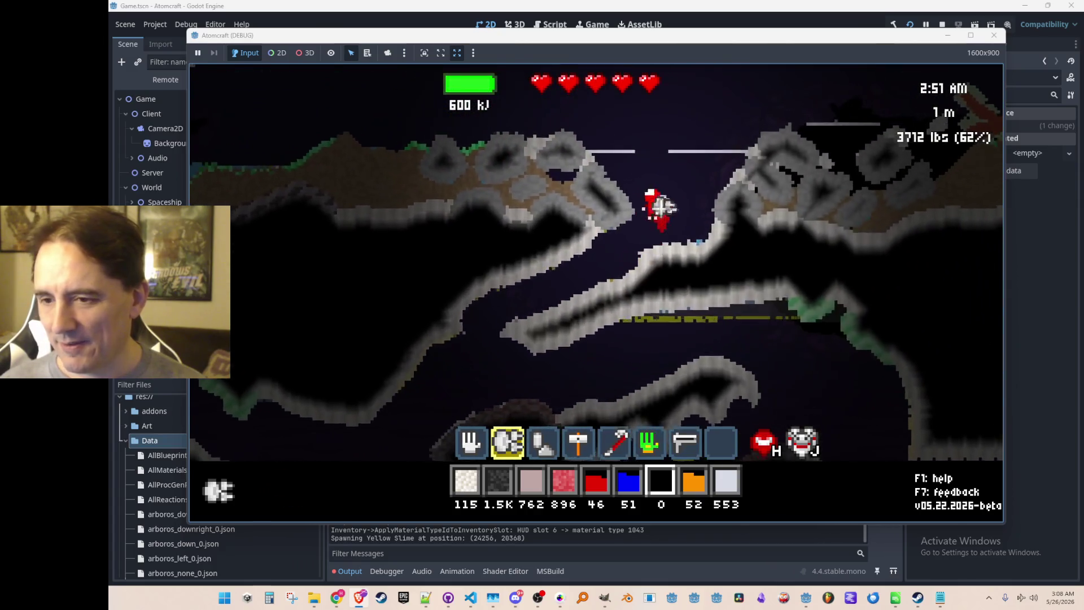
key(w)
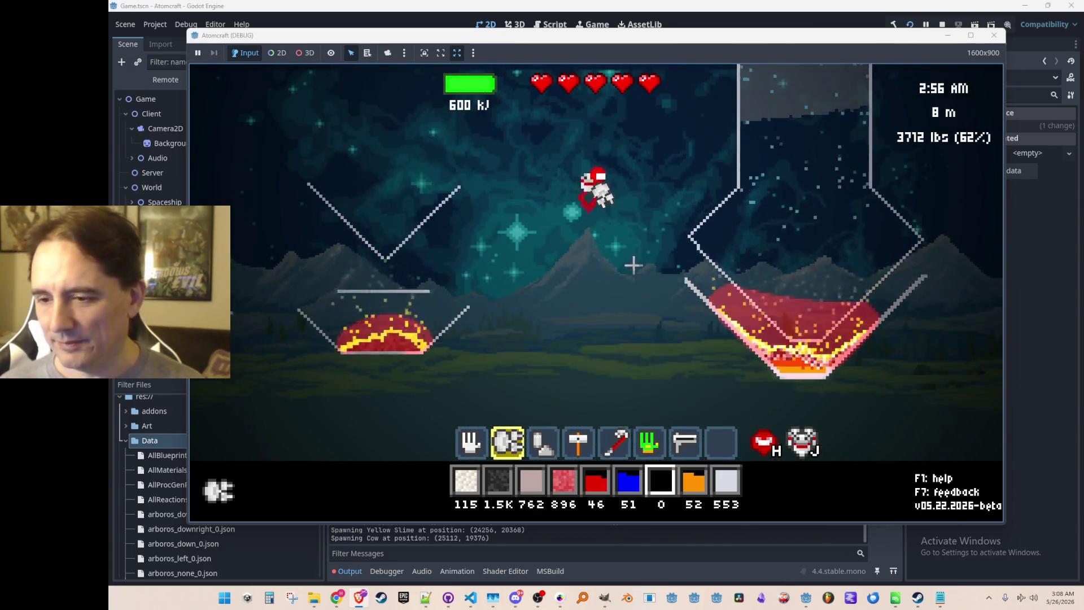
key(w)
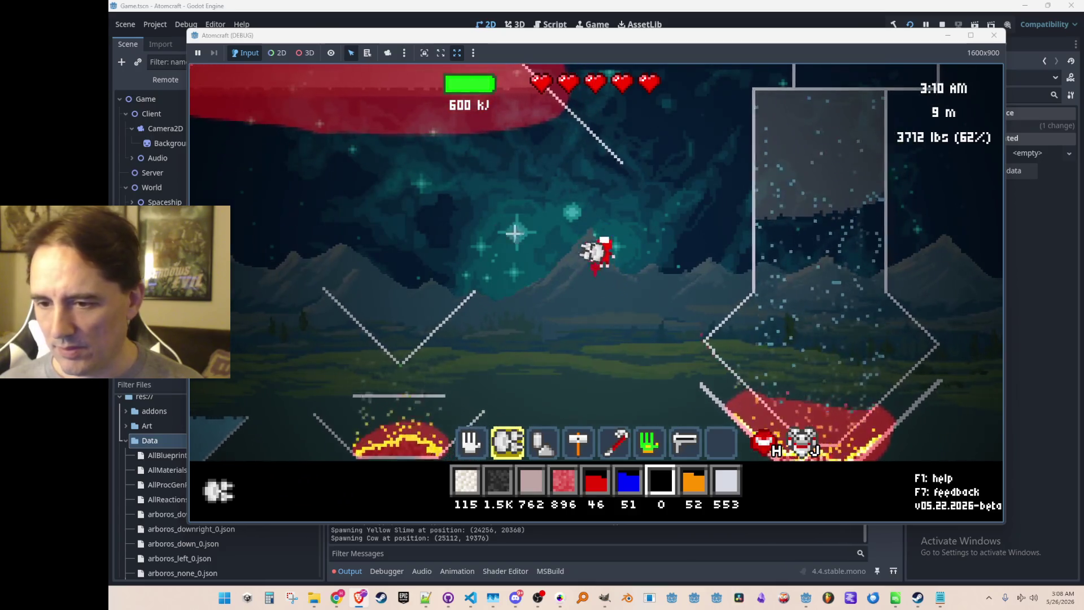
key(1)
mouse_move(485, 187)
mouse_down()
mouse_move(380, 152)
mouse_move(284, 153)
mouse_move(494, 136)
mouse_move(615, 179)
mouse_move(720, 248)
mouse_up()
right_click(813, 351)
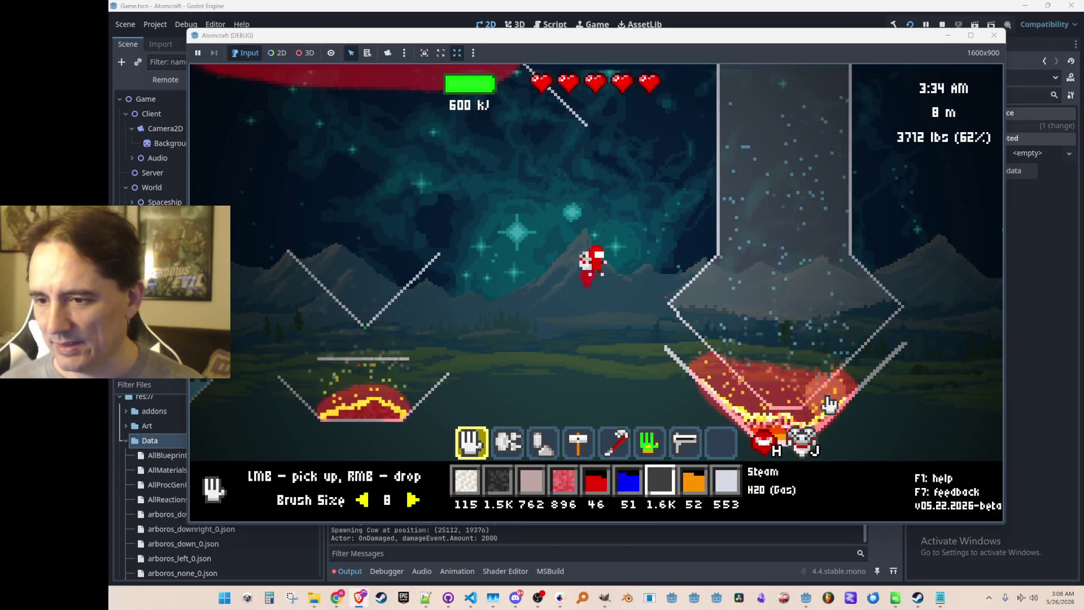
drag(805, 412, 796, 387)
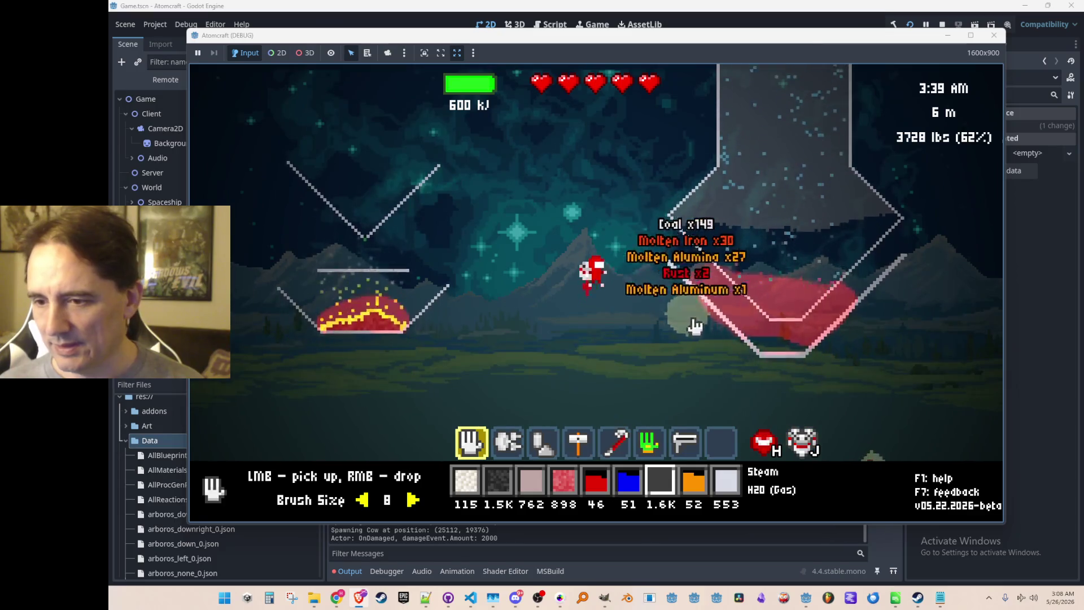
right_click(790, 306)
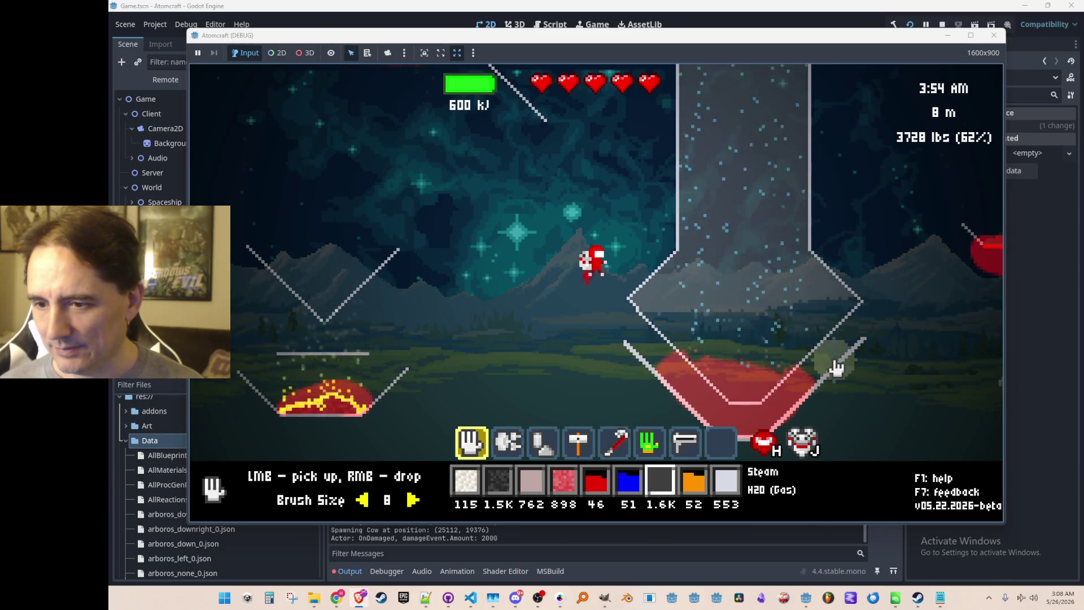
Fly up past the water container and dump charcoal onto the lava pile
key(a)
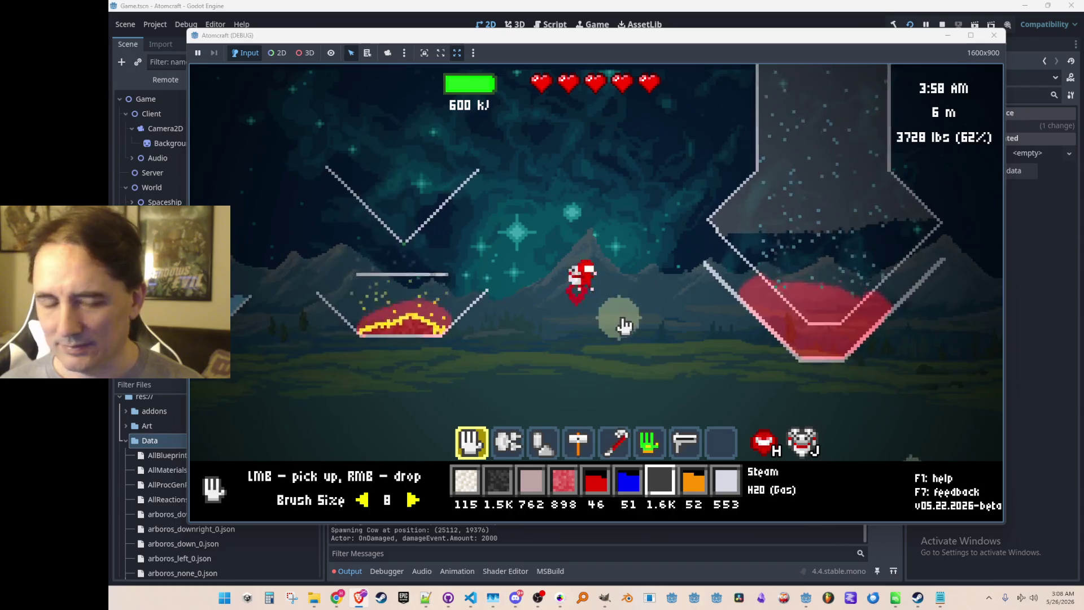
key(d)
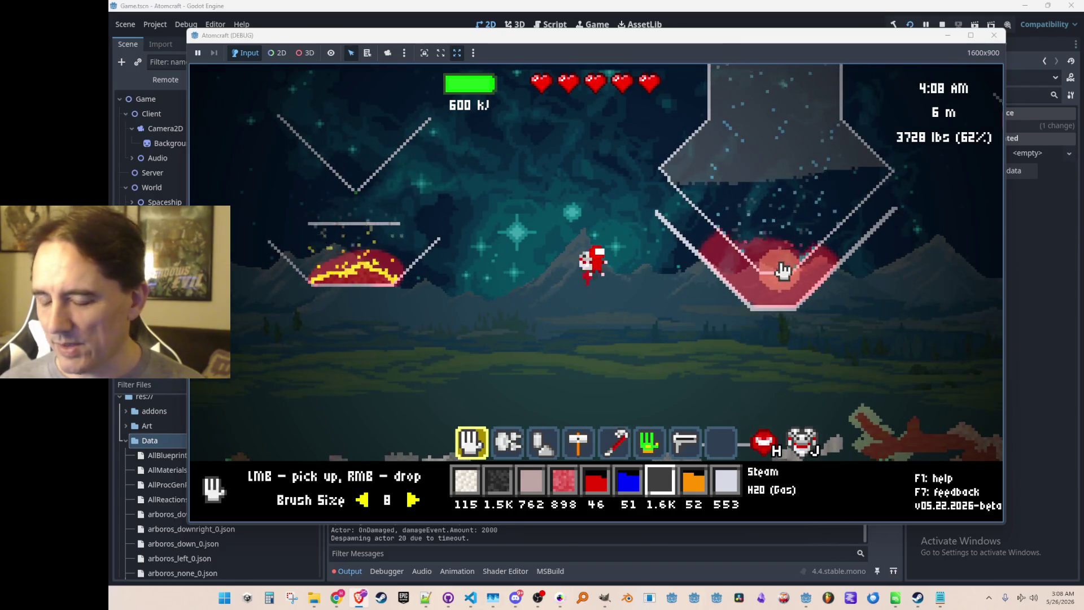
key(w)
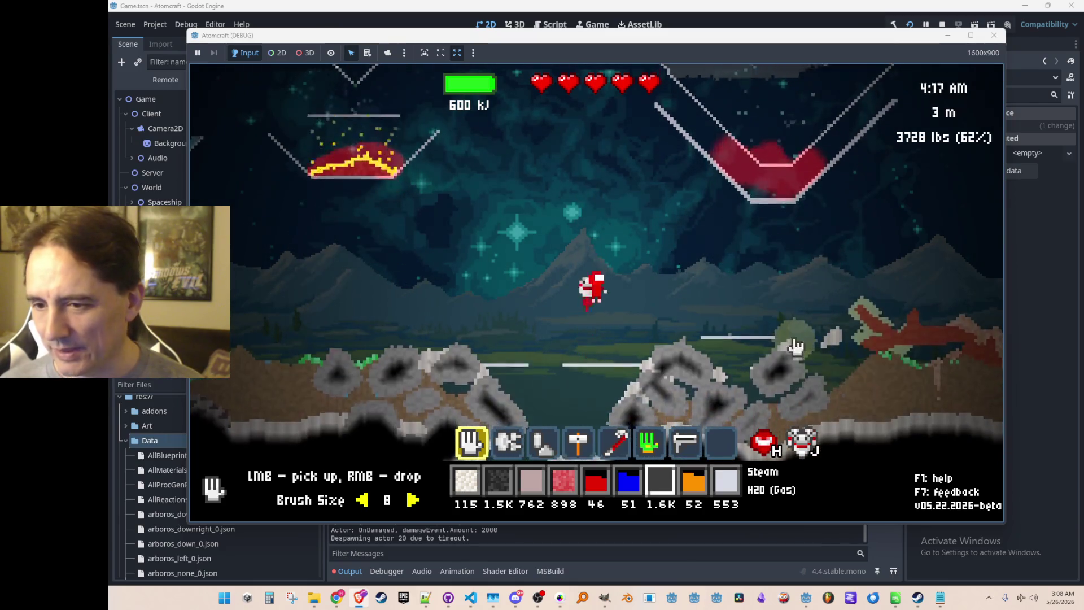
key(w)
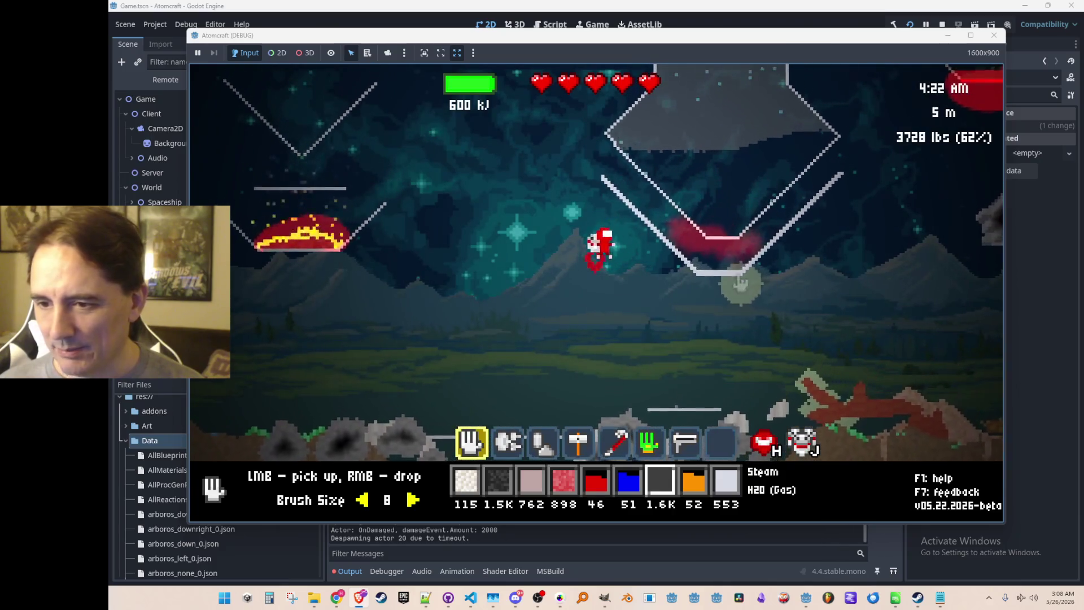
key(w)
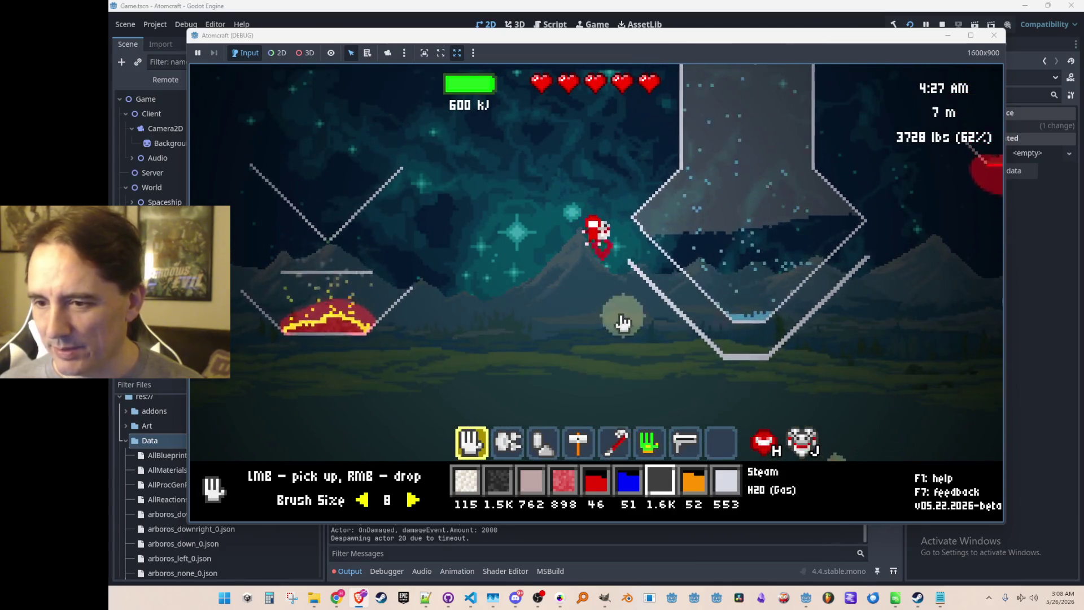
key(w)
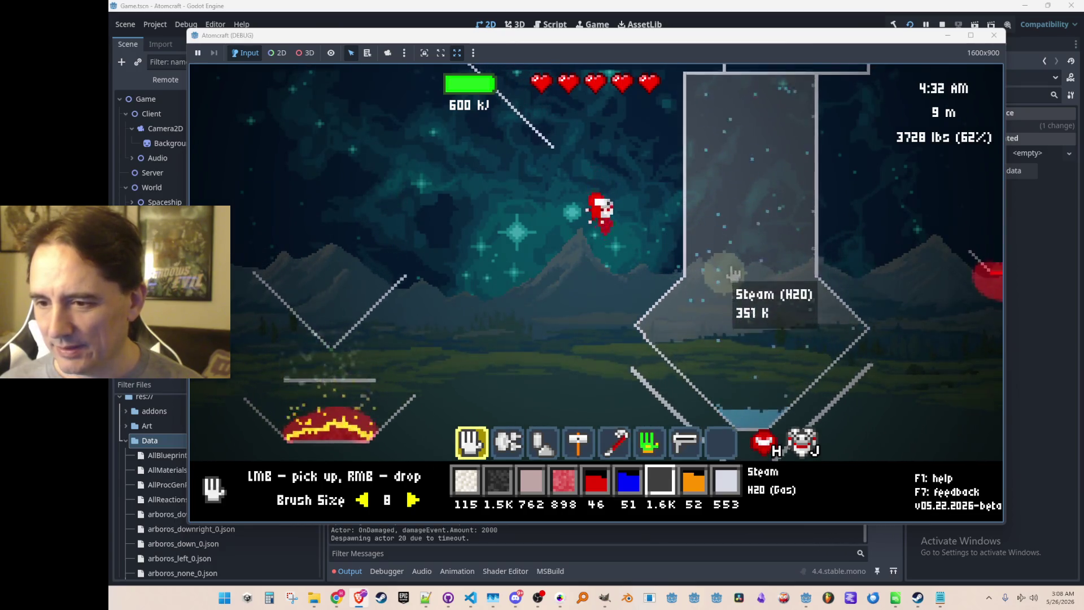
scroll(619, 294, up, 5)
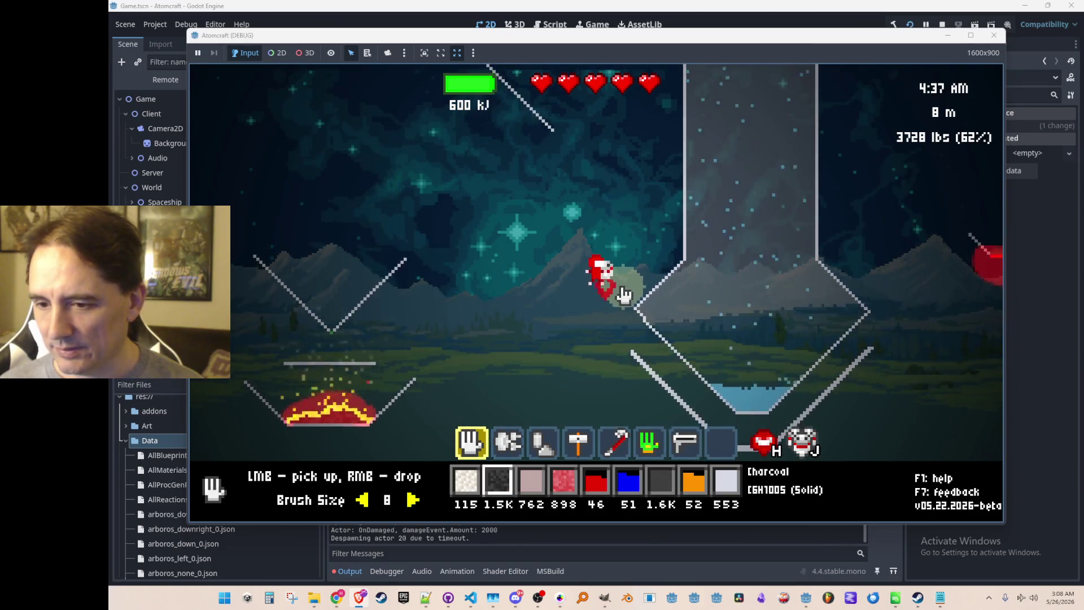
right_click(337, 374)
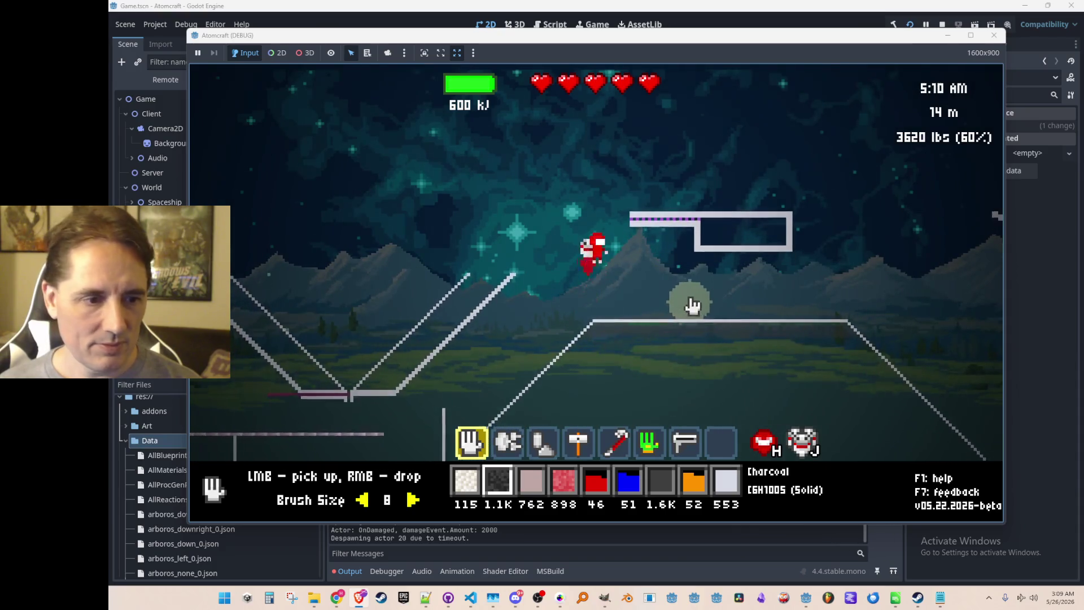
Filter the inventory by 'molten', equip Molten Iron and fly up above the furnace
scroll(692, 298, down, 2)
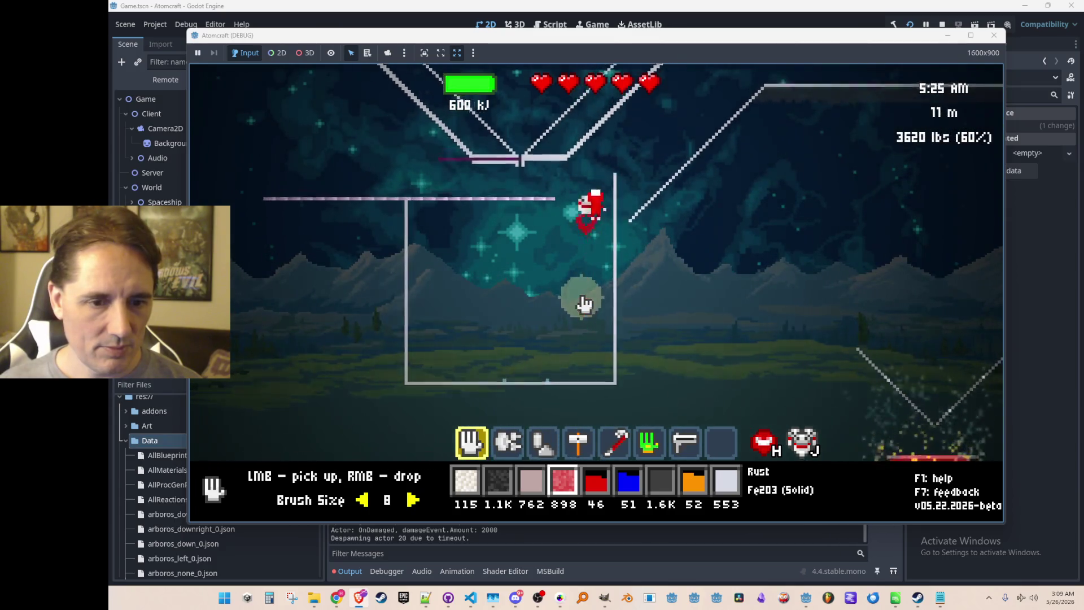
scroll(581, 302, down, 1)
scroll(577, 296, up, 1)
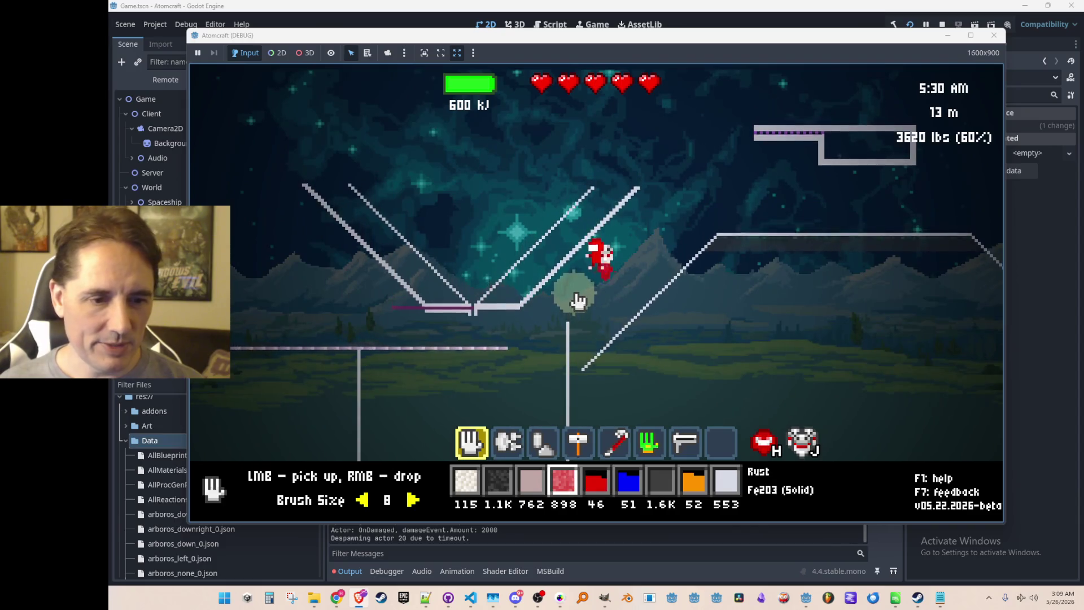
text(i)
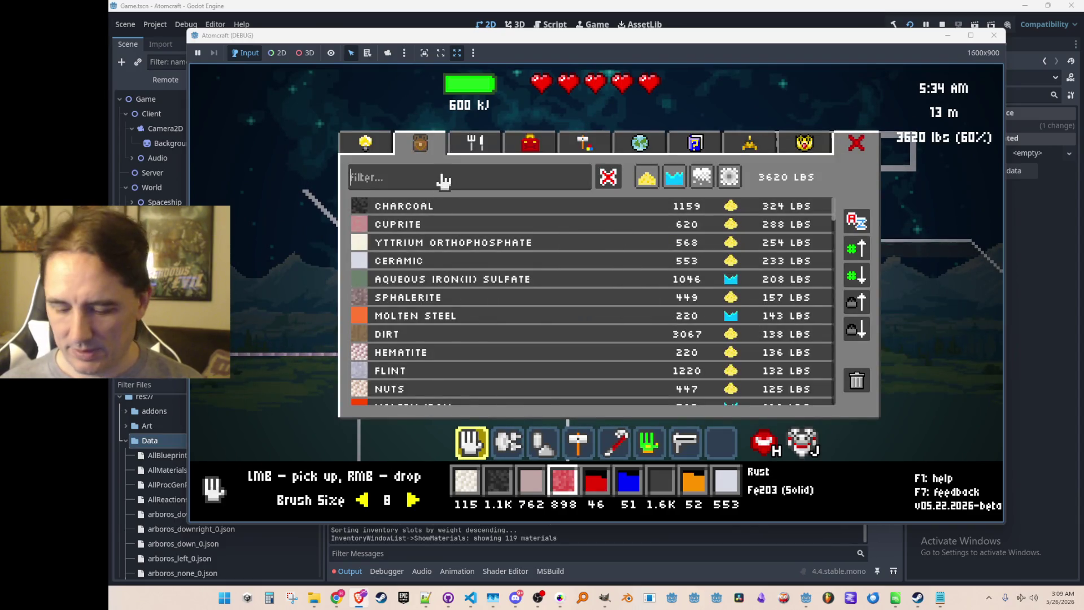
text(molten)
click(446, 225)
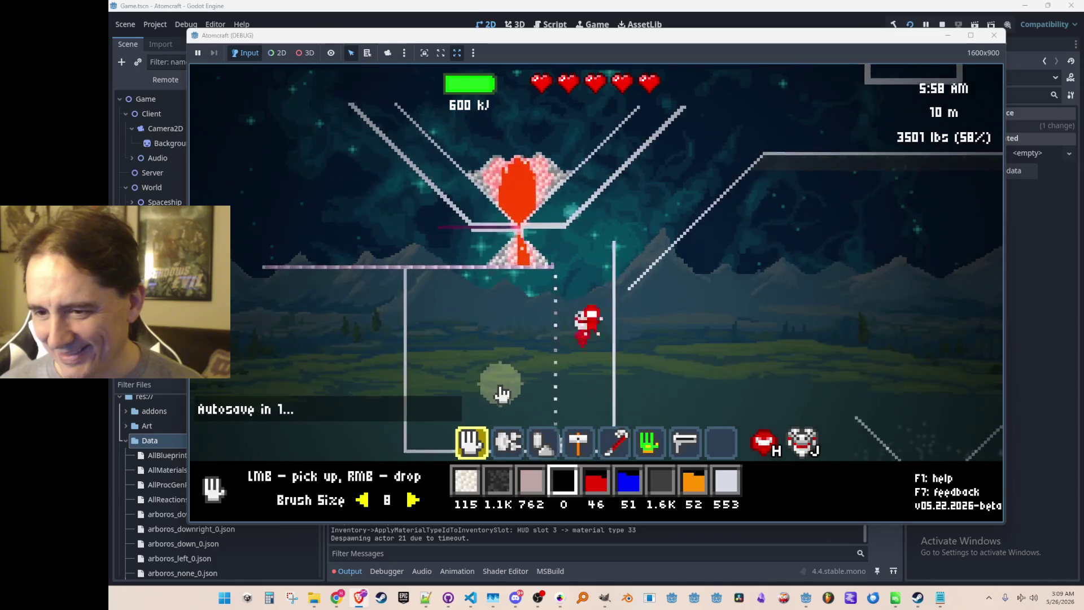
key(w)
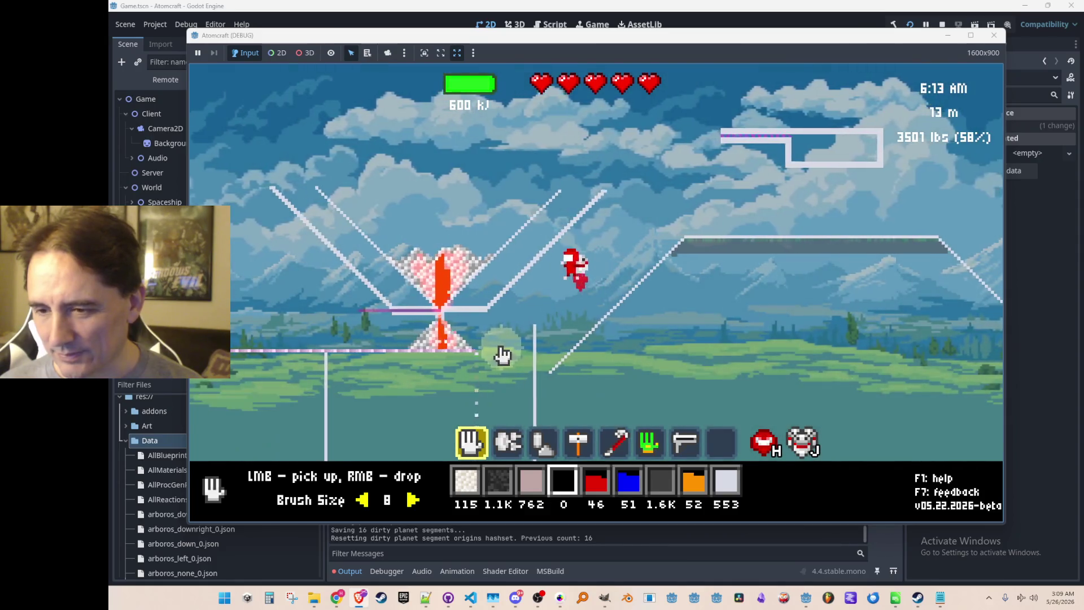
key(w)
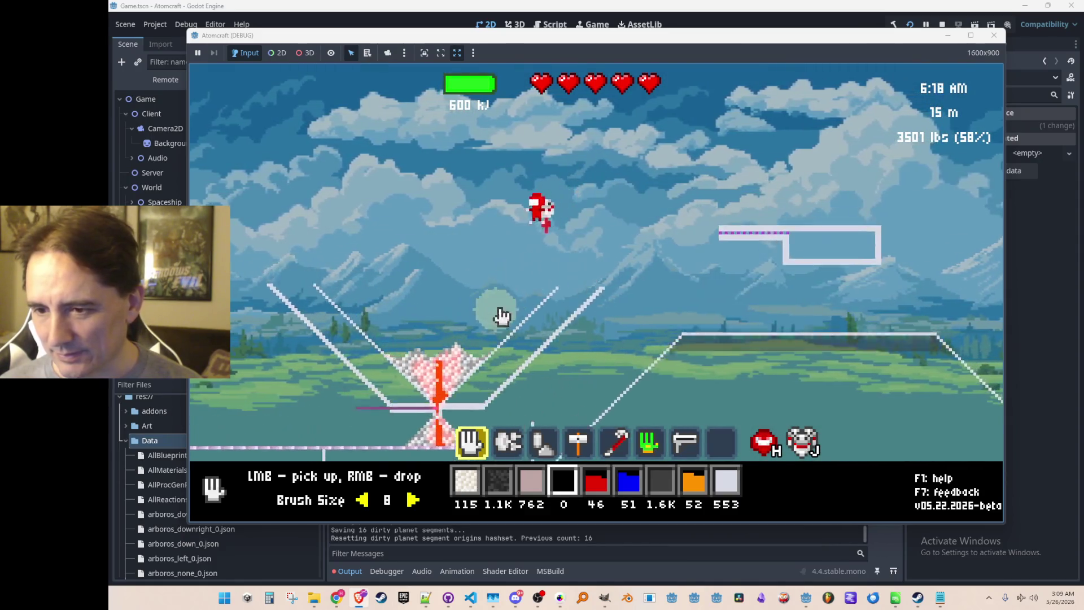
scroll(595, 297, down, 1)
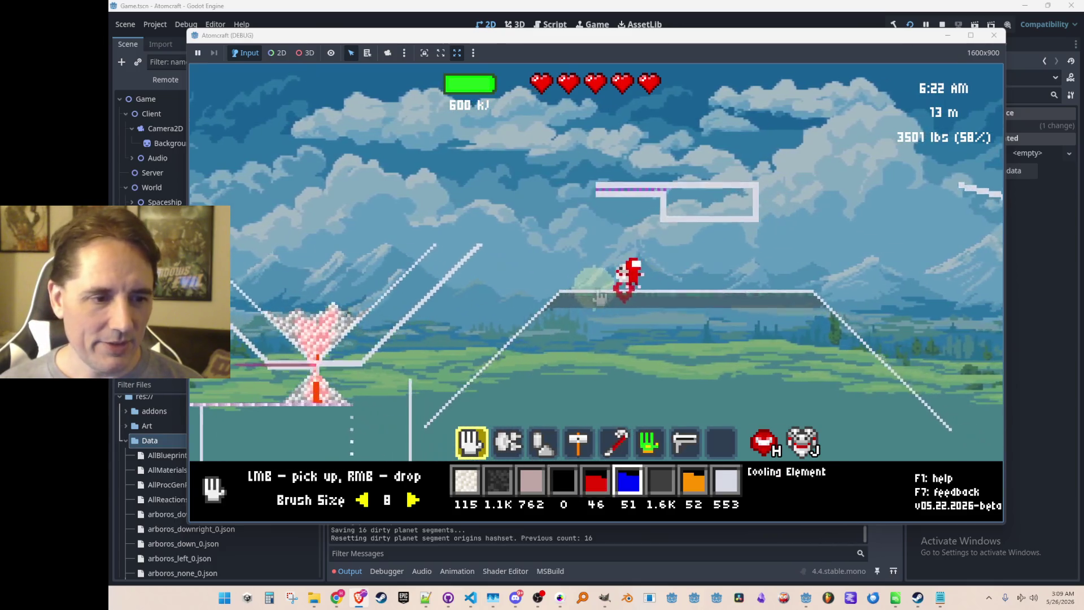
scroll(599, 296, up, 3)
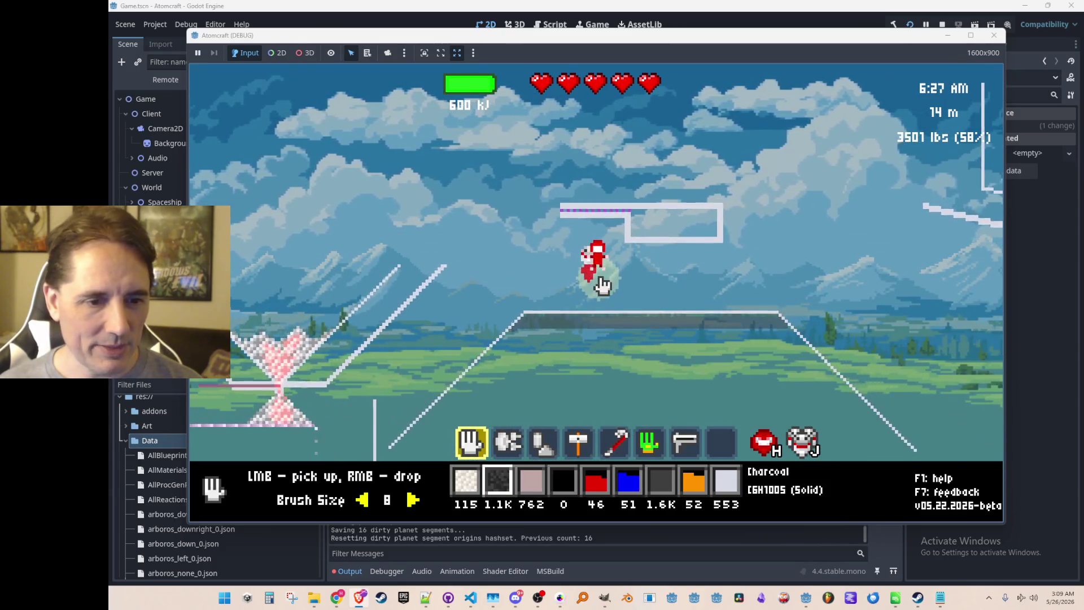
scroll(621, 289, down, 2)
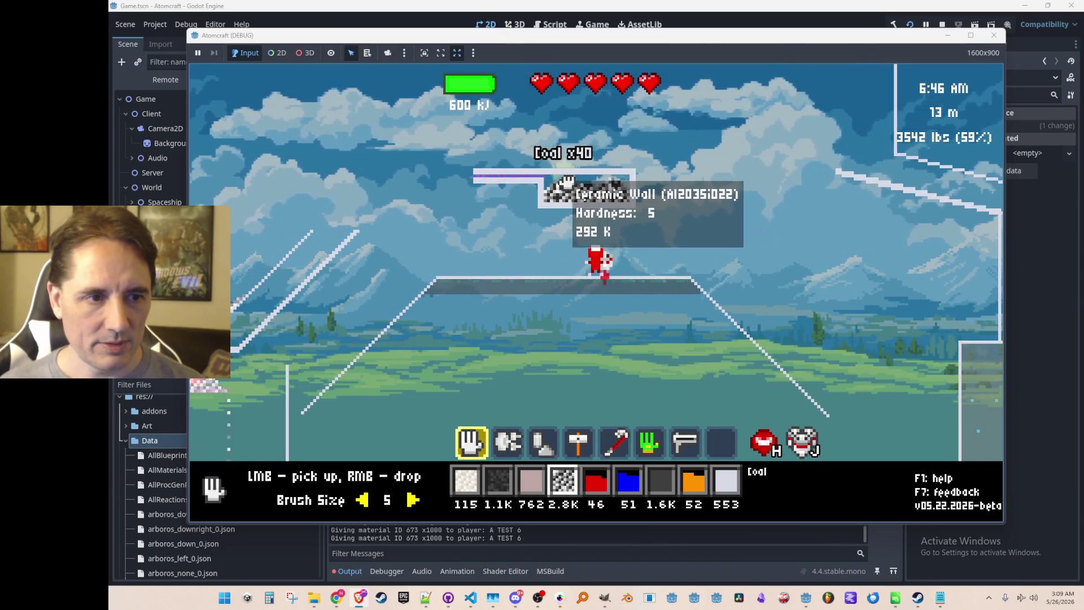
Search the inventory for 'hydr', equip Hydrogen Gas and release it into the sky
scroll(702, 241, up, 2)
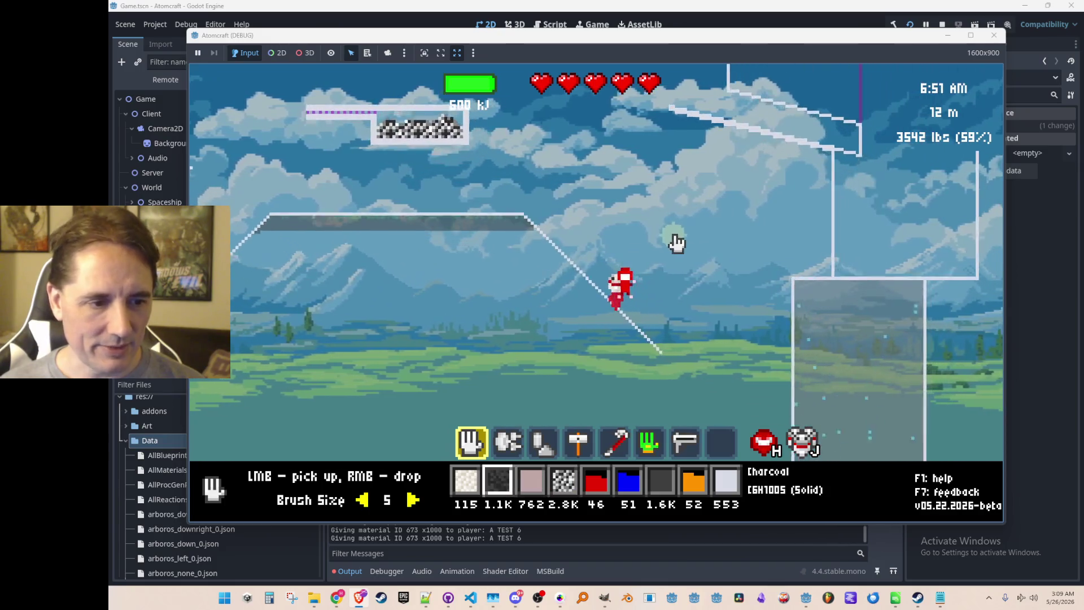
scroll(669, 245, up, 1)
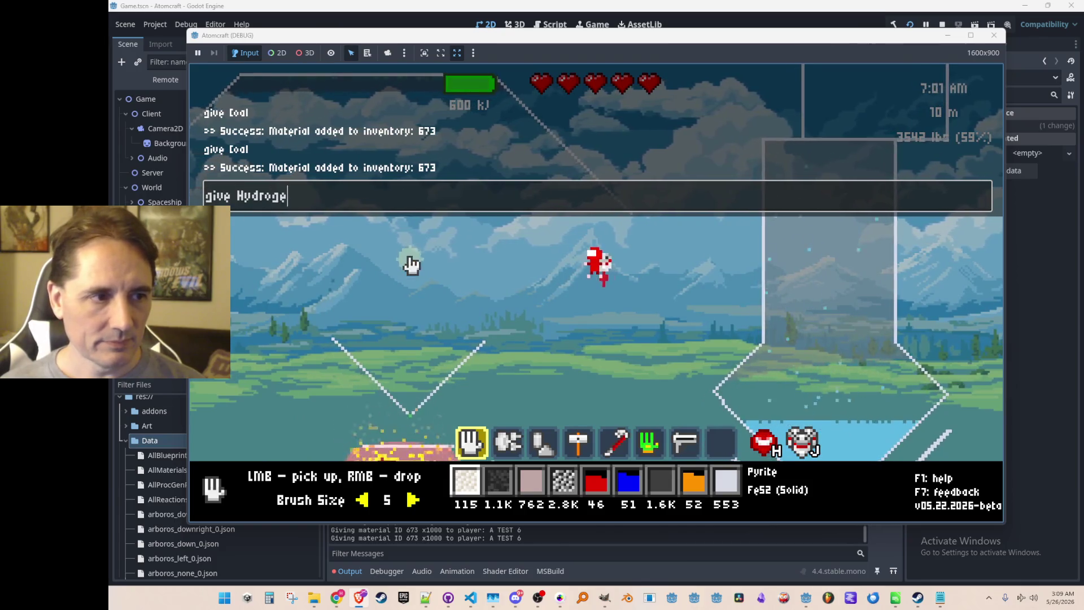
text(i)
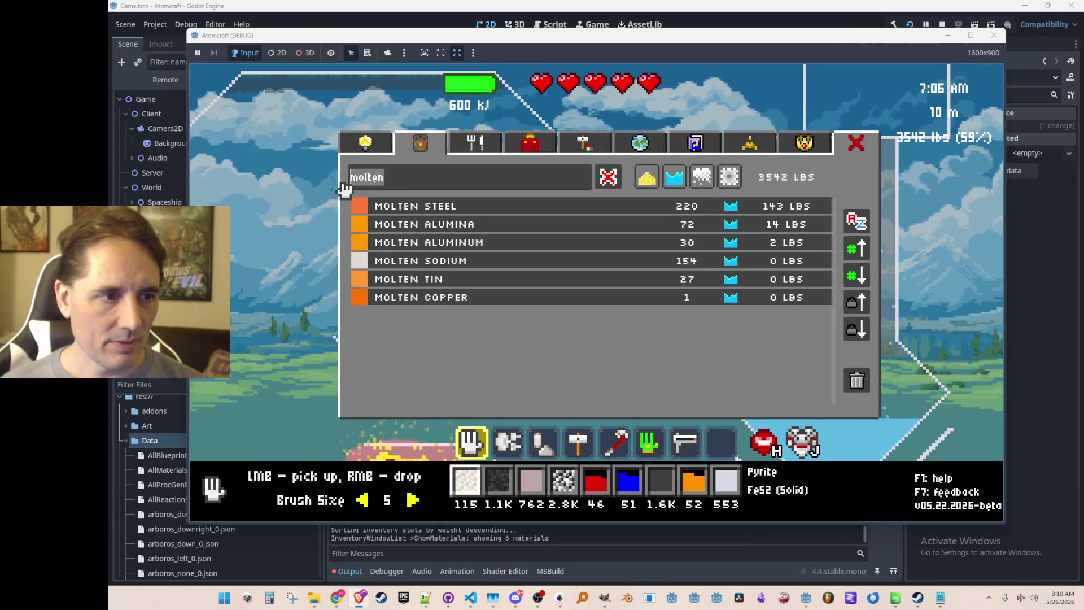
text(hydr)
click(443, 213)
right_click(418, 339)
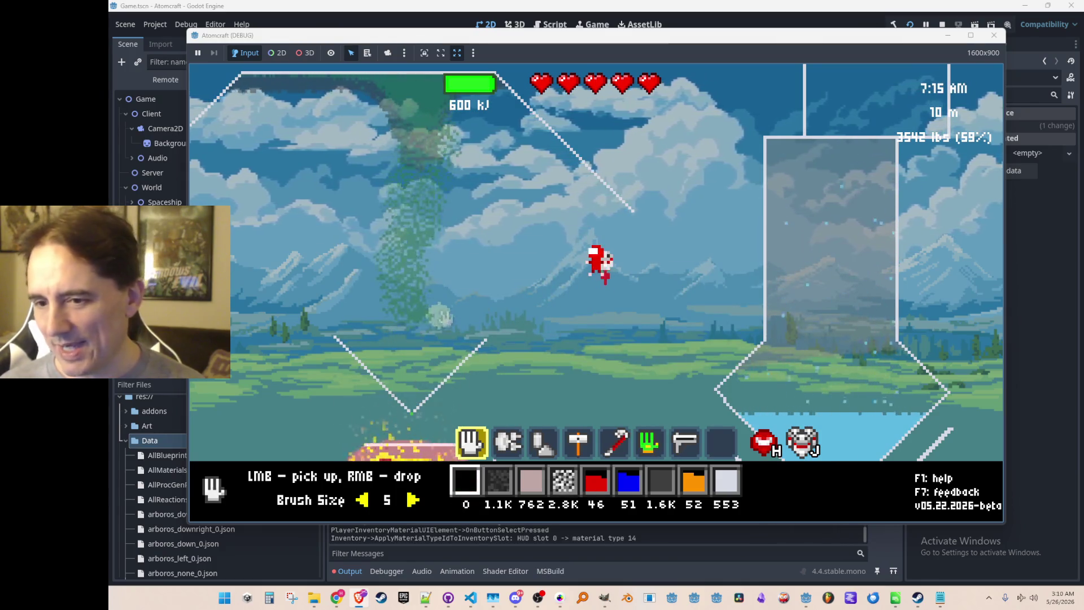
key(a)
text(give Hy)
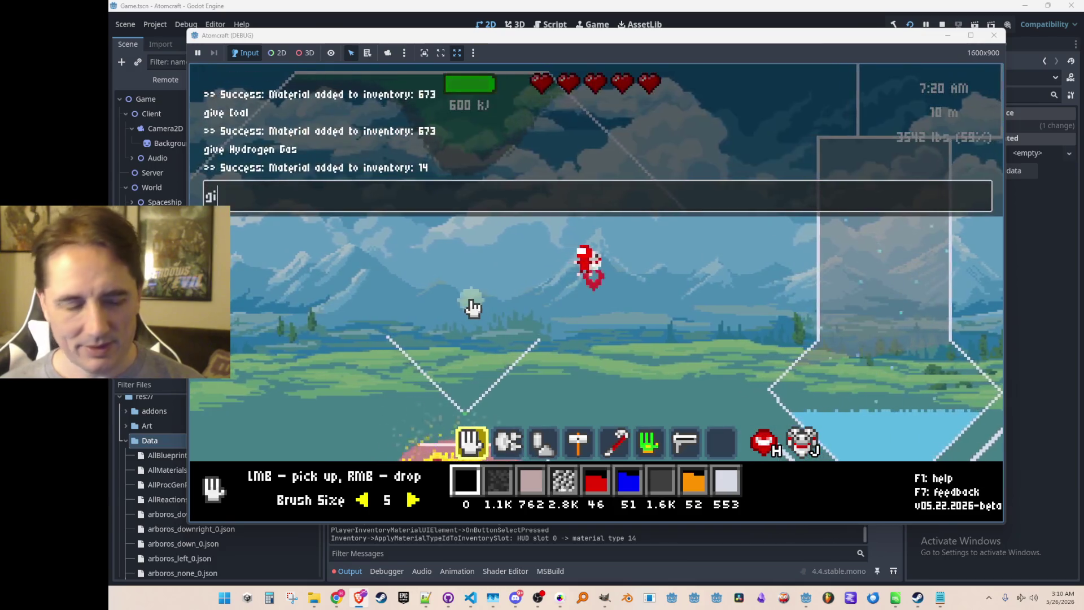
Spawn more Hydrogen Gas by running 'give Hydrogen Gas' twice in the console
text(drogen Gas)
key(Return)
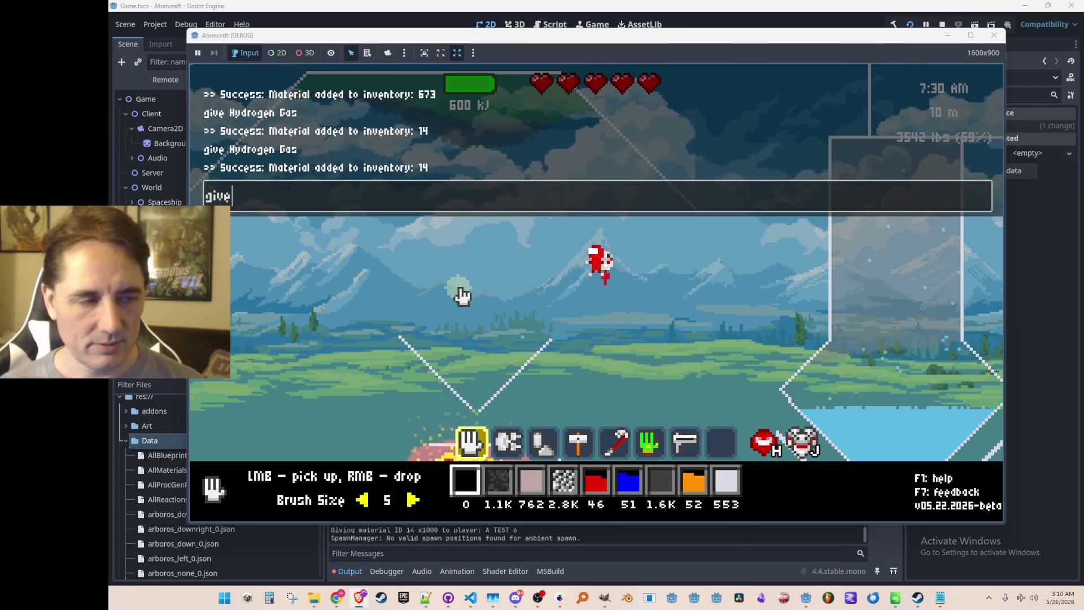
text(as)
key(Return)
key(Escape)
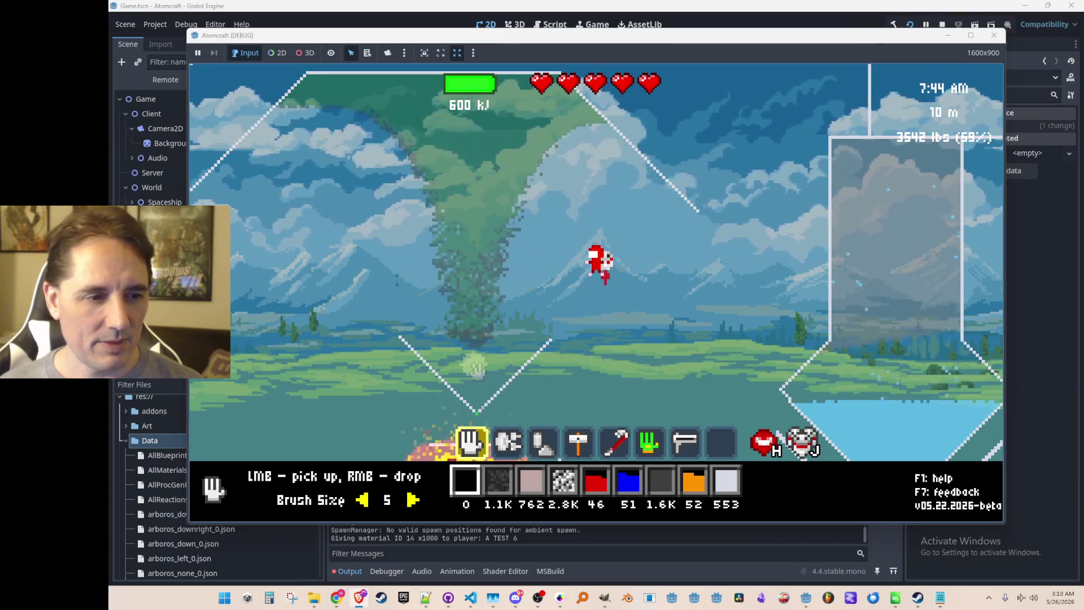
Ignite the hydrogen cloud with the zapping tool and fly up and to the left
key(3)
click(493, 197)
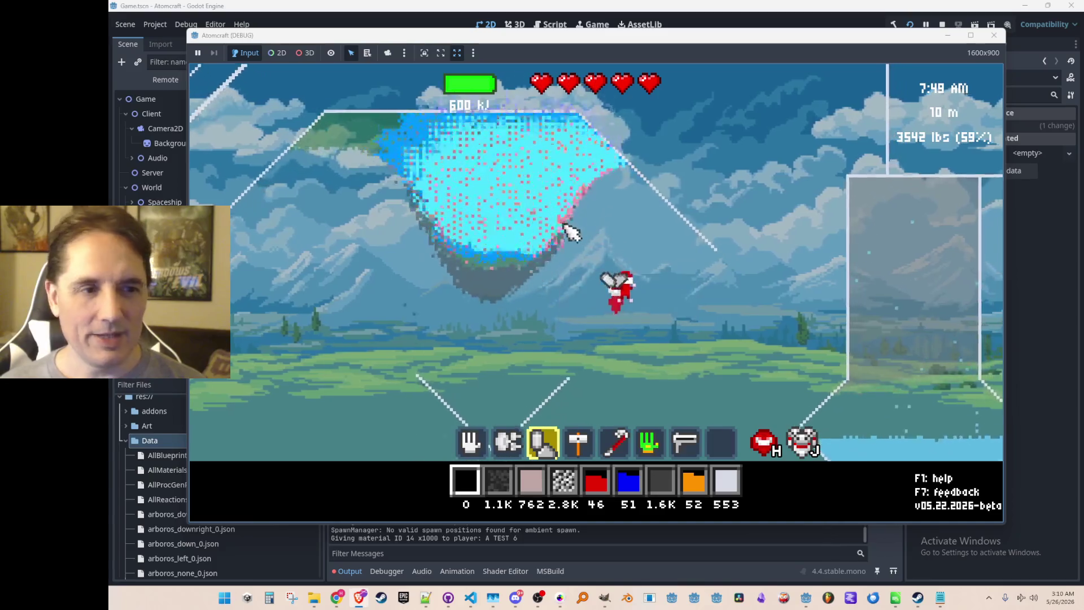
key(a)
key(w)
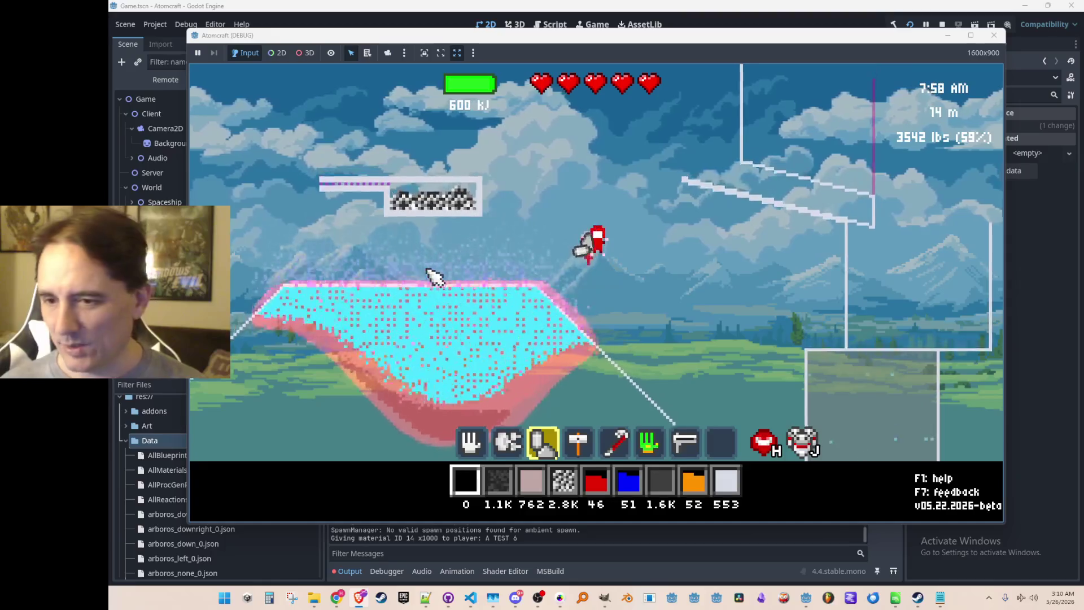
key(4)
key(3)
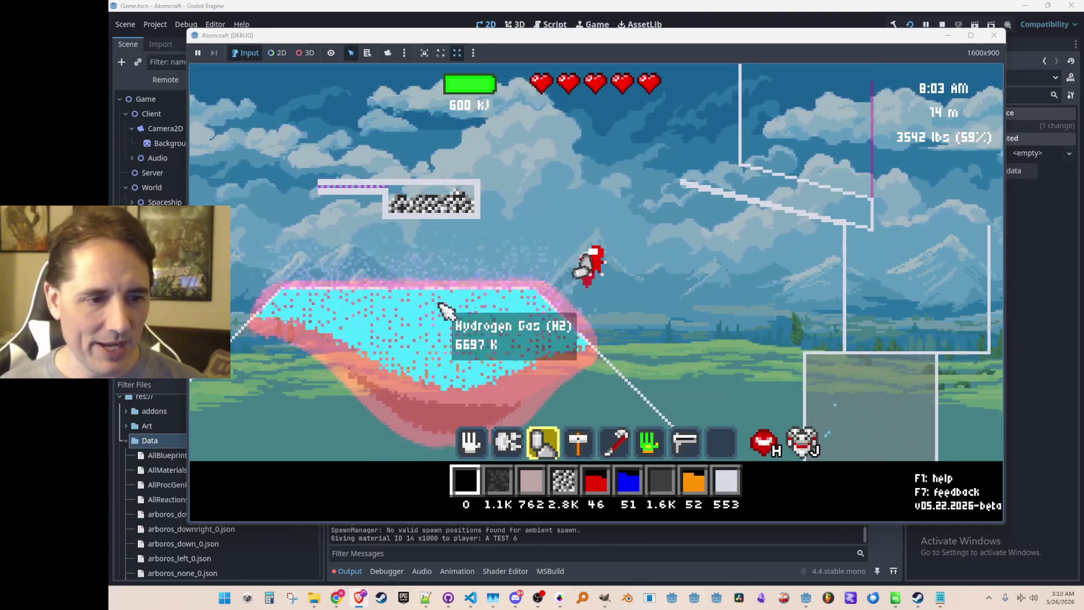
key(5)
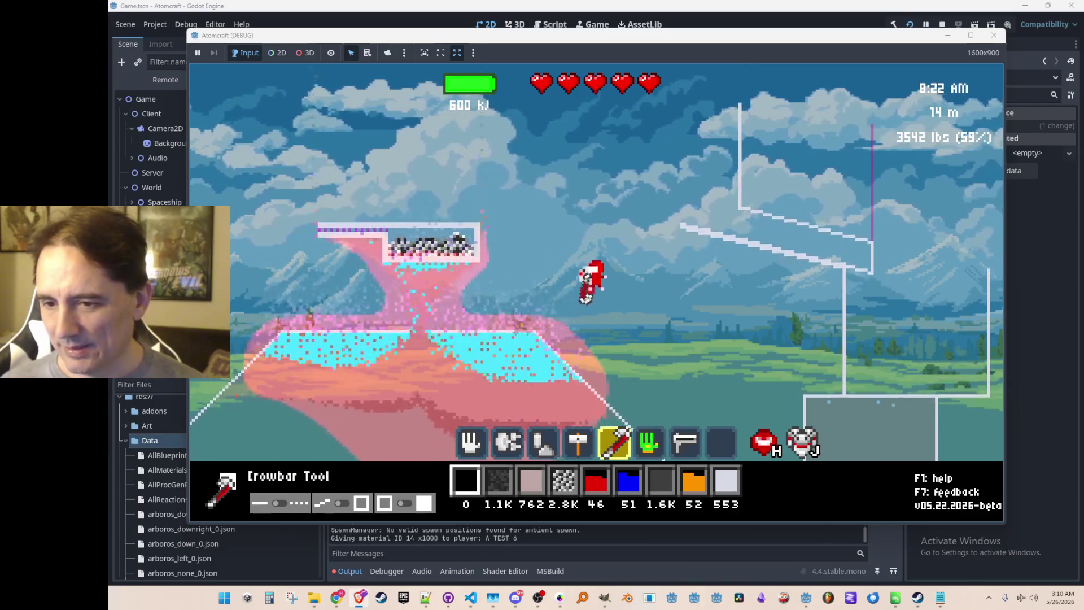
Land on the ceramic structure, then jetpack around to settle beside the burning furnace rig
scroll(444, 291, down, 2)
scroll(437, 286, up, 3)
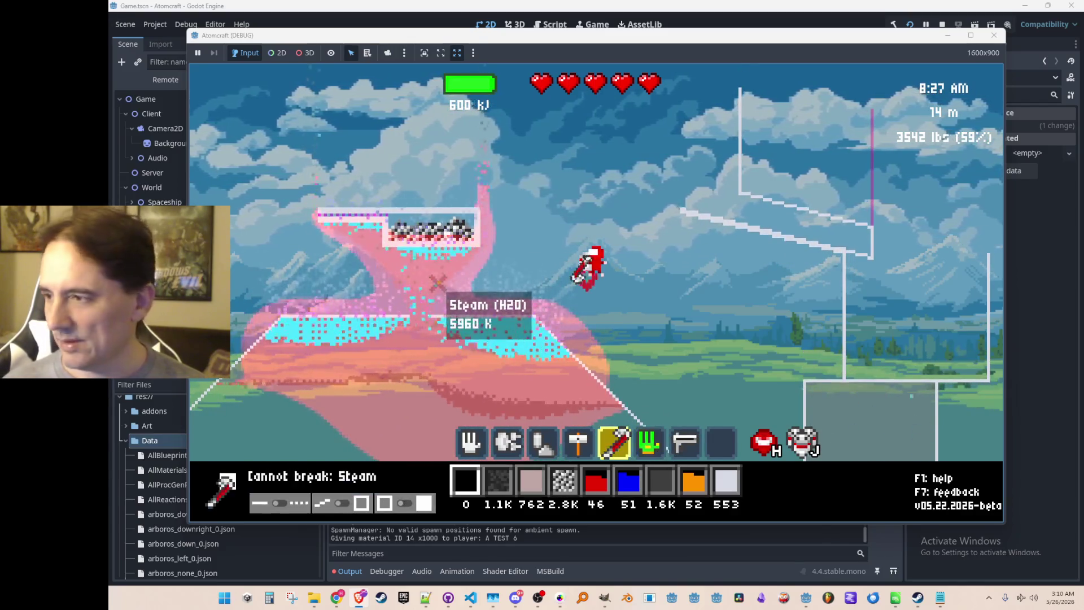
scroll(433, 287, up, 2)
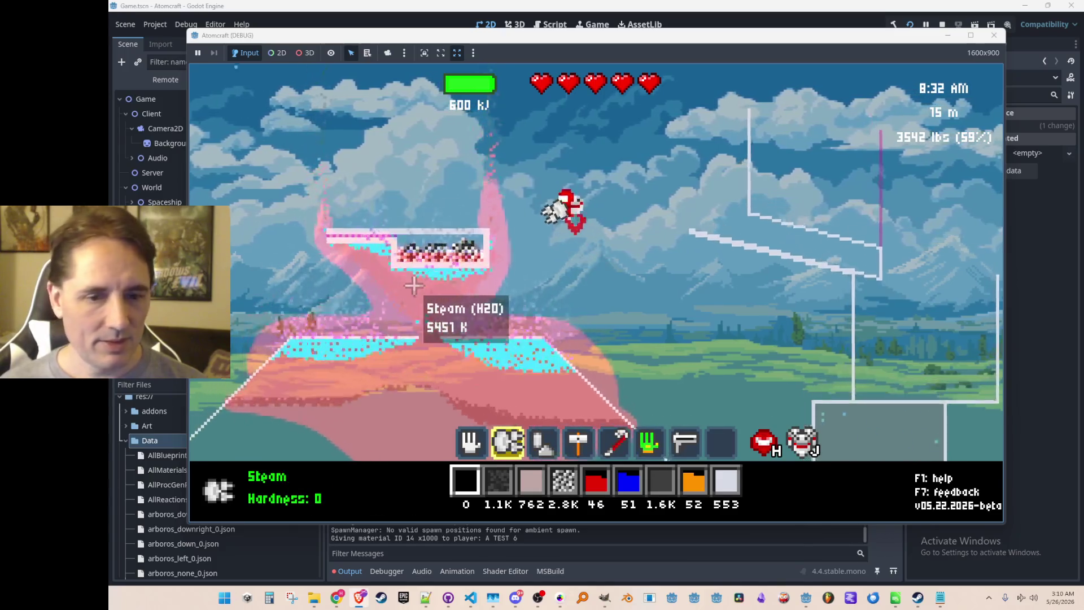
scroll(407, 290, down, 1)
key(a)
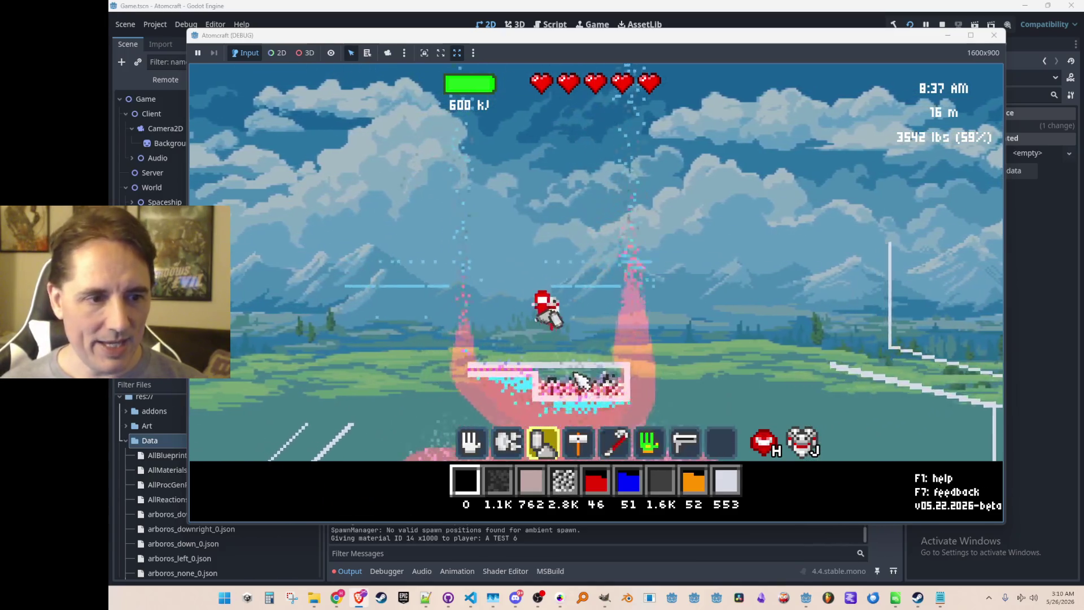
key(w)
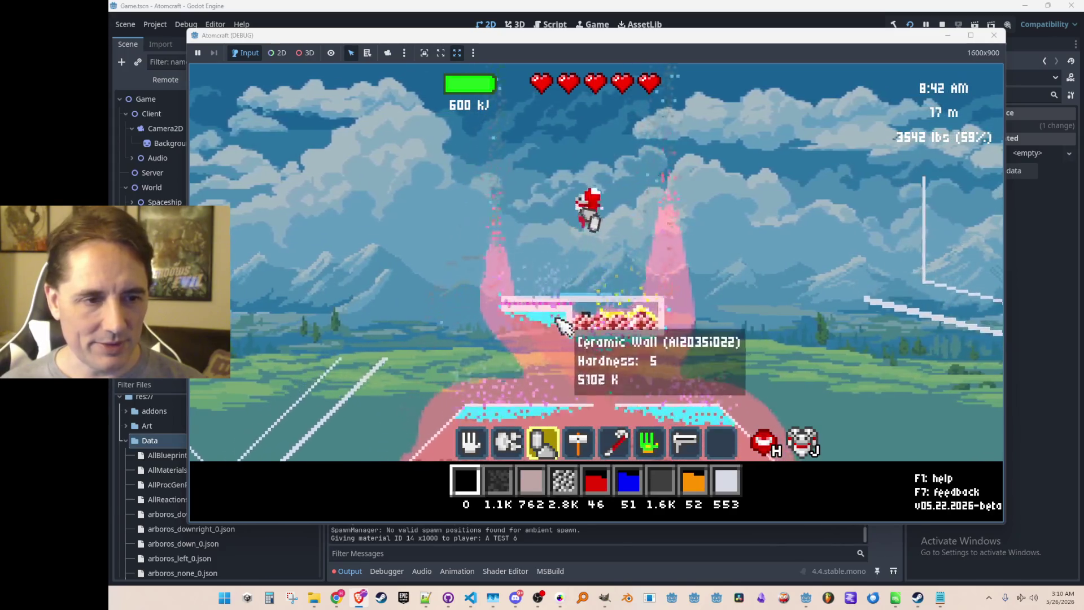
key(d)
key(d)
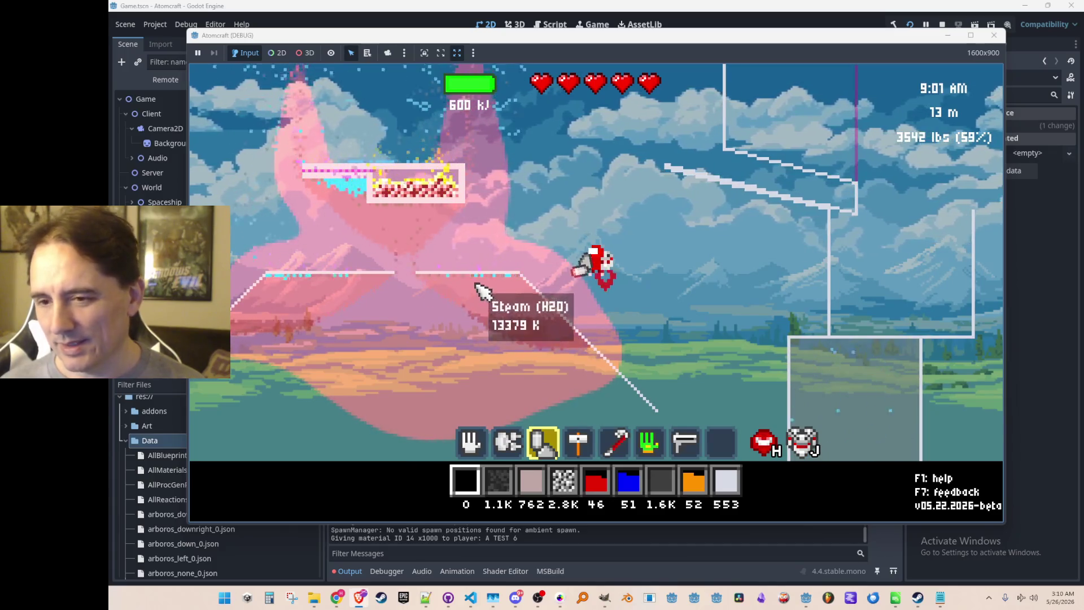
key(d)
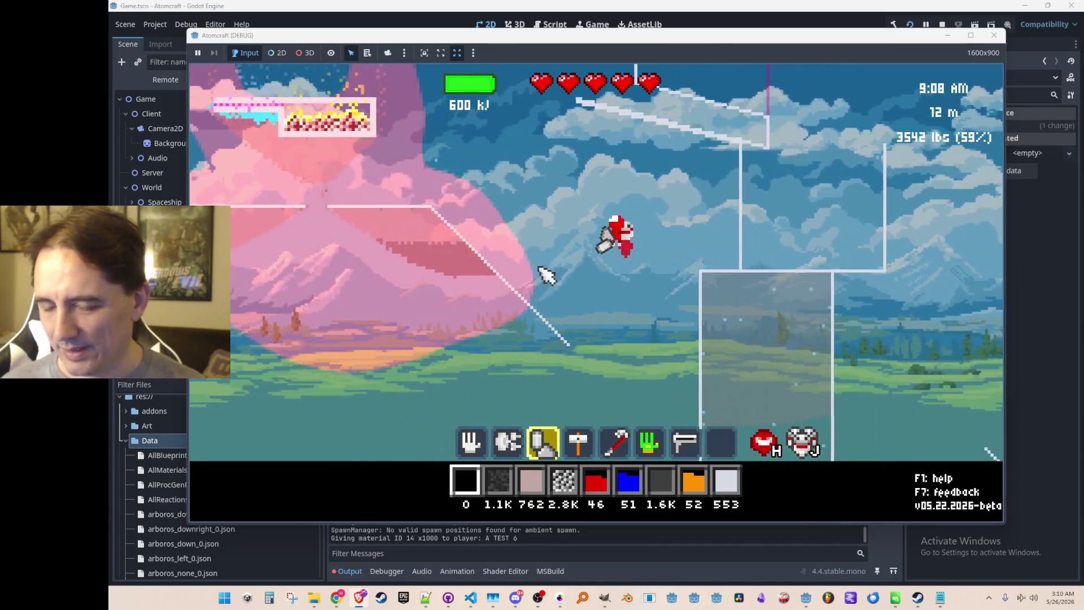
key(w)
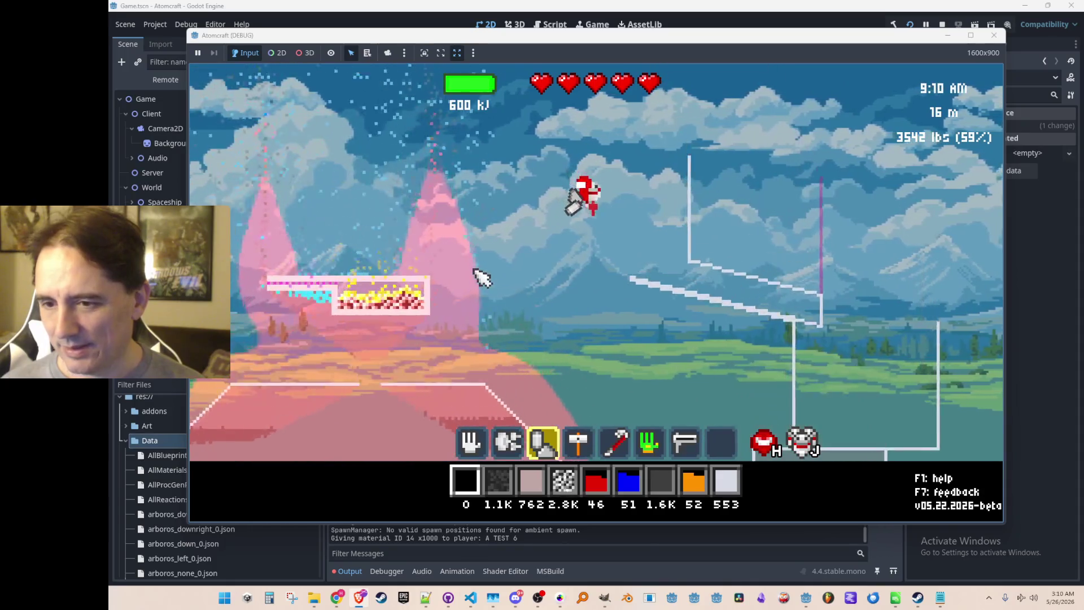
key(a)
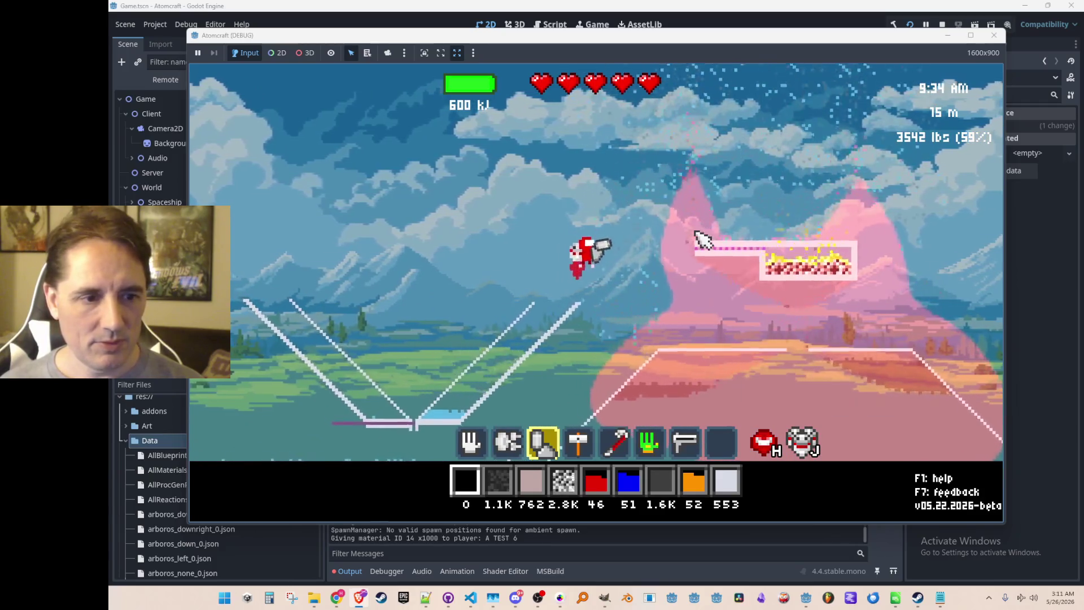
Equip the Freeze Ray from the Toolbox inventory tab
key(i)
click(565, 151)
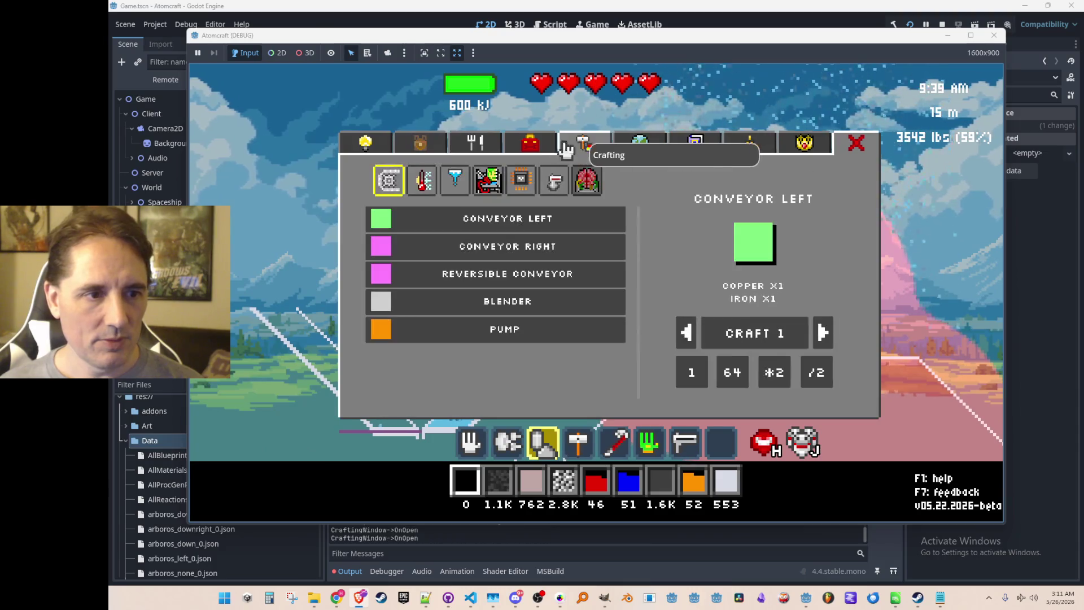
click(547, 150)
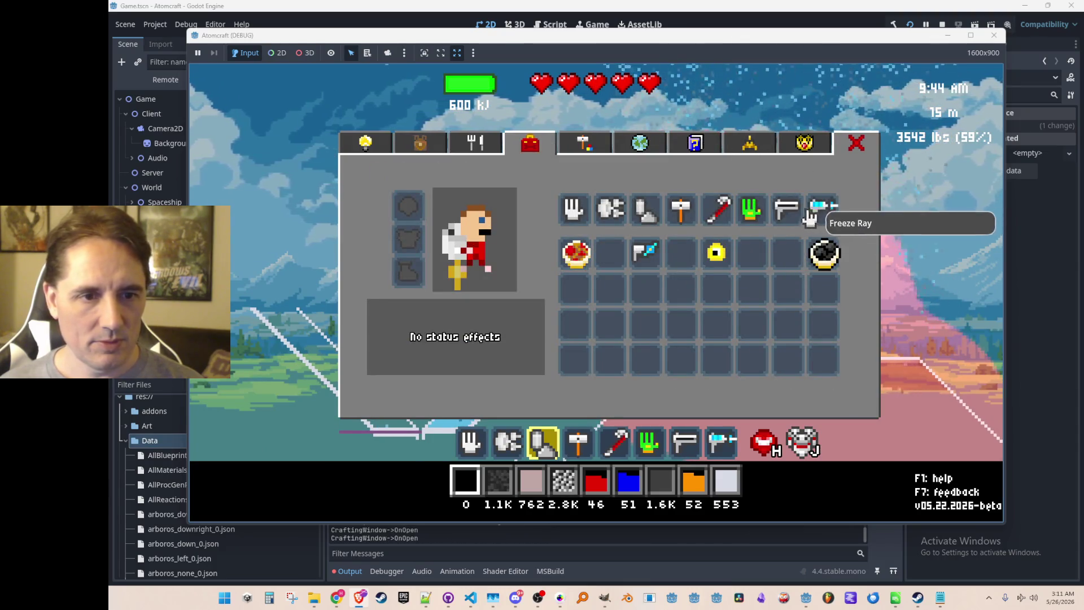
click(810, 217)
key(i)
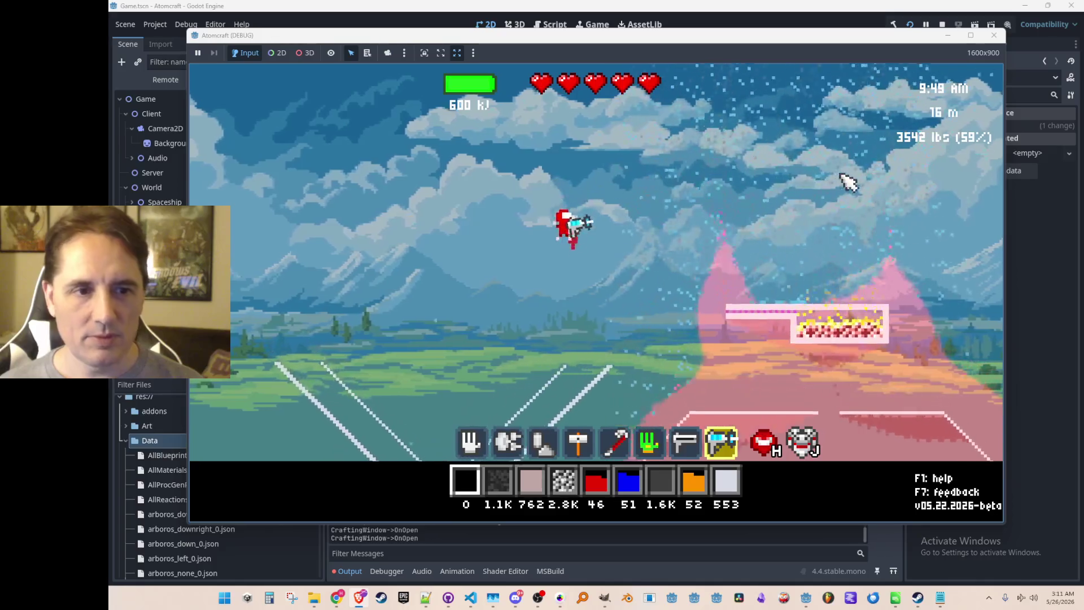
Sweep the freeze ray over the pink heat cloud and the hot furnace rig
drag(847, 181, 845, 136)
mouse_move(816, 100)
mouse_down()
mouse_move(806, 182)
mouse_move(798, 92)
mouse_move(792, 230)
mouse_up()
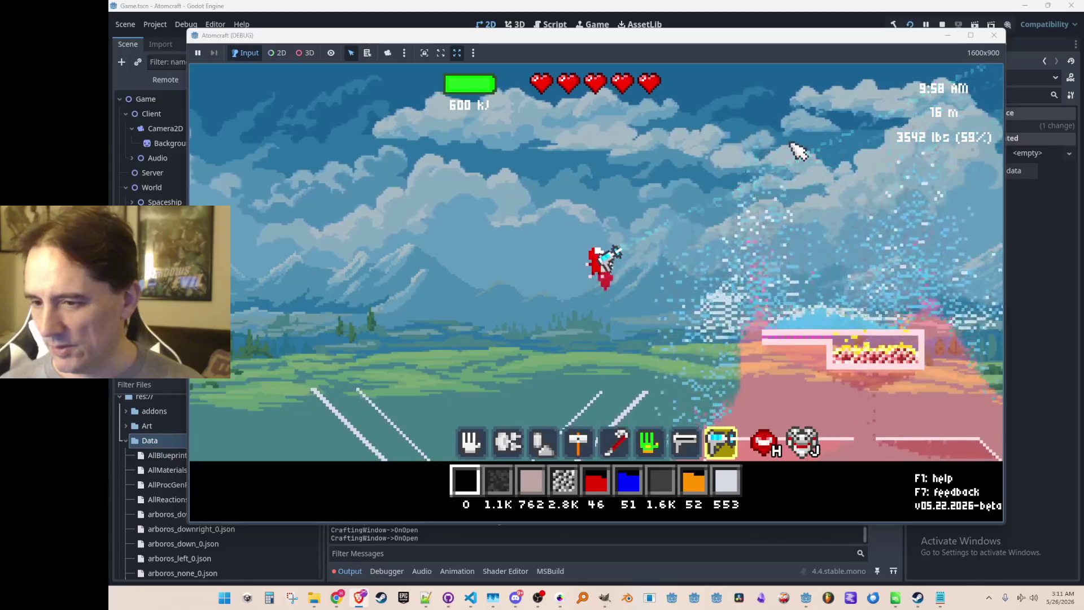
drag(798, 155, 784, 201)
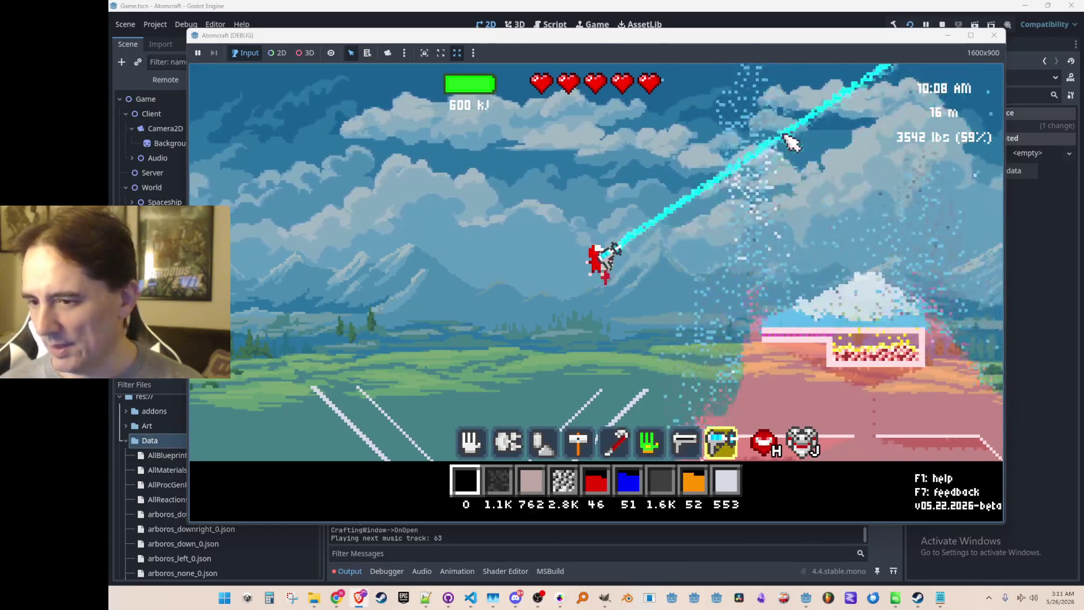
mouse_move(775, 192)
mouse_down()
mouse_move(766, 232)
mouse_move(757, 210)
mouse_move(779, 213)
mouse_move(774, 177)
mouse_move(757, 205)
mouse_move(684, 259)
mouse_up()
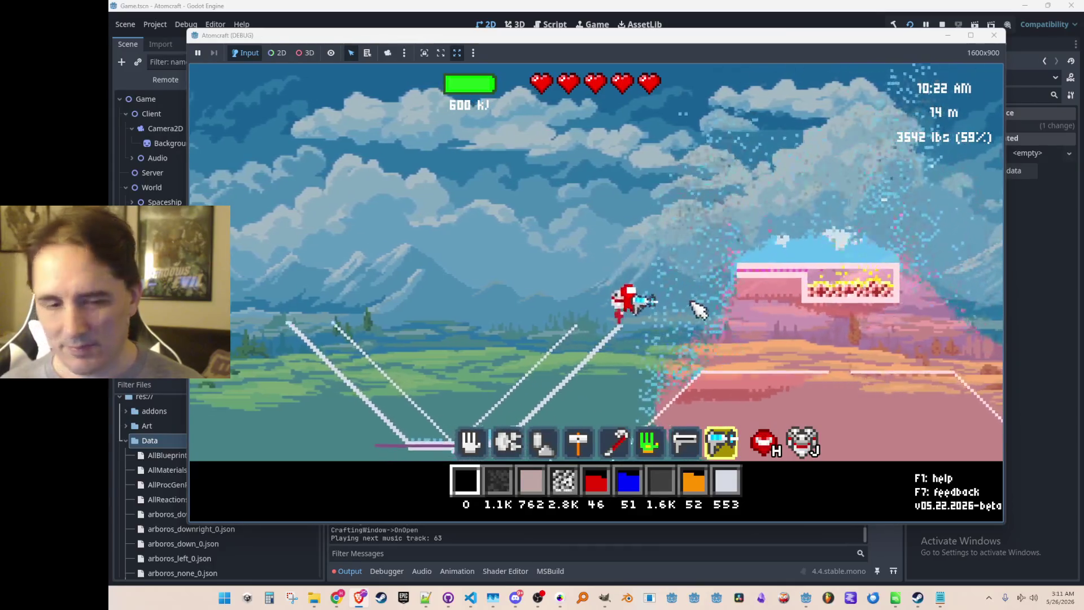
mouse_move(770, 327)
mouse_down()
mouse_move(726, 362)
mouse_move(754, 311)
mouse_up()
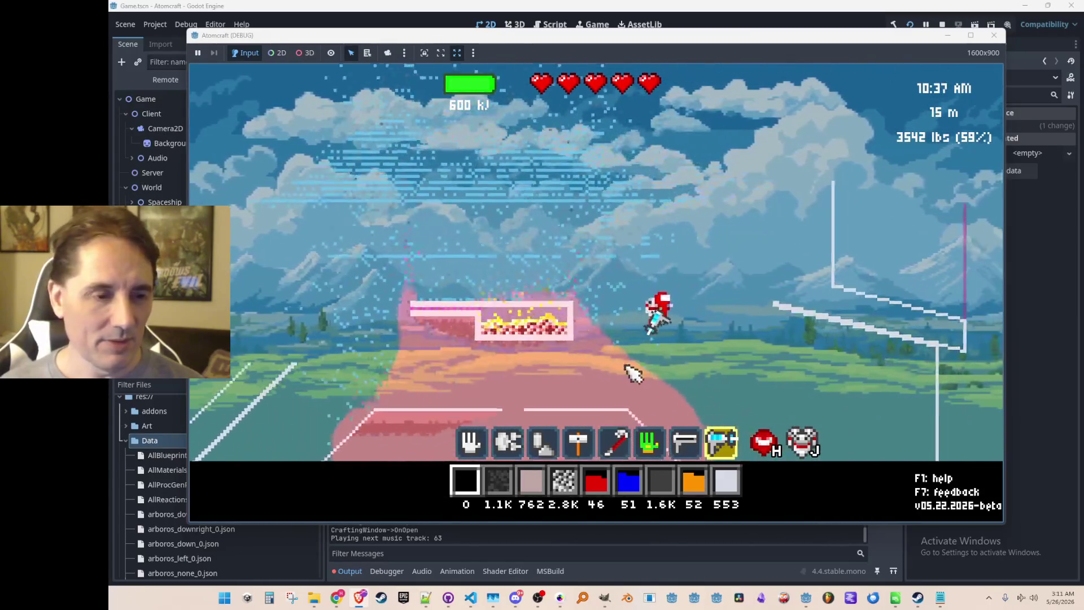
mouse_move(588, 358)
mouse_down()
mouse_move(484, 295)
mouse_move(454, 284)
mouse_move(443, 293)
mouse_move(449, 241)
mouse_up()
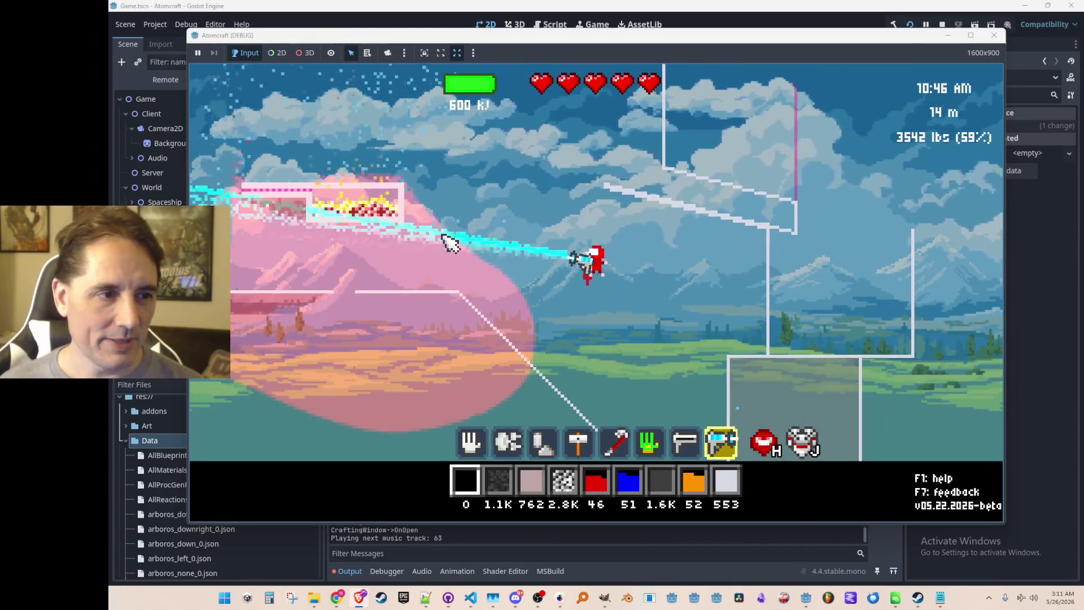
mouse_move(424, 304)
mouse_down()
mouse_move(419, 368)
mouse_move(425, 330)
mouse_move(403, 287)
mouse_up()
mouse_move(397, 332)
mouse_down()
mouse_move(416, 375)
mouse_move(395, 264)
mouse_move(399, 351)
mouse_move(394, 249)
mouse_move(387, 339)
mouse_move(386, 275)
mouse_move(378, 307)
mouse_move(367, 295)
mouse_move(368, 324)
mouse_move(366, 278)
mouse_up()
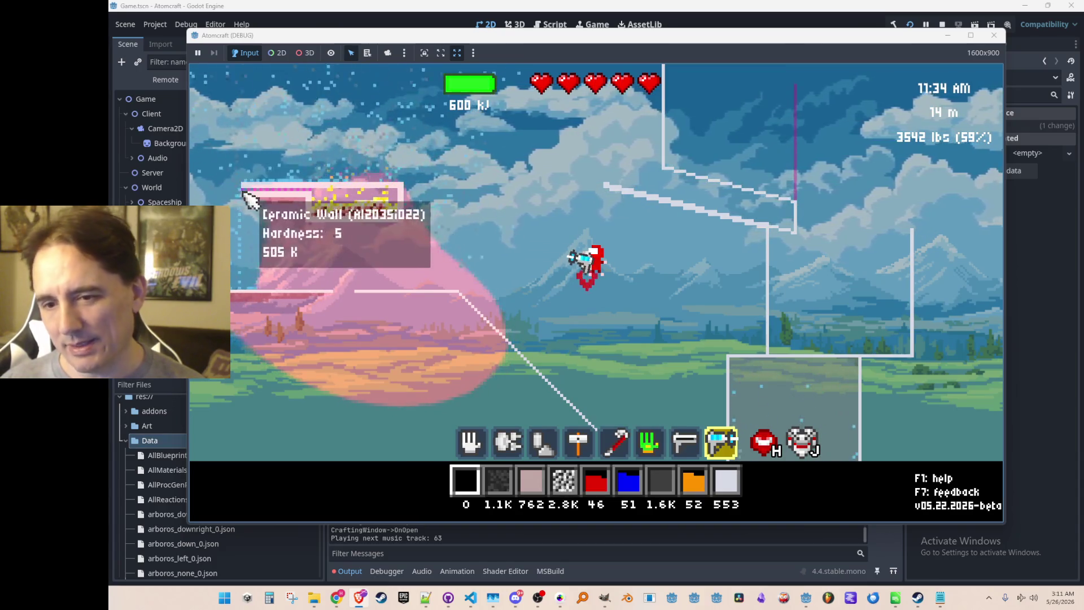
Freeze the furnace rig's ceramic wall and heat cloud with the Freeze Ray
drag(411, 321, 354, 309)
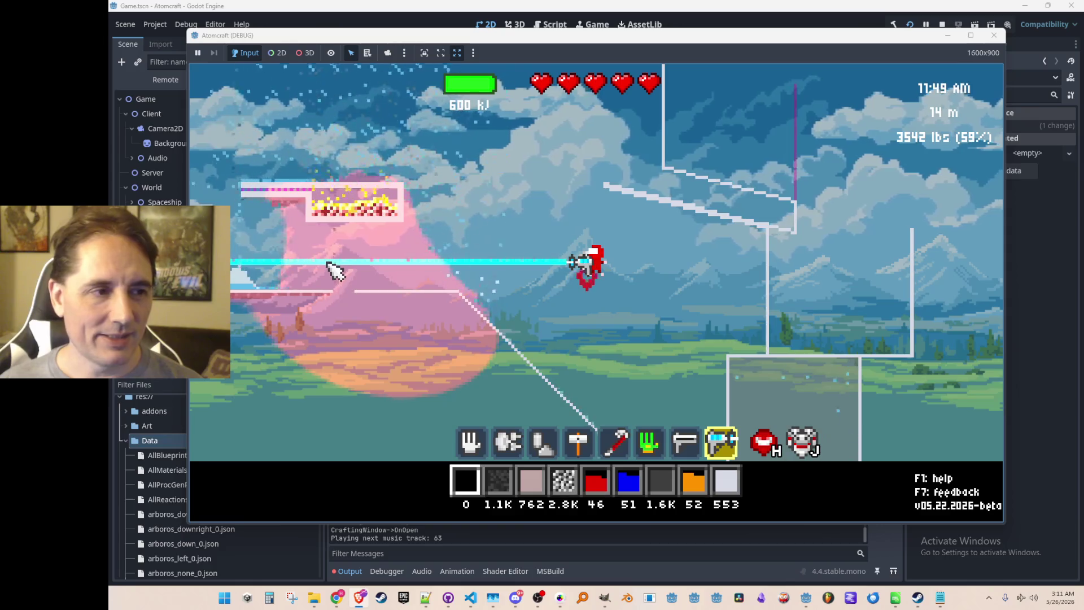
mouse_move(327, 261)
mouse_down()
mouse_move(341, 368)
mouse_move(322, 300)
mouse_up()
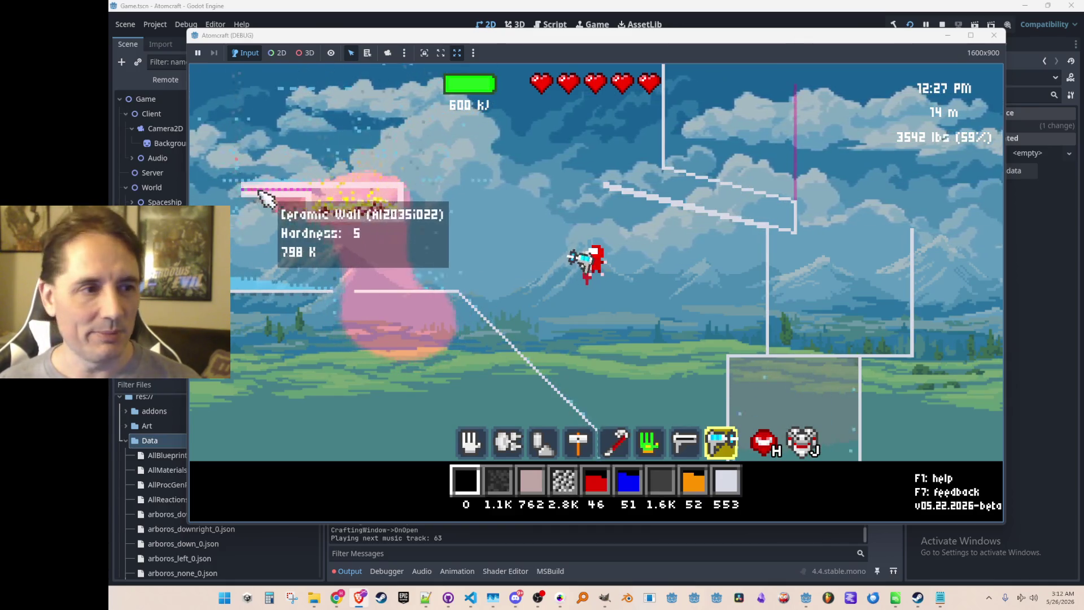
mouse_move(389, 325)
mouse_down()
mouse_move(377, 306)
mouse_move(377, 320)
mouse_up()
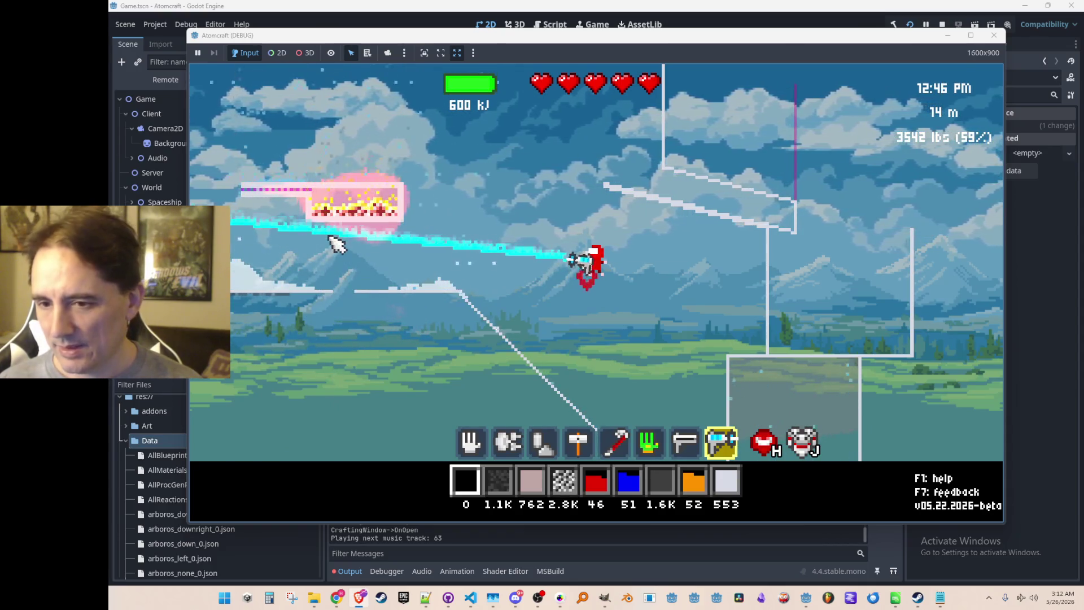
Fly left to the water box and freeze its water into white ice
drag(312, 333, 332, 334)
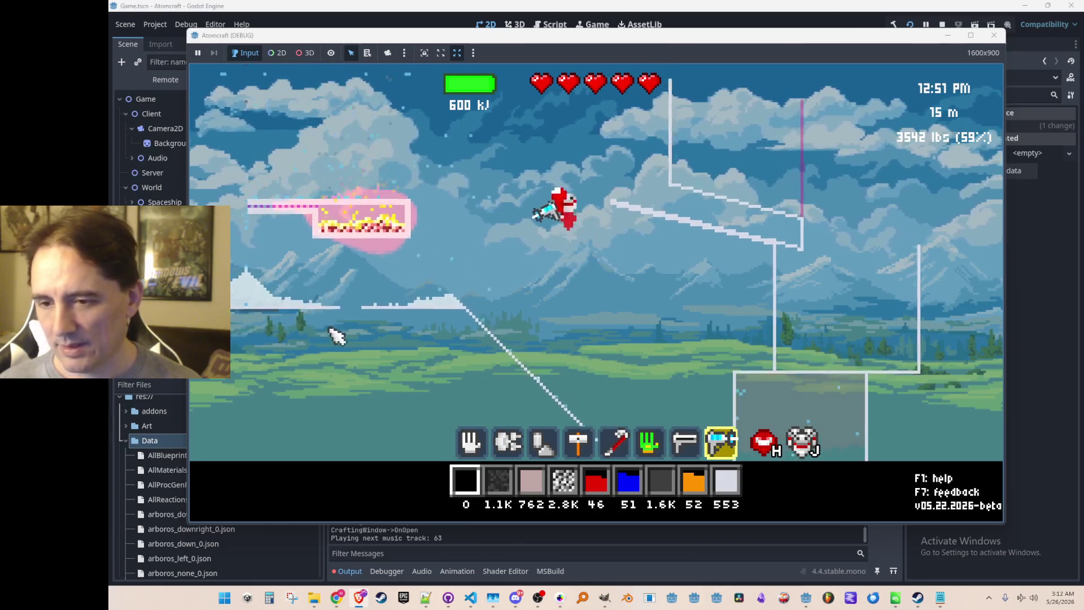
key(a)
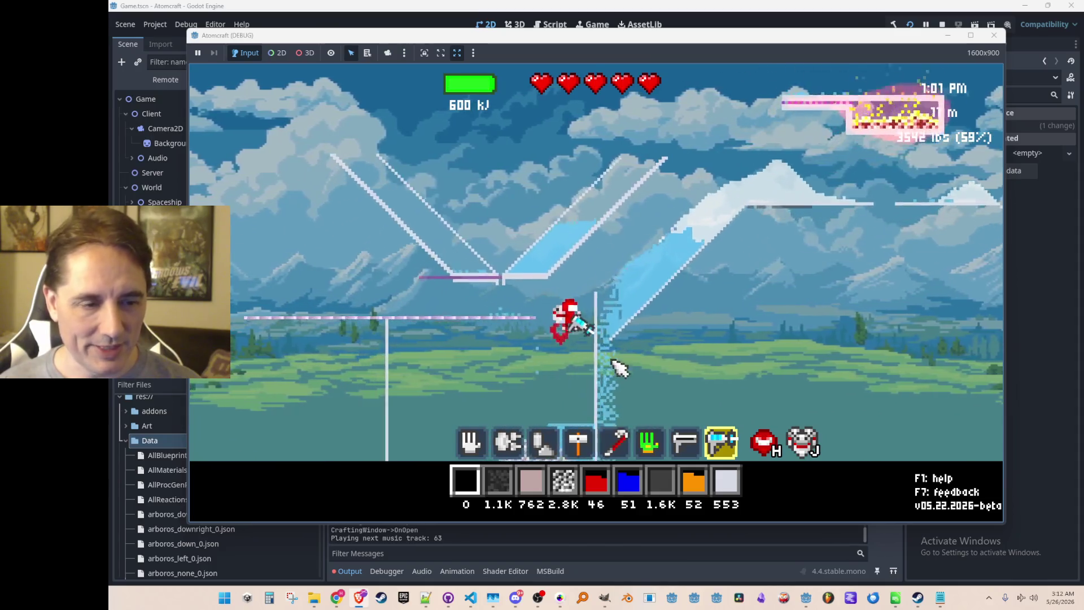
mouse_move(678, 310)
mouse_down()
mouse_move(726, 172)
mouse_move(728, 192)
mouse_move(649, 358)
mouse_move(726, 367)
mouse_move(503, 348)
mouse_move(587, 369)
mouse_move(590, 339)
mouse_up()
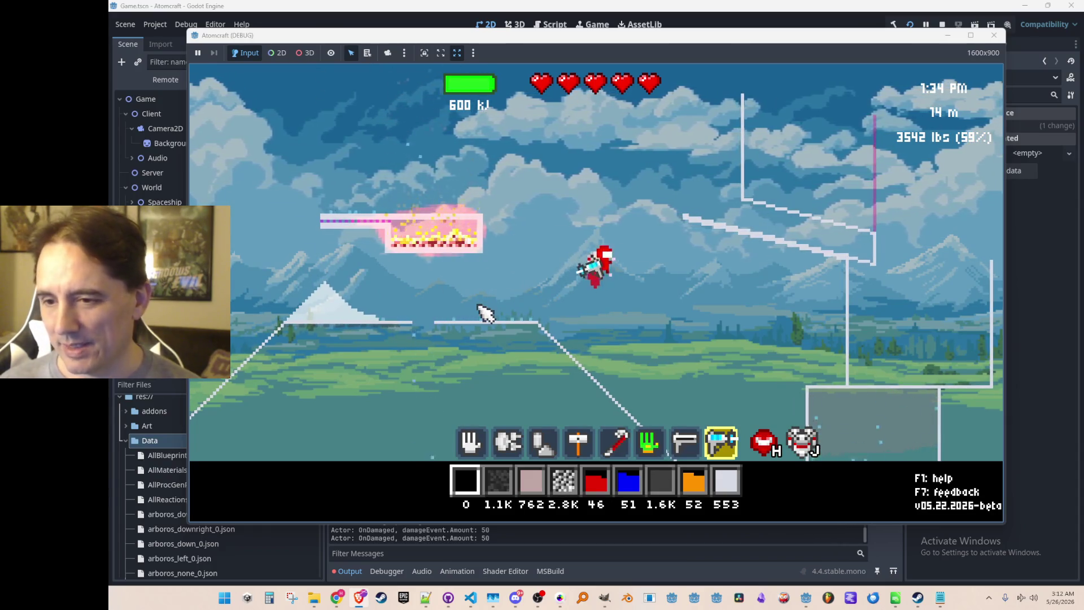
mouse_move(662, 353)
mouse_down()
mouse_move(723, 354)
mouse_move(726, 363)
mouse_move(640, 405)
mouse_up()
Fly up and right, then scroll the hotbar back to the hand tool at brush size 8
key(w)
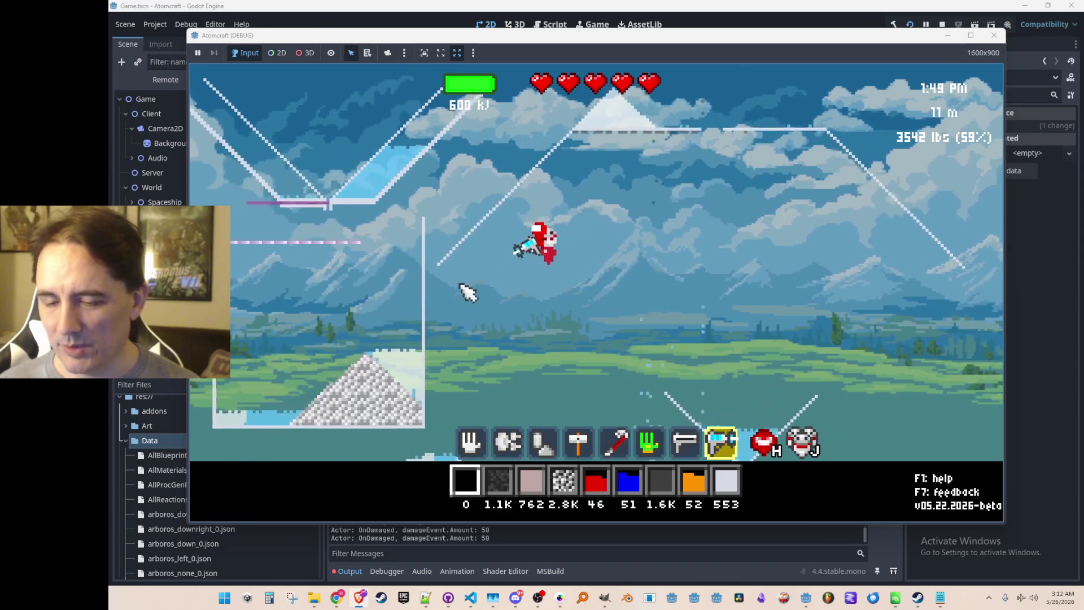
key(d)
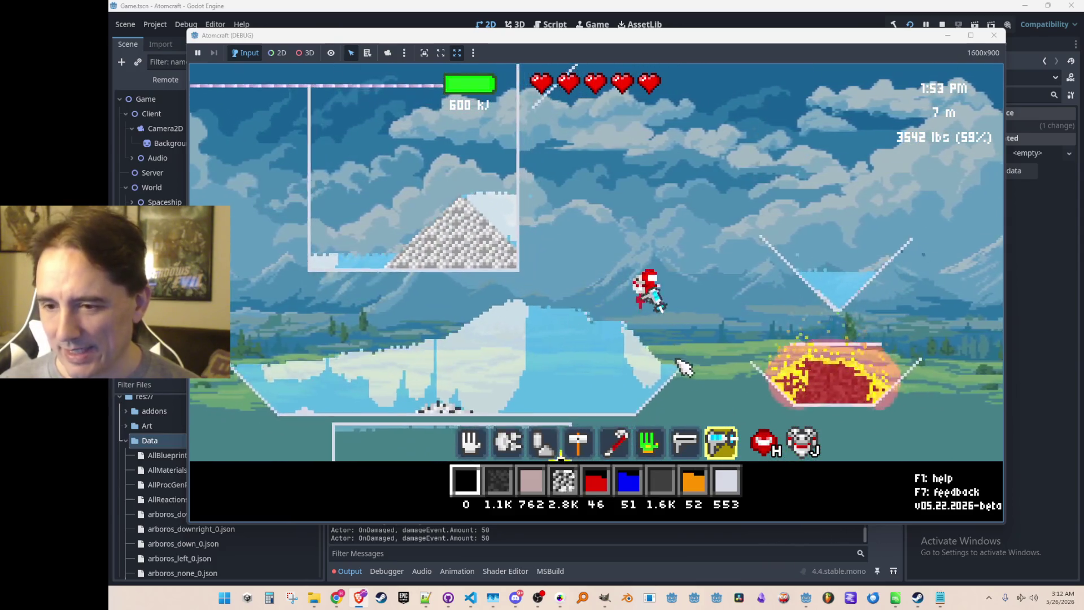
scroll(770, 313, up, 5)
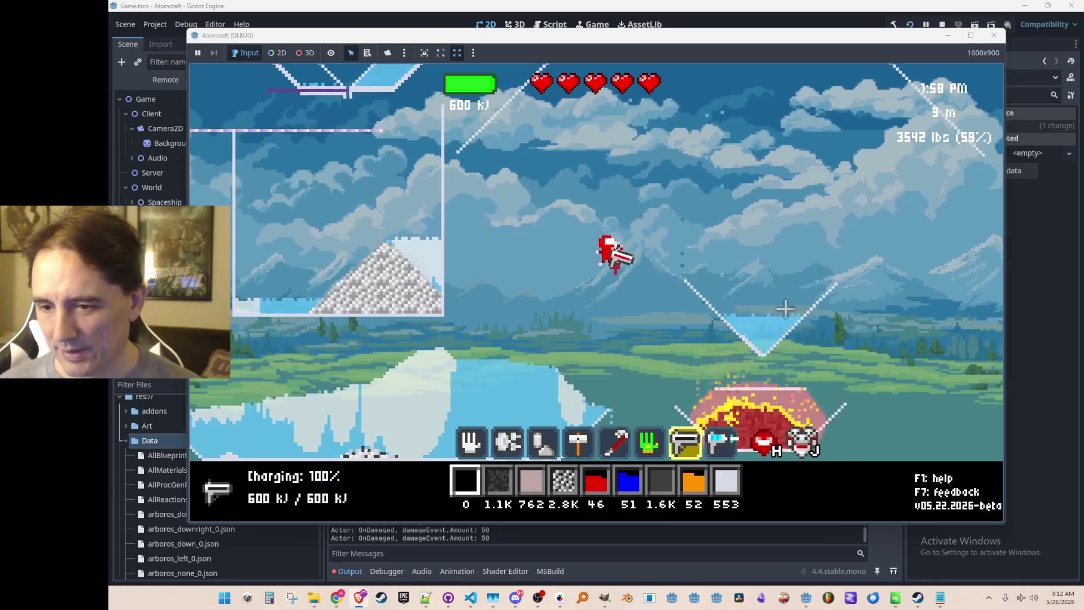
scroll(788, 313, up, 2)
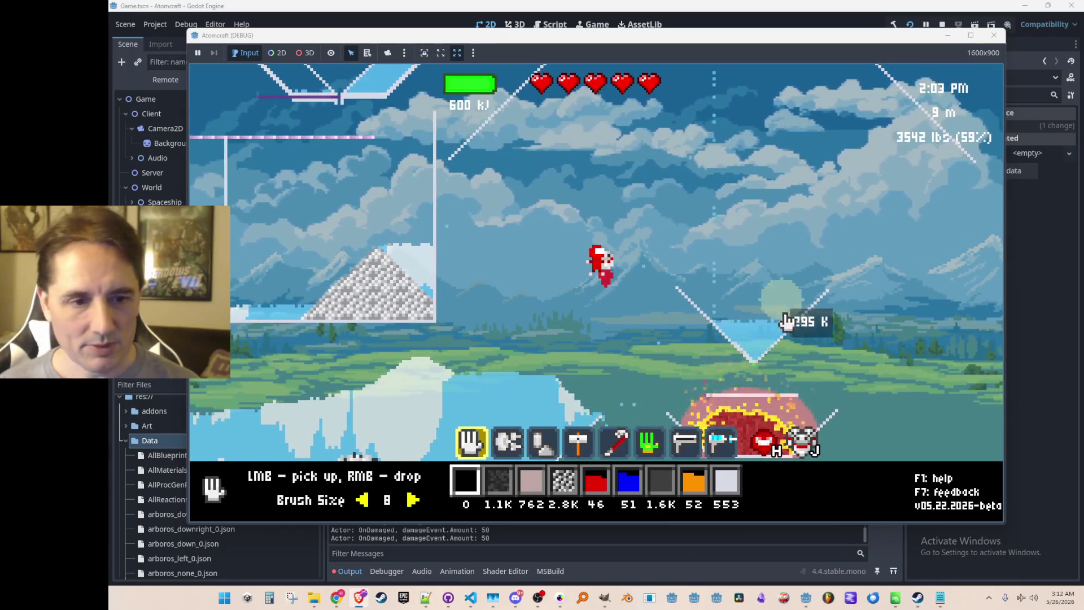
Pick up the V-funnel water and charcoal from the burning pile, adjusting brush size
drag(787, 321, 740, 355)
scroll(738, 259, down, 2)
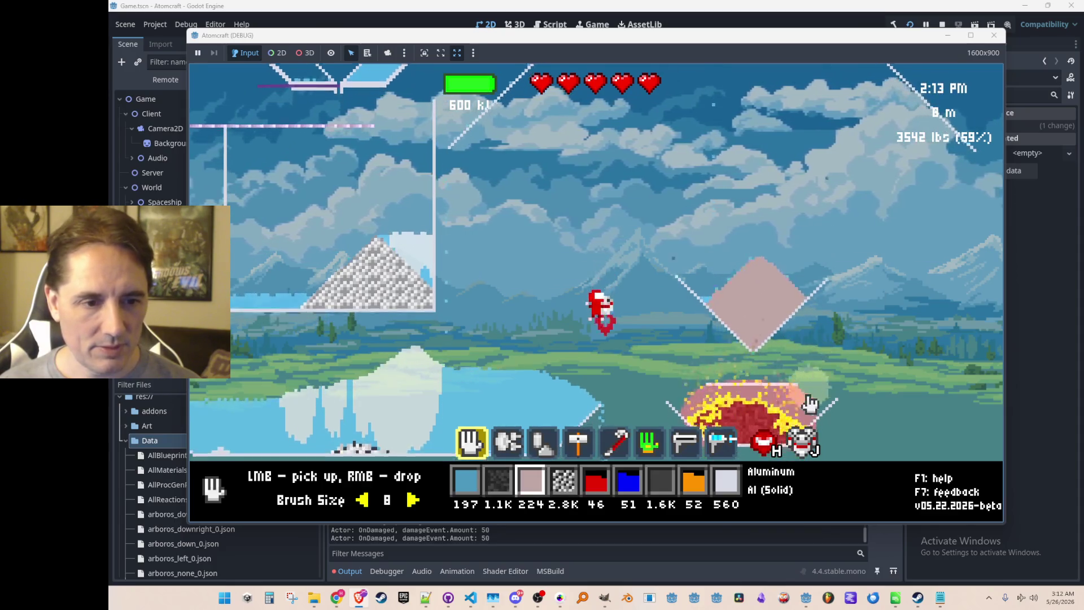
drag(705, 363, 807, 360)
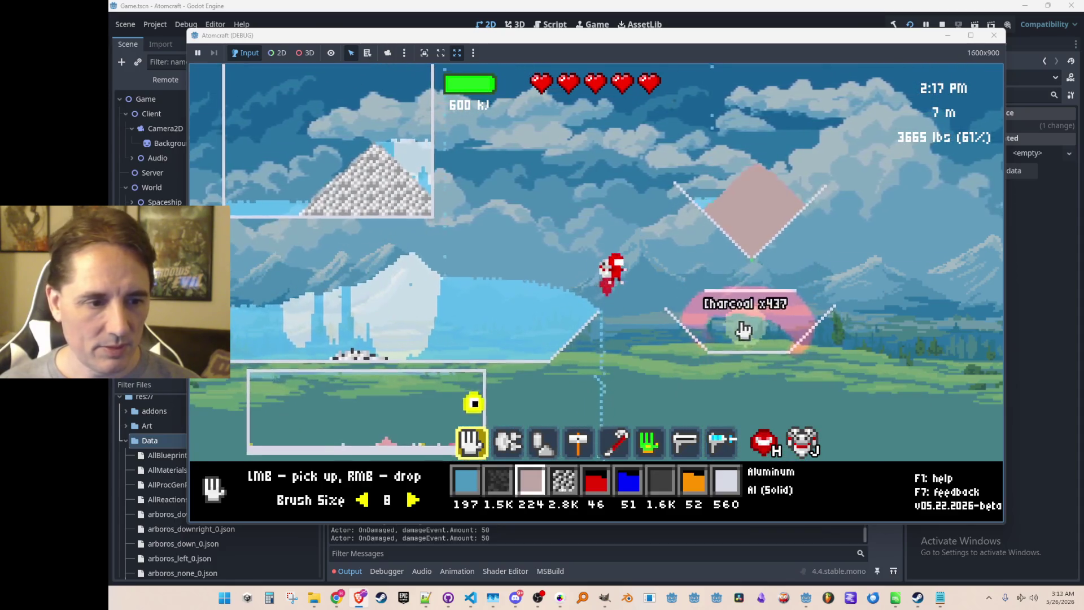
scroll(734, 320, up, 1)
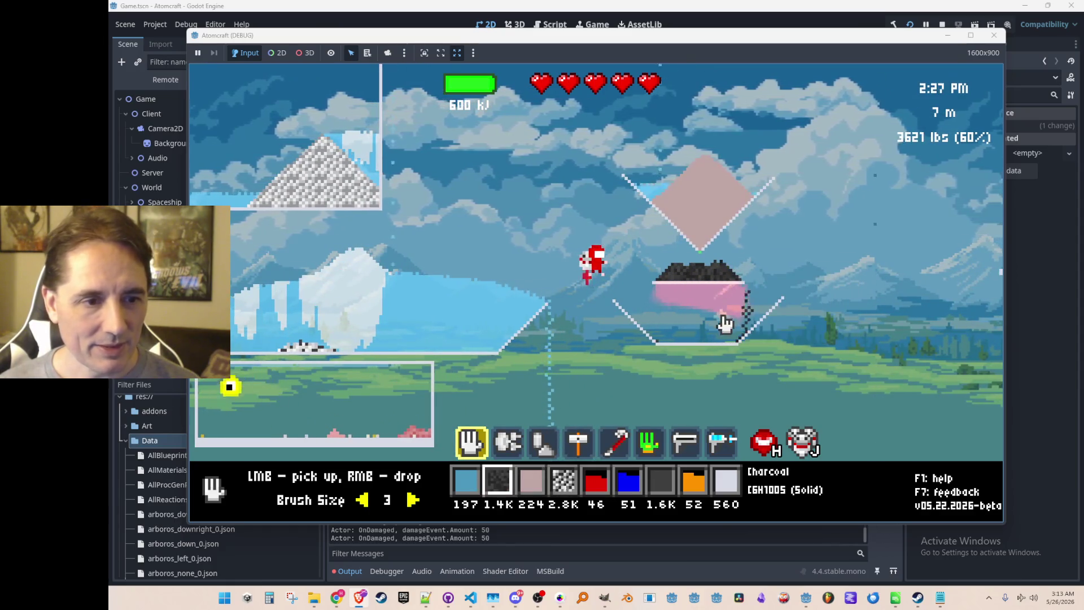
Reselect the pickup hand and scoop the remaining water and charcoal out of the furnace
key(3)
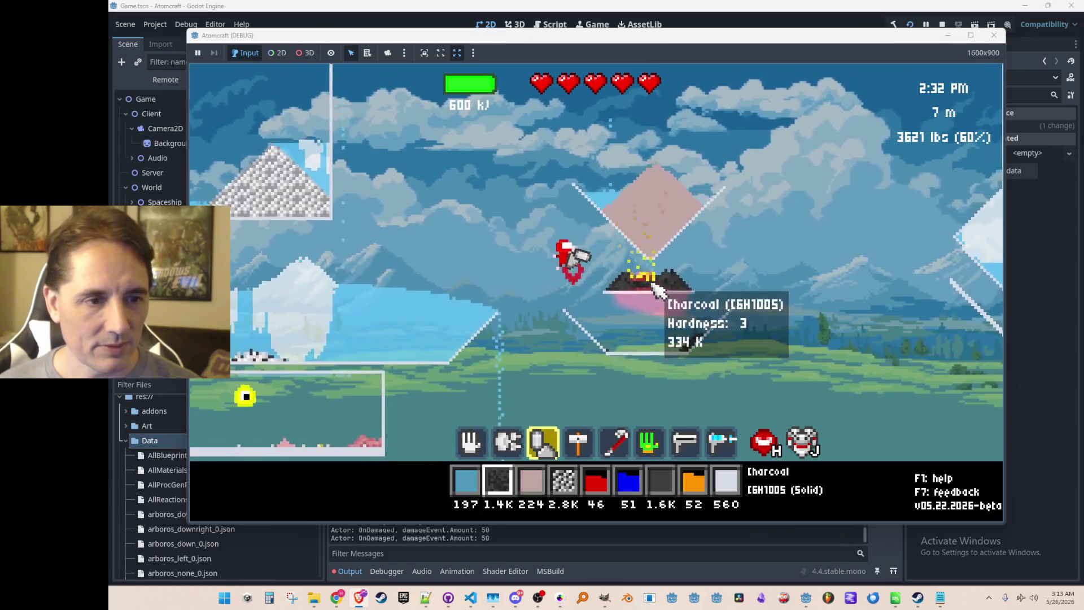
key(1)
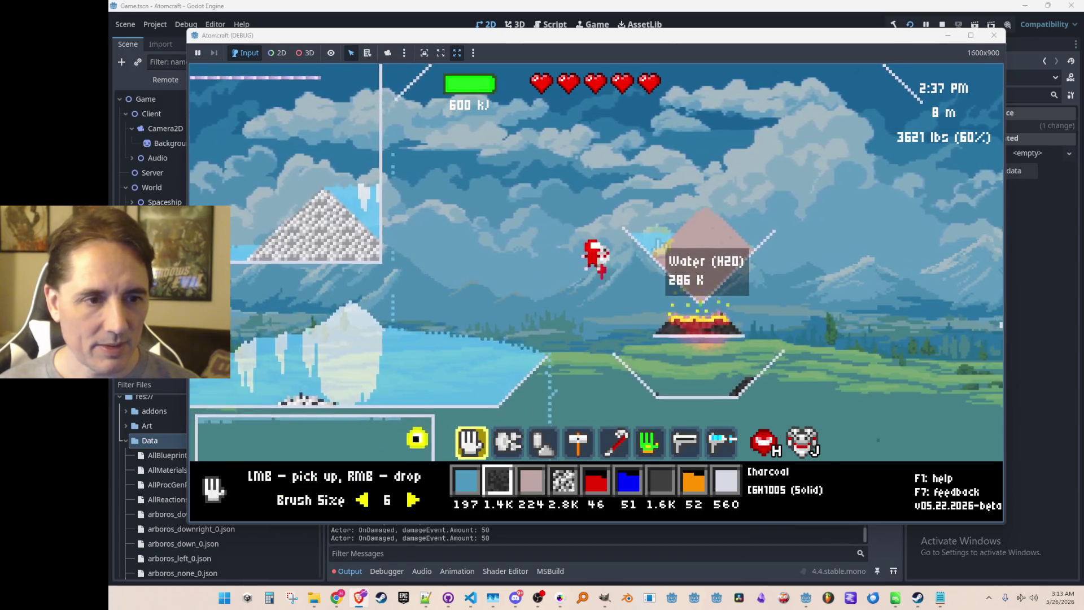
click(649, 240)
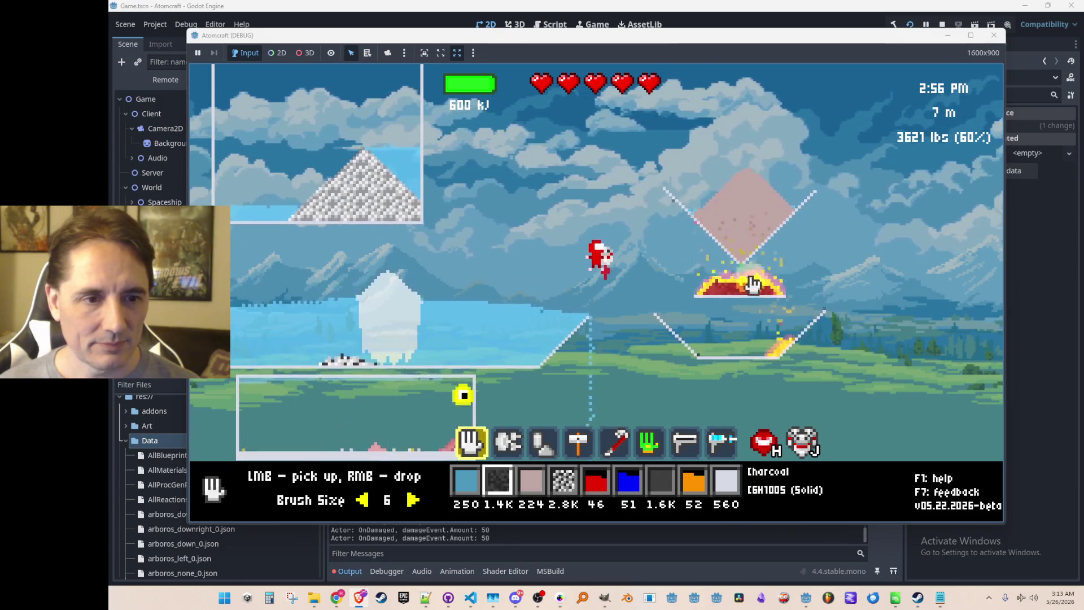
mouse_move(746, 277)
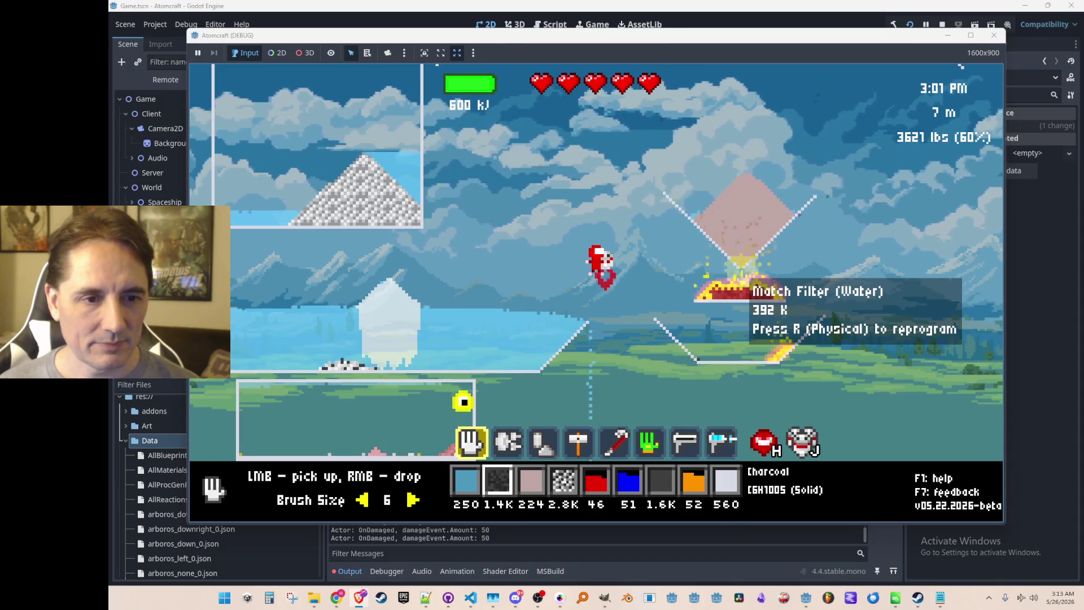
scroll(734, 339, up, 2)
mouse_move(751, 308)
mouse_down()
mouse_move(706, 311)
mouse_move(805, 351)
mouse_move(771, 214)
mouse_up()
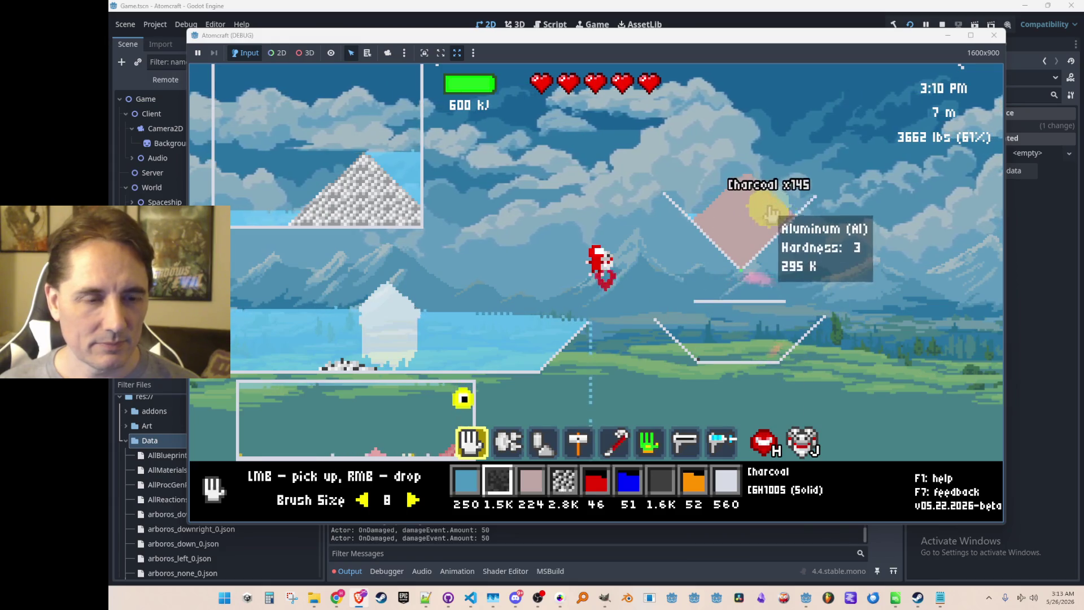
Pour the stored water into the V funnel and fly up to the right
key(1)
right_click(716, 249)
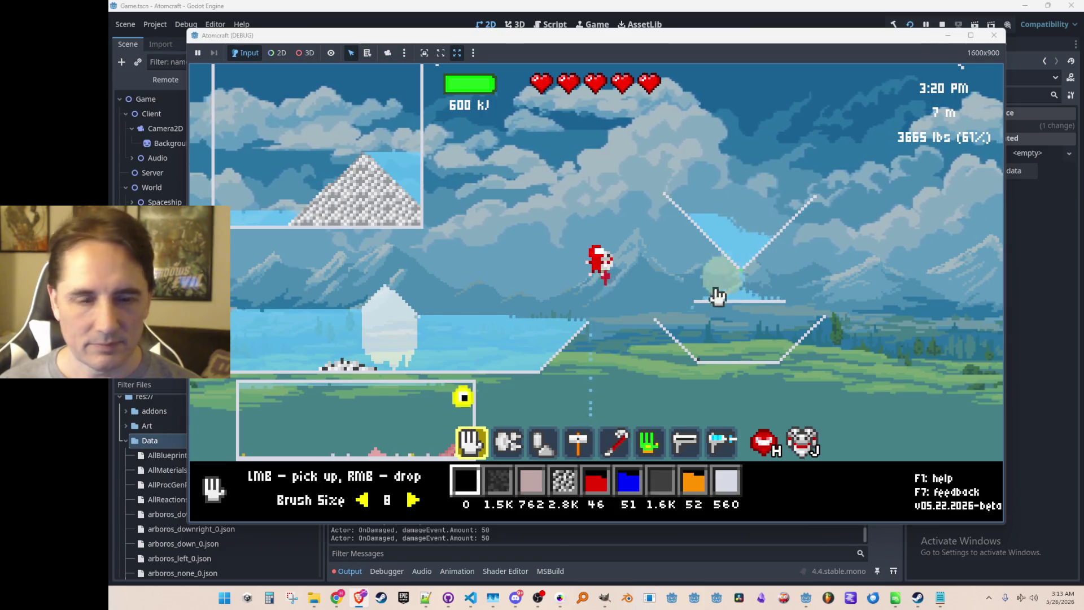
key(w)
key(d)
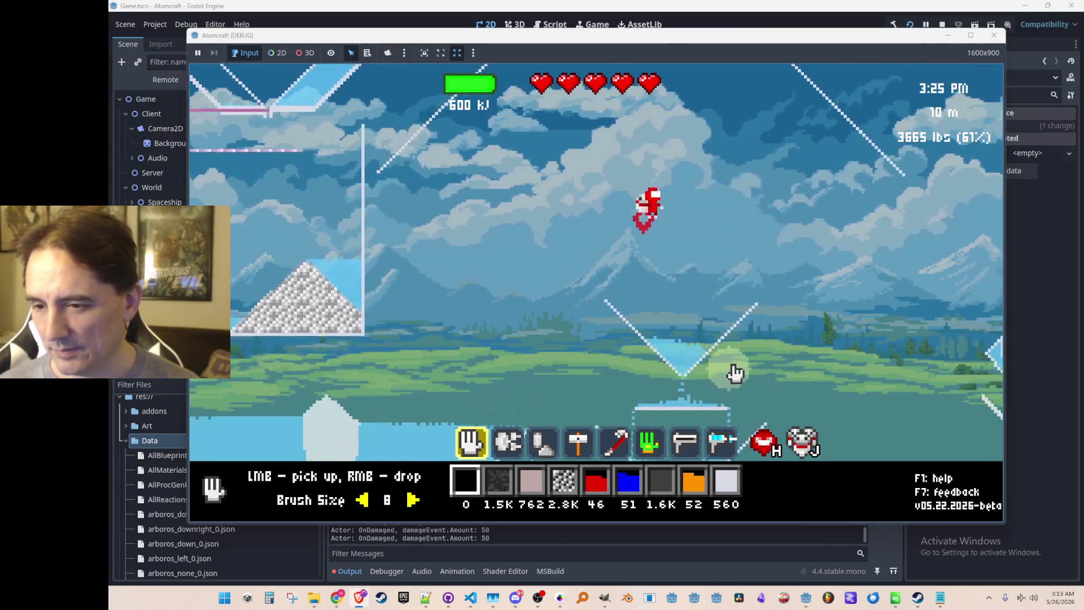
key(d)
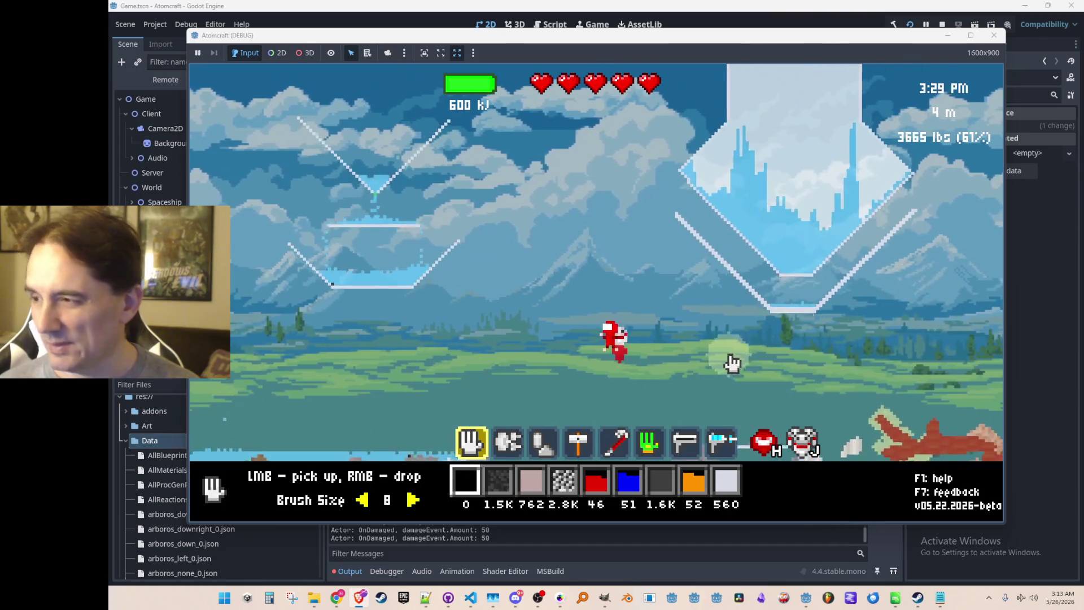
key(w)
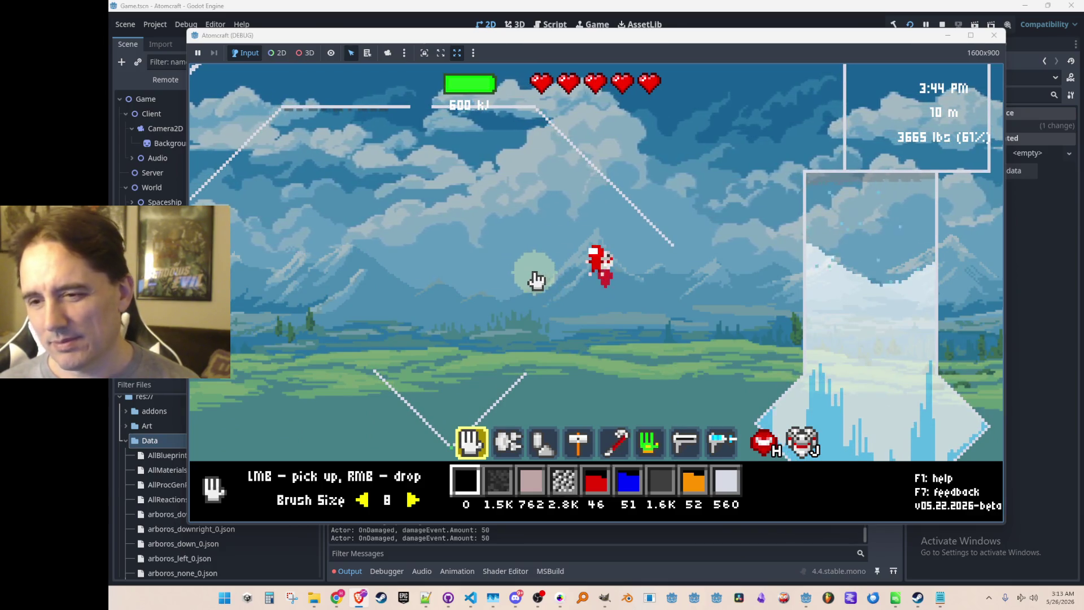
Fly the character around above the furnace rig
key(a)
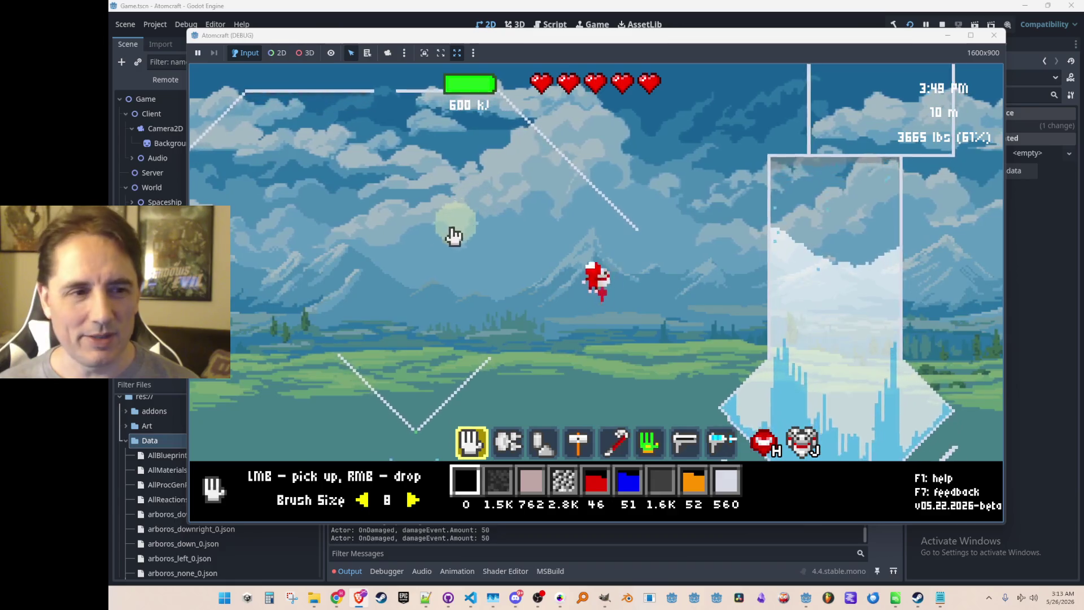
key(w)
key(d)
key(w)
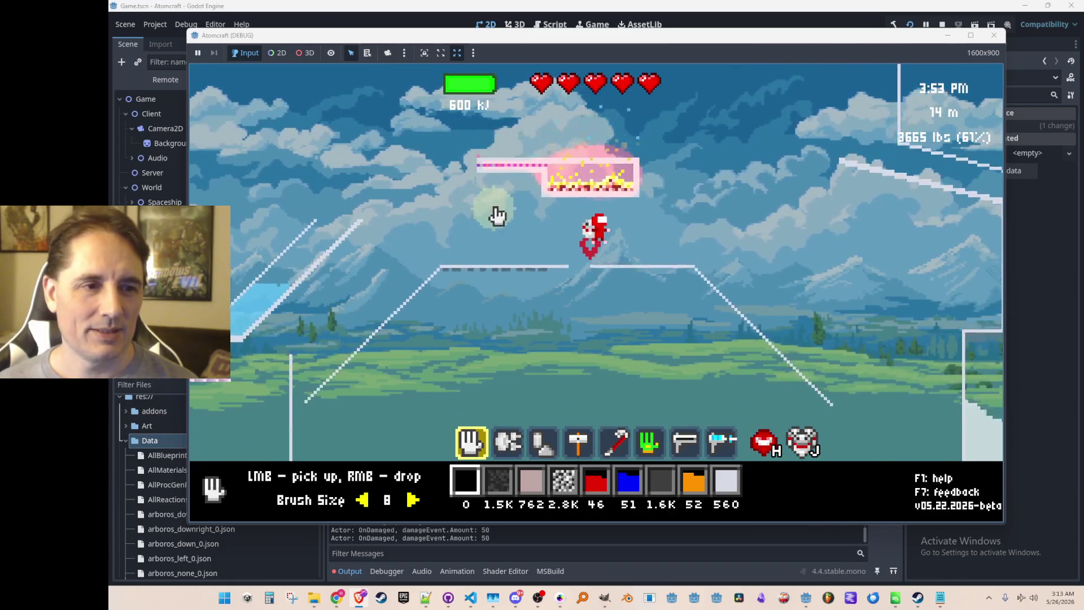
key(d)
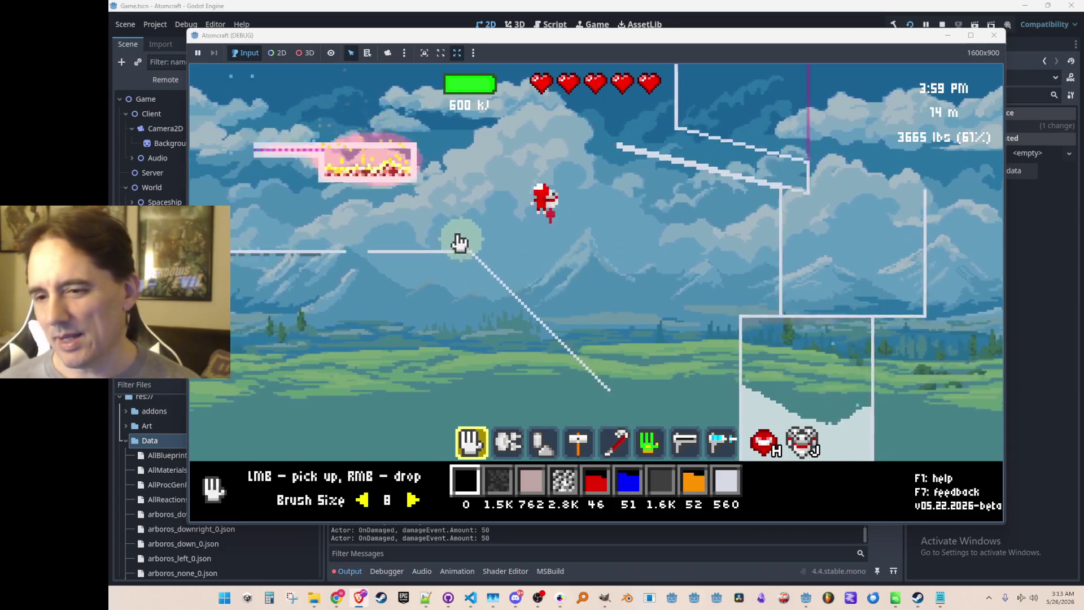
key(a)
key(w)
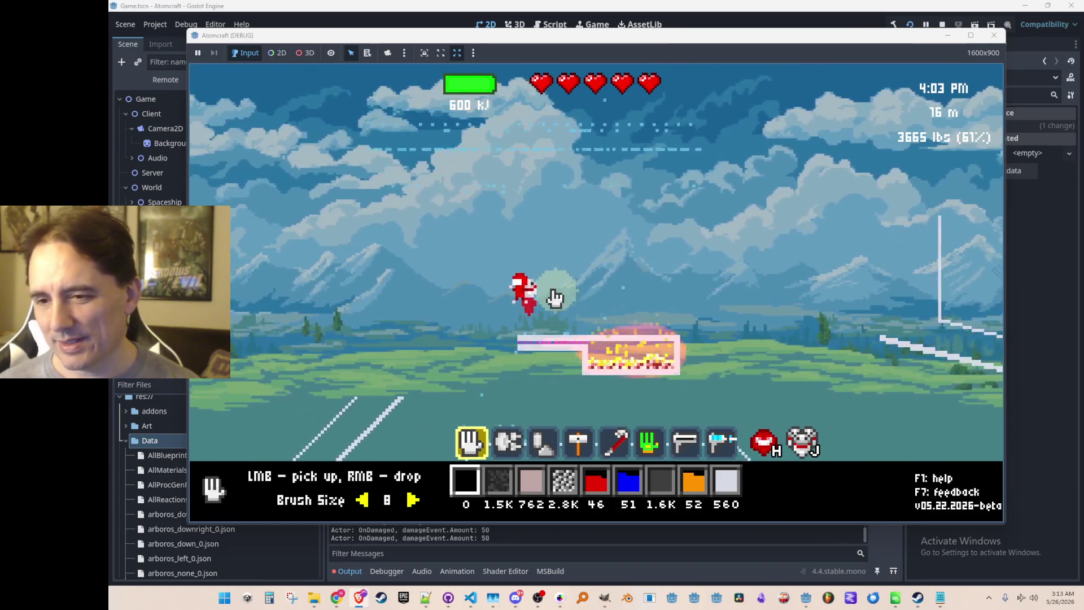
key(w)
key(d)
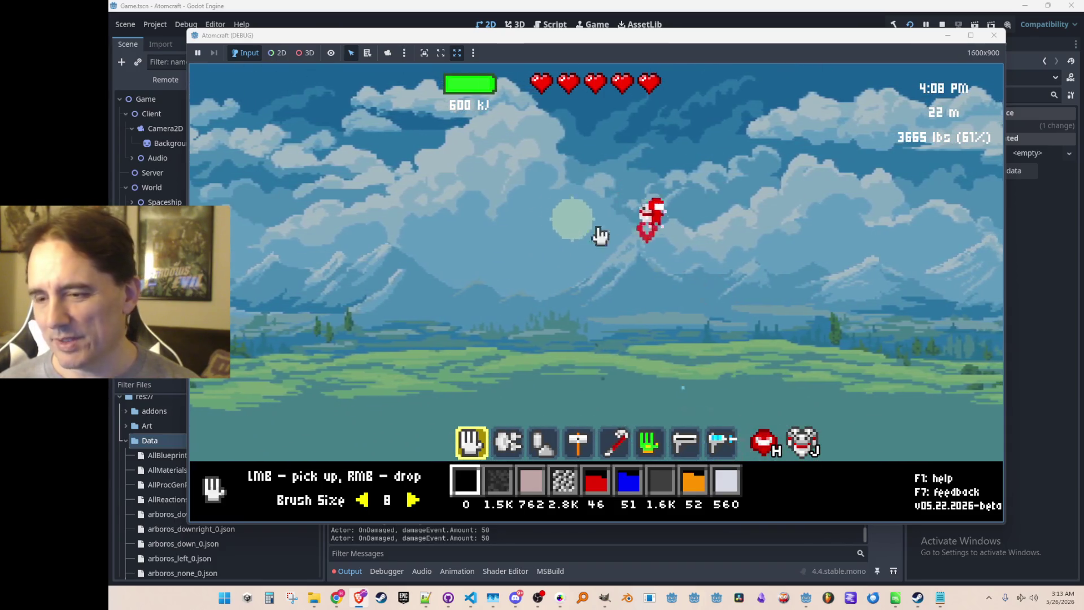
Descend past the white structures to hover just above the water tanks
key(a)
key(s)
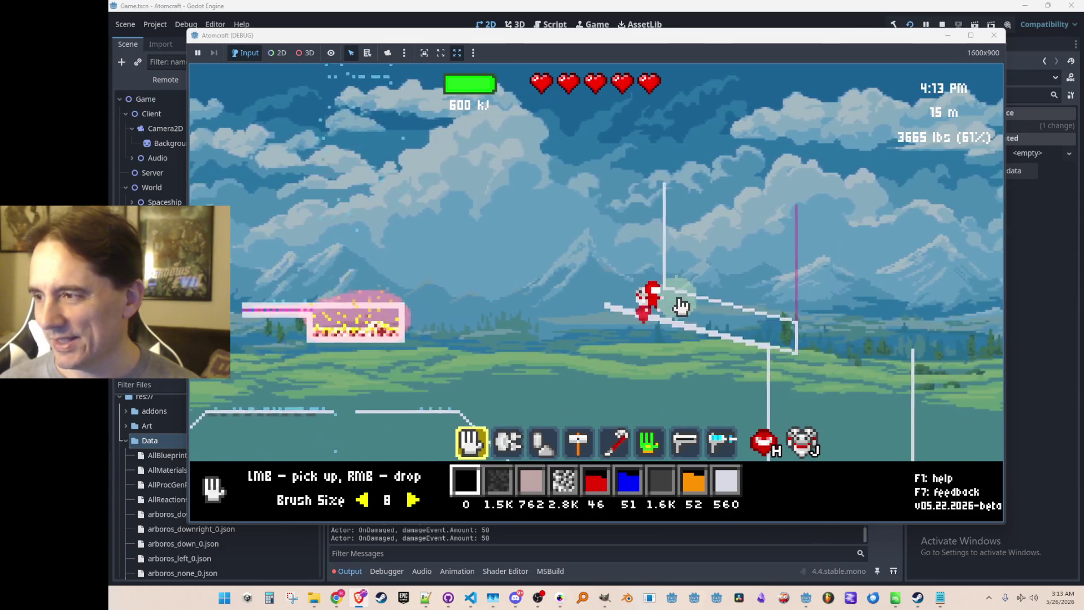
key(a)
key(s)
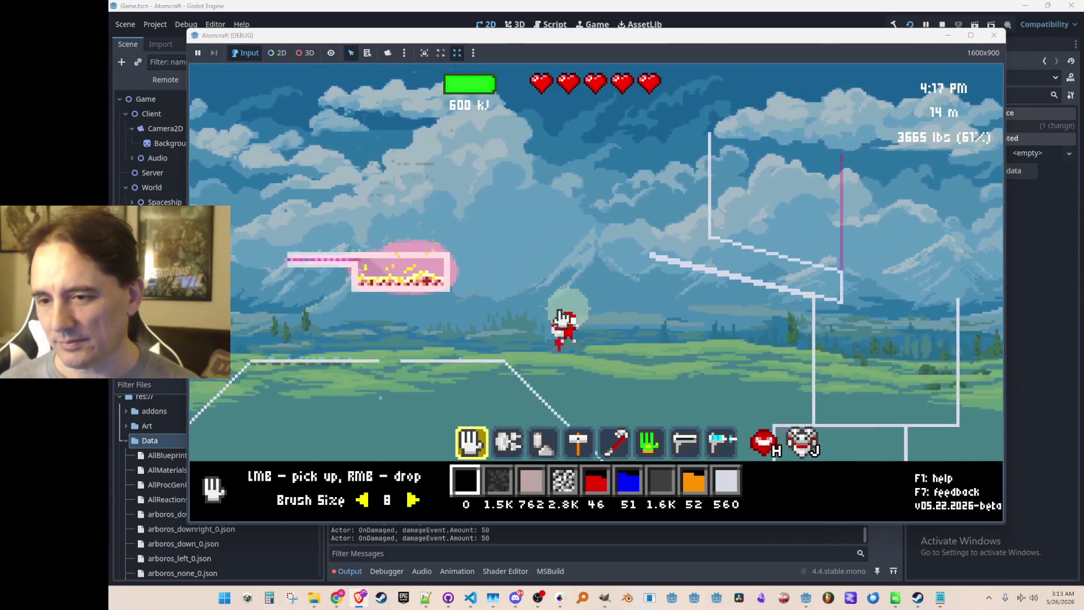
key(s)
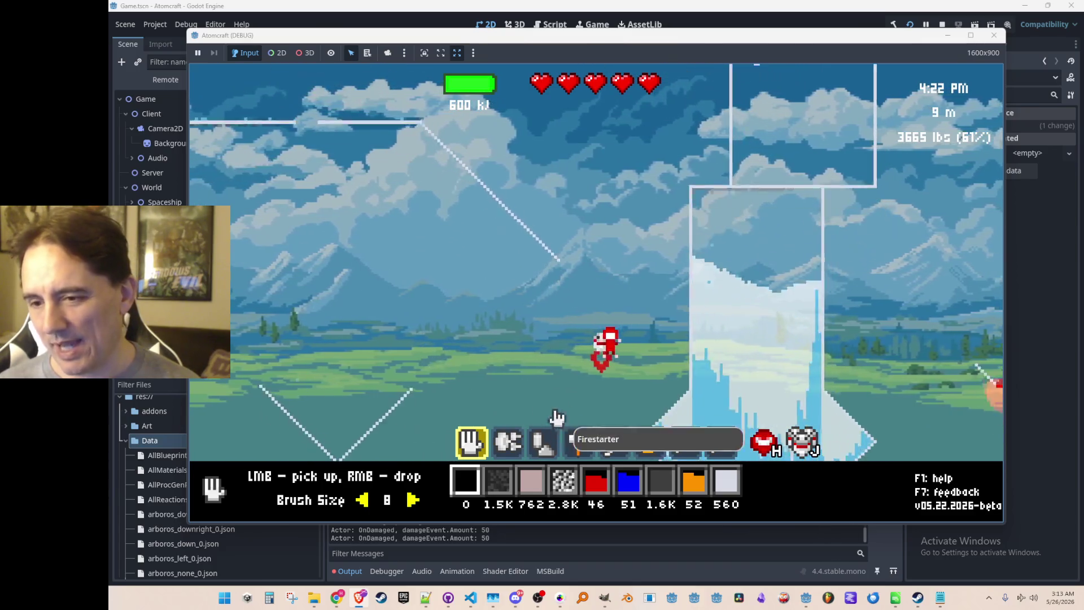
key(w)
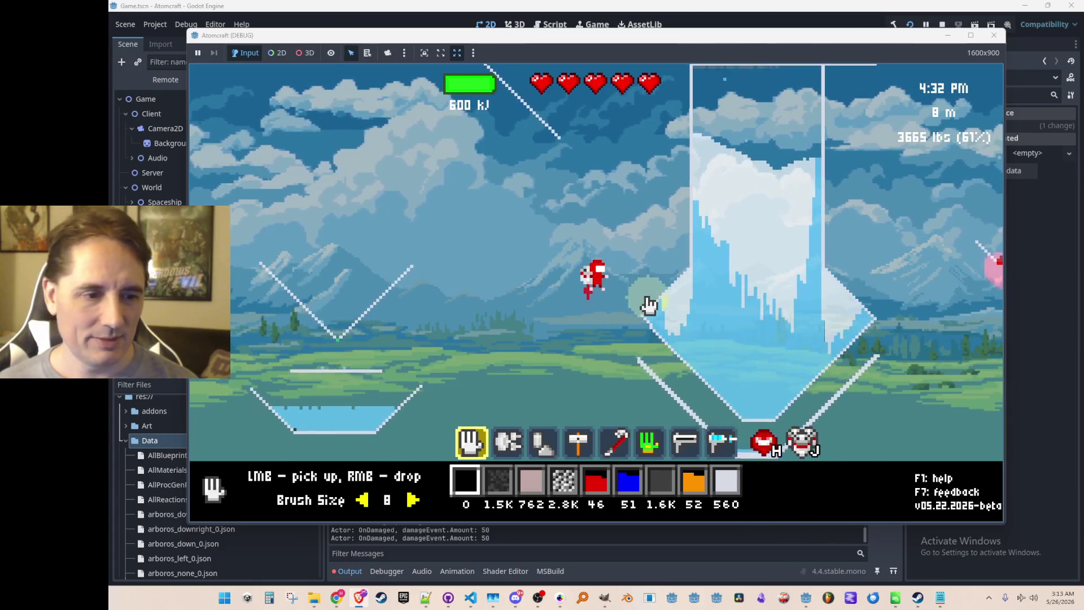
Select Coal at brush size 3 and lay it along both walls of the V
key(5)
key(4)
key(s)
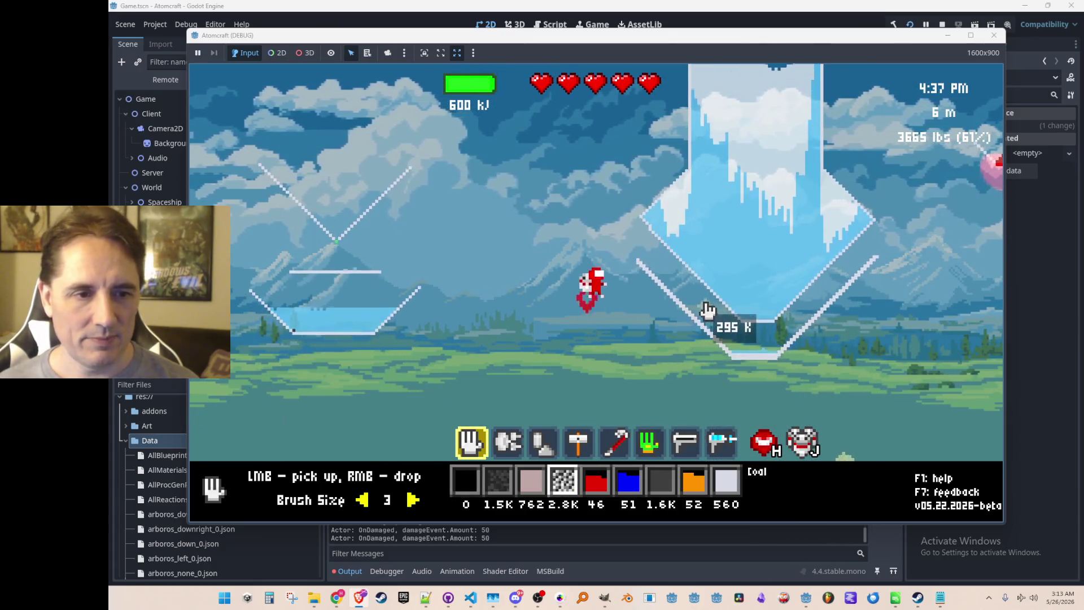
scroll(704, 307, down, 1)
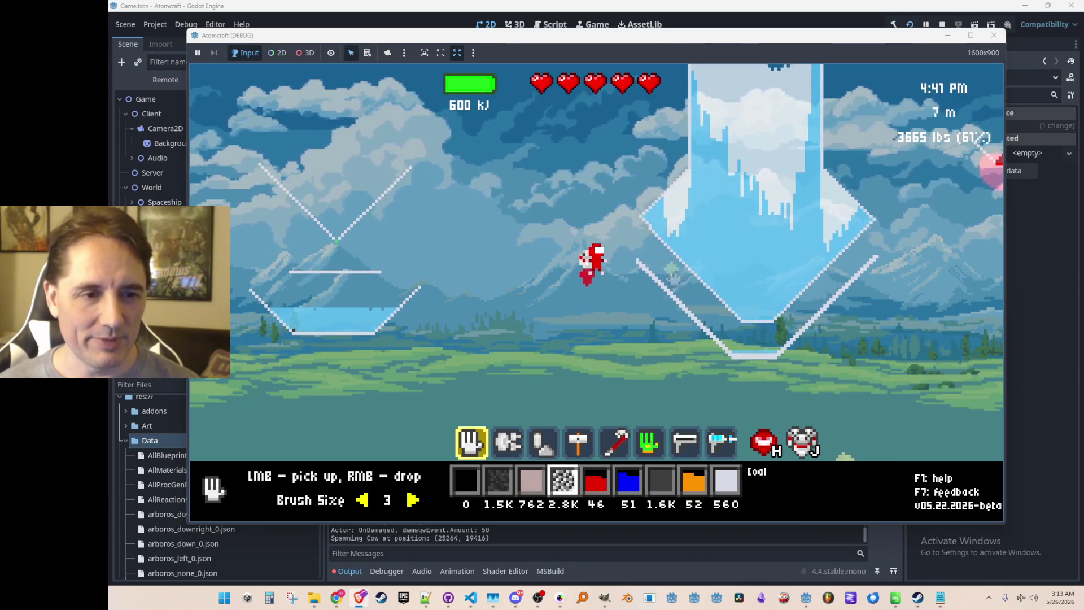
mouse_move(765, 338)
mouse_down()
mouse_move(825, 295)
mouse_move(830, 330)
mouse_move(819, 282)
mouse_move(843, 274)
mouse_move(807, 298)
mouse_up()
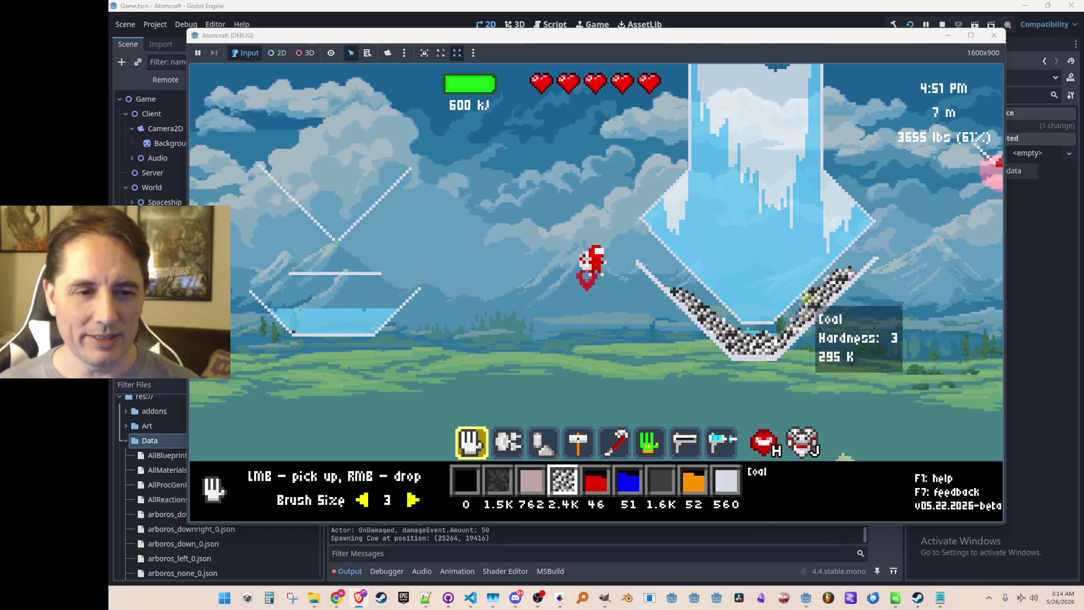
mouse_move(788, 334)
mouse_down()
mouse_move(702, 295)
mouse_move(670, 259)
mouse_up()
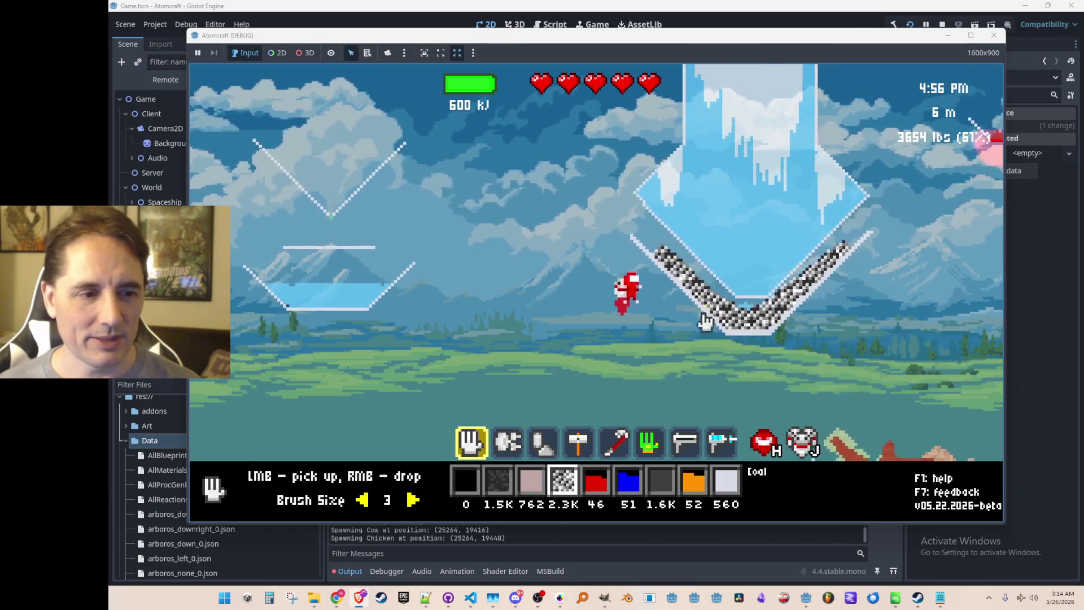
Heat the coal until it glows, flying over the burning furnace and rocky terrain
key(3)
key(a)
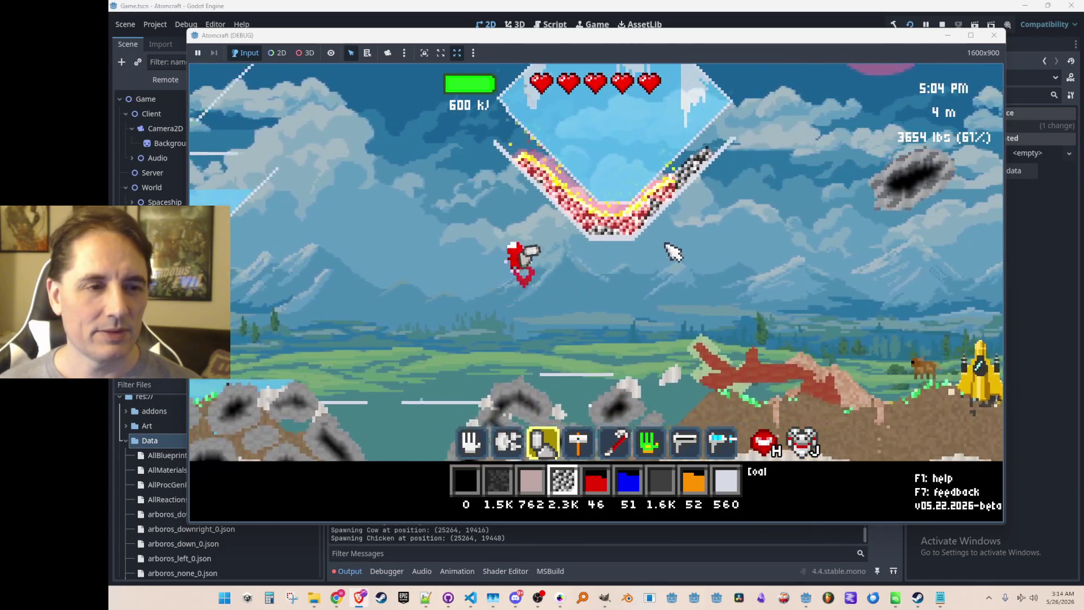
key(d)
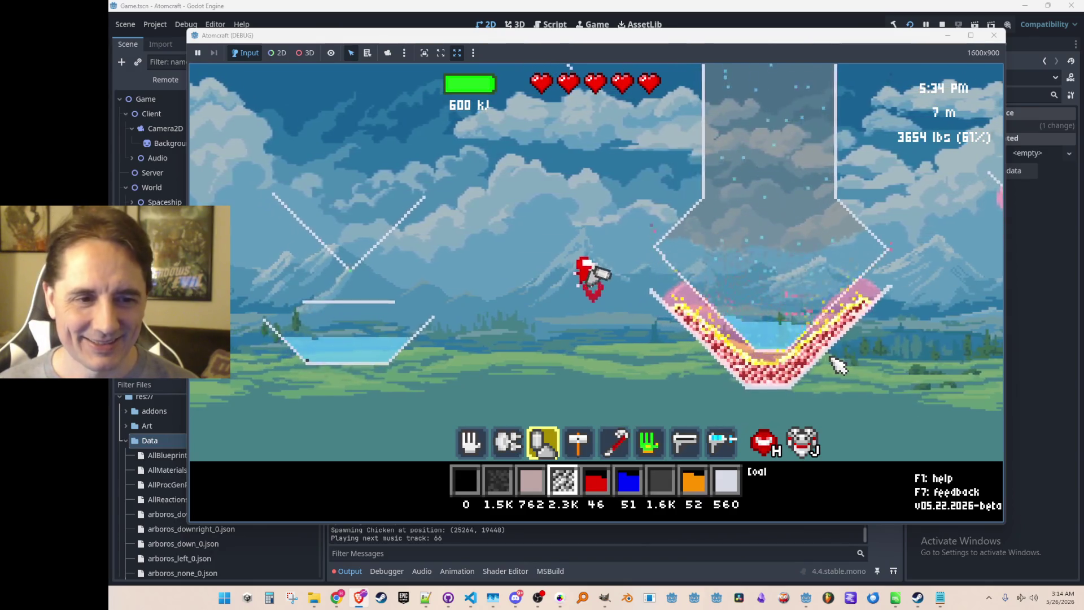
scroll(841, 364, up, 2)
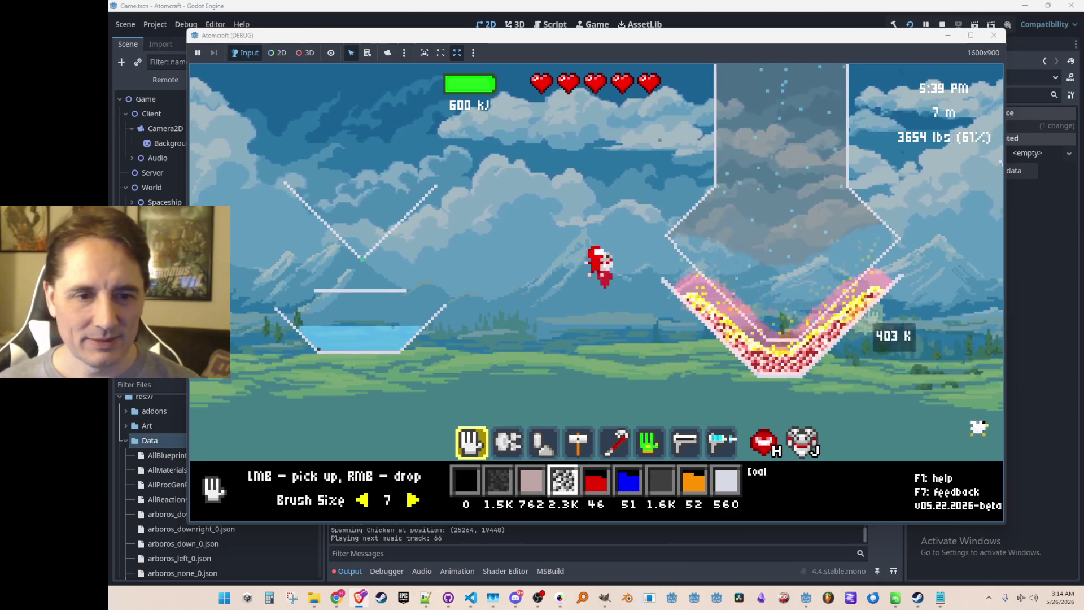
key(d)
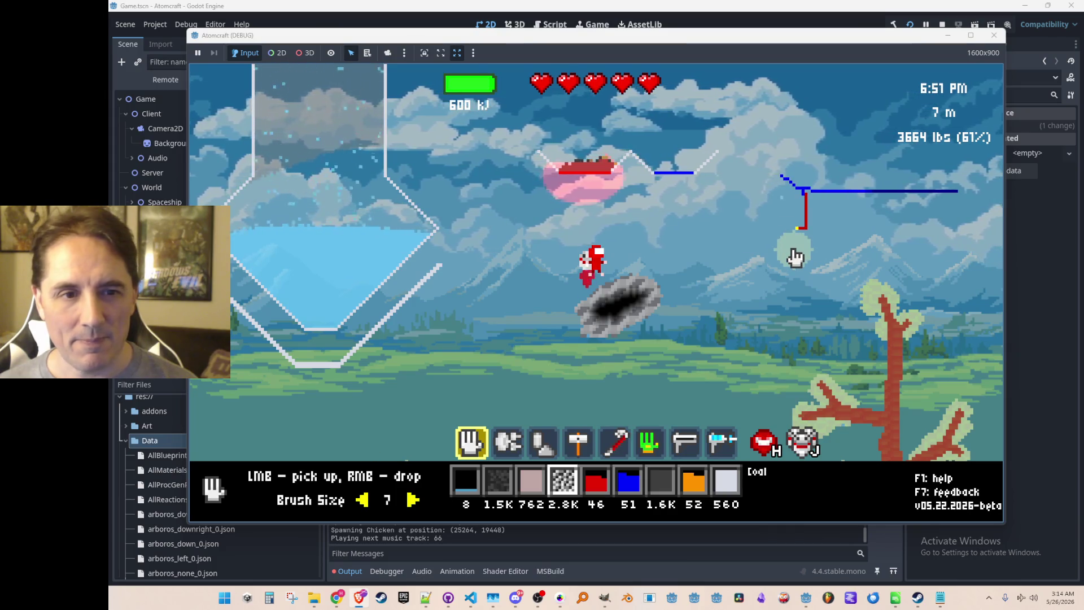
Grab the drifting gas to discover Krypton, then gather more floating elements ending with Carbon
mouse_move(791, 240)
mouse_down()
mouse_move(777, 187)
mouse_move(880, 199)
mouse_up()
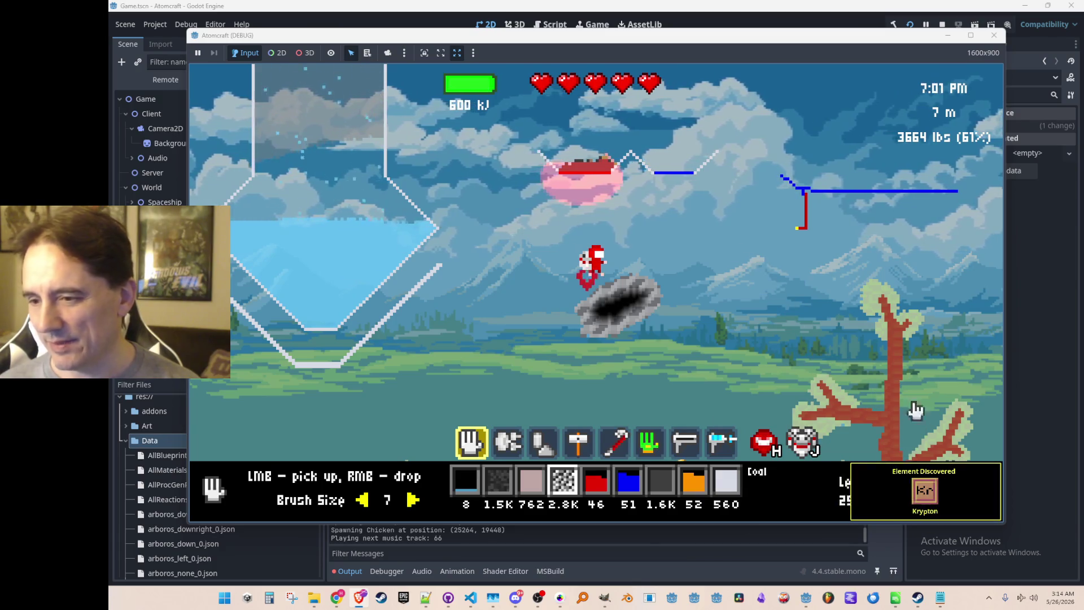
mouse_move(638, 282)
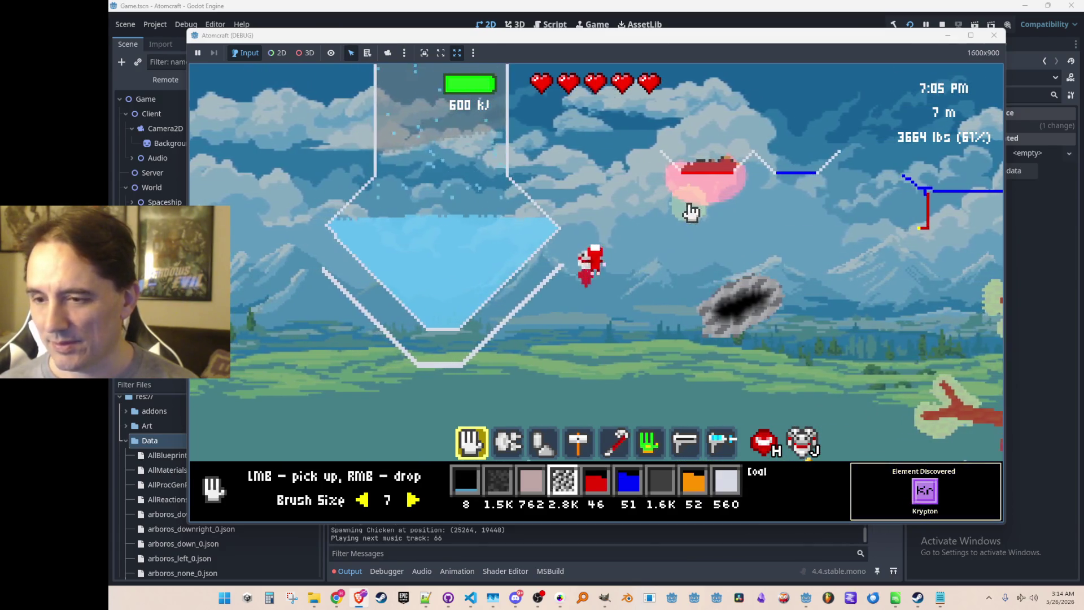
mouse_move(697, 243)
mouse_down()
mouse_move(690, 241)
mouse_move(709, 307)
mouse_move(624, 283)
mouse_move(594, 306)
mouse_up()
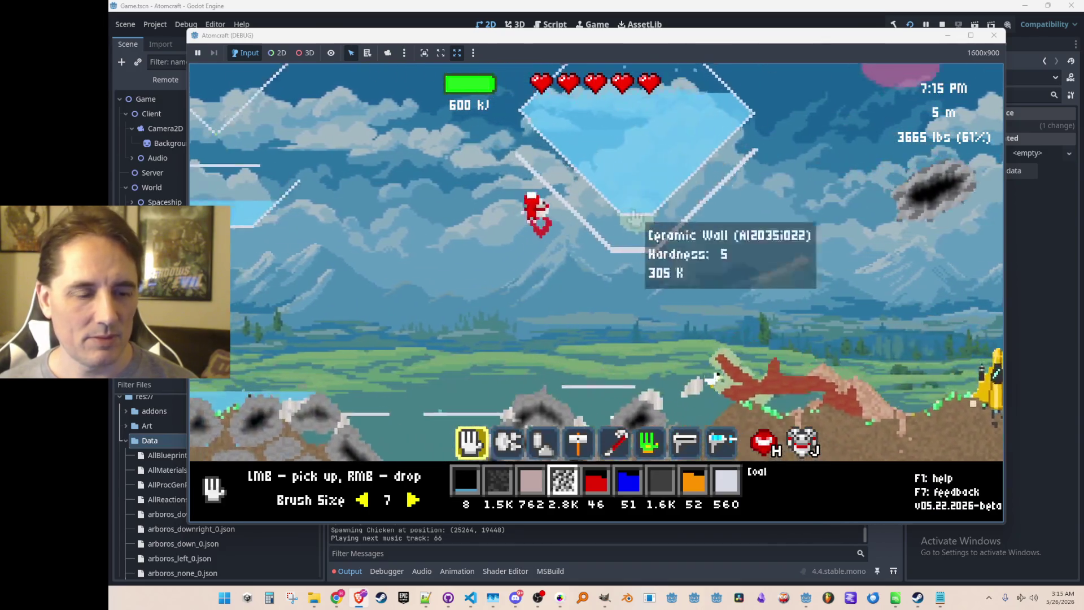
Equip the Freeze Ray from slot 8 and chill the big tank's water
key(3)
key(5)
key(8)
drag(755, 208, 648, 299)
key(w)
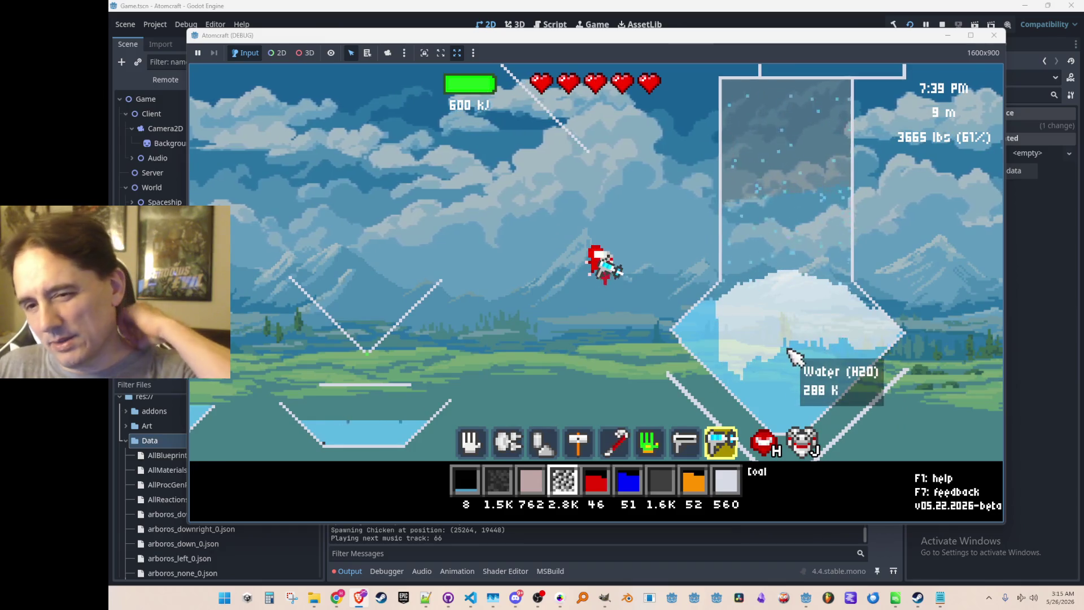
Freeze the left tank's water and the big tank's water into Ice (H2O), down to 96 K
click(785, 390)
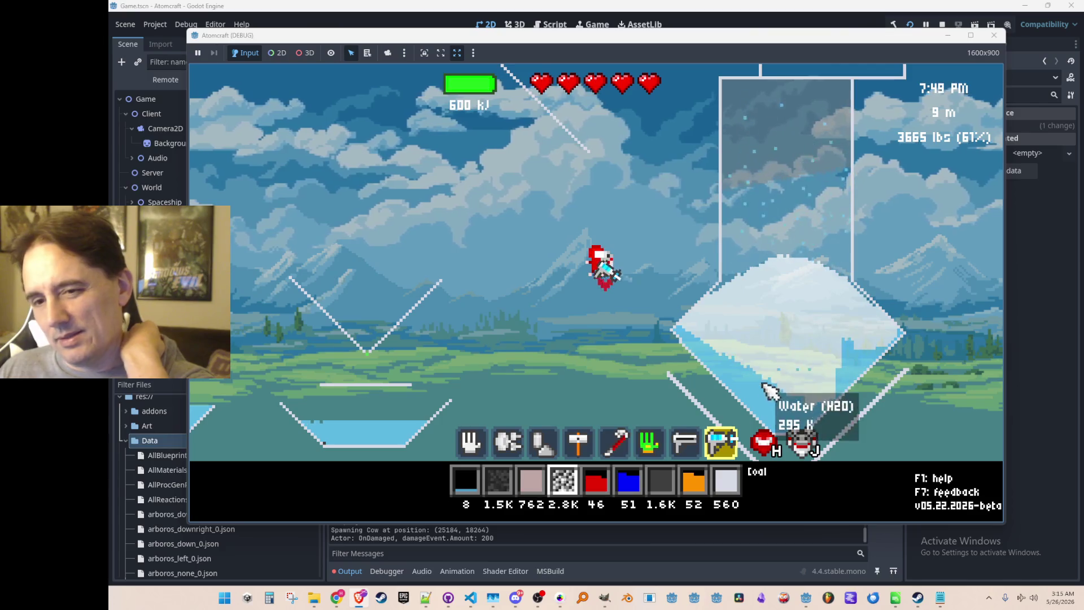
click(380, 412)
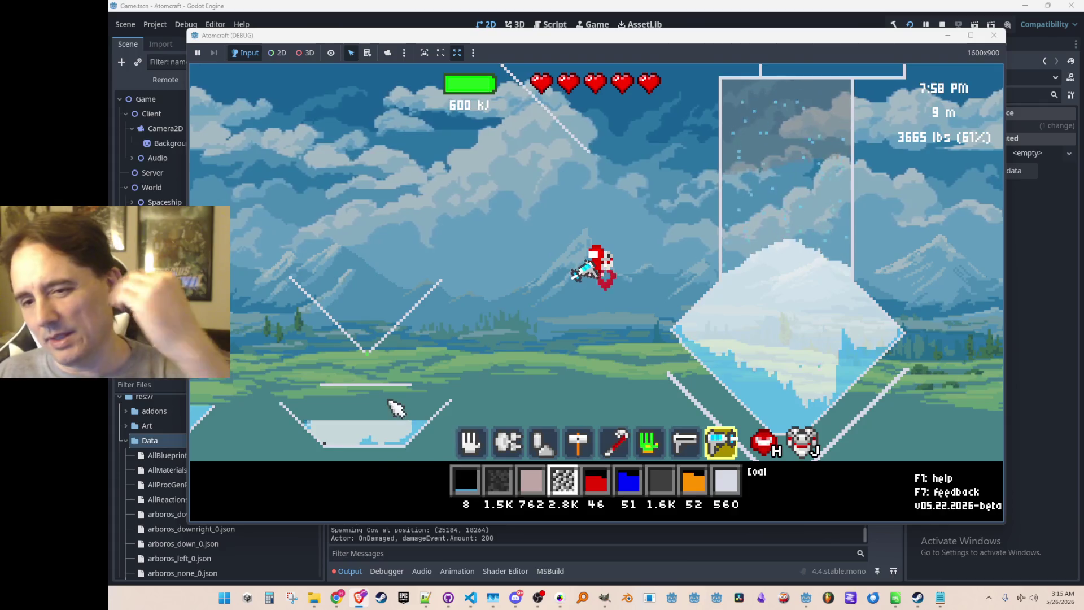
mouse_move(841, 377)
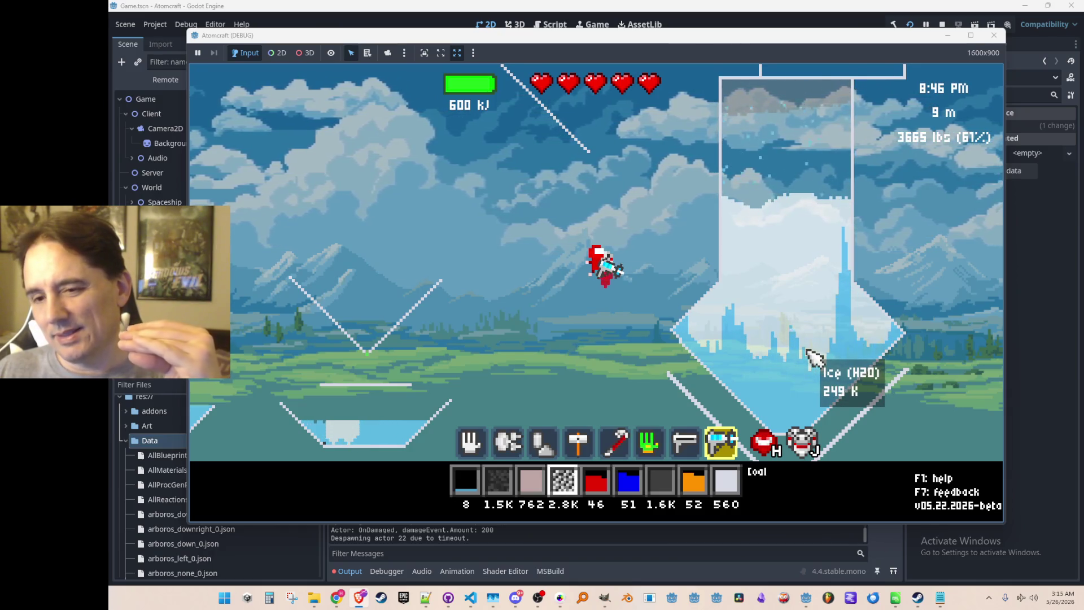
mouse_move(817, 415)
mouse_down()
mouse_move(833, 421)
mouse_move(733, 339)
mouse_up()
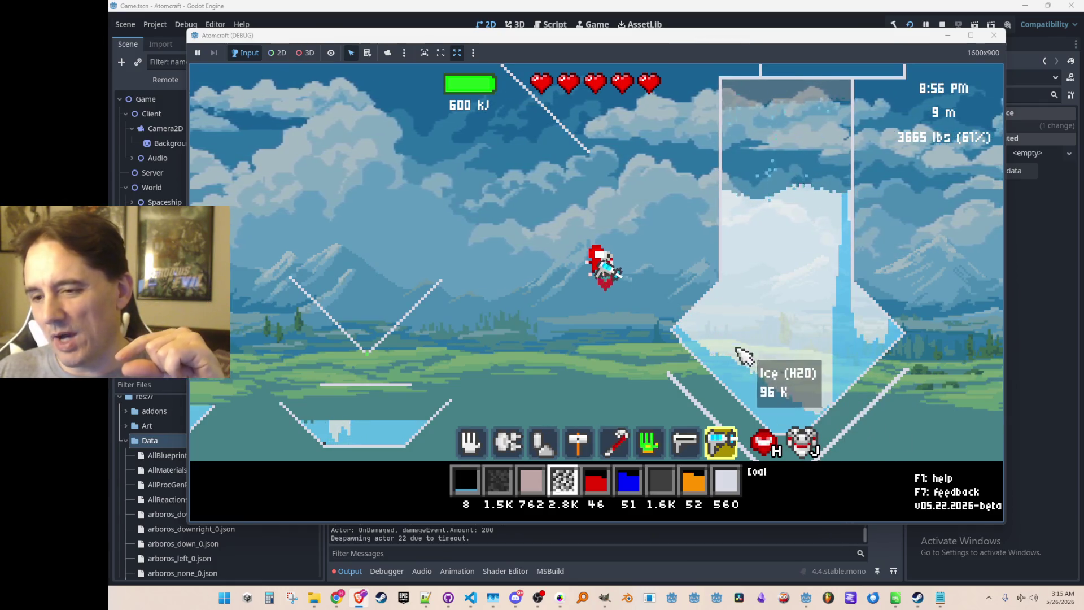